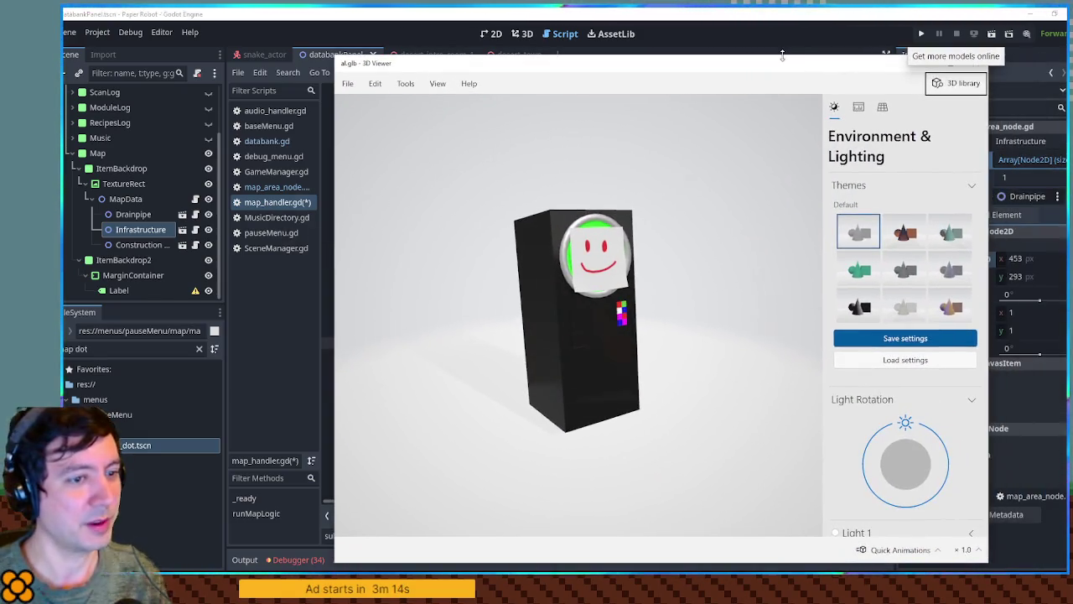
Orbit the first character model and the bear model in 3D Viewer, closing the first preview
mouse_move(573, 297)
left_mouse_down()
mouse_move(621, 295)
mouse_move(503, 311)
mouse_move(564, 334)
mouse_move(528, 329)
mouse_move(508, 306)
mouse_move(589, 257)
mouse_move(571, 228)
mouse_move(578, 252)
mouse_move(536, 285)
mouse_move(483, 296)
mouse_move(589, 294)
mouse_move(529, 289)
left_mouse_up()
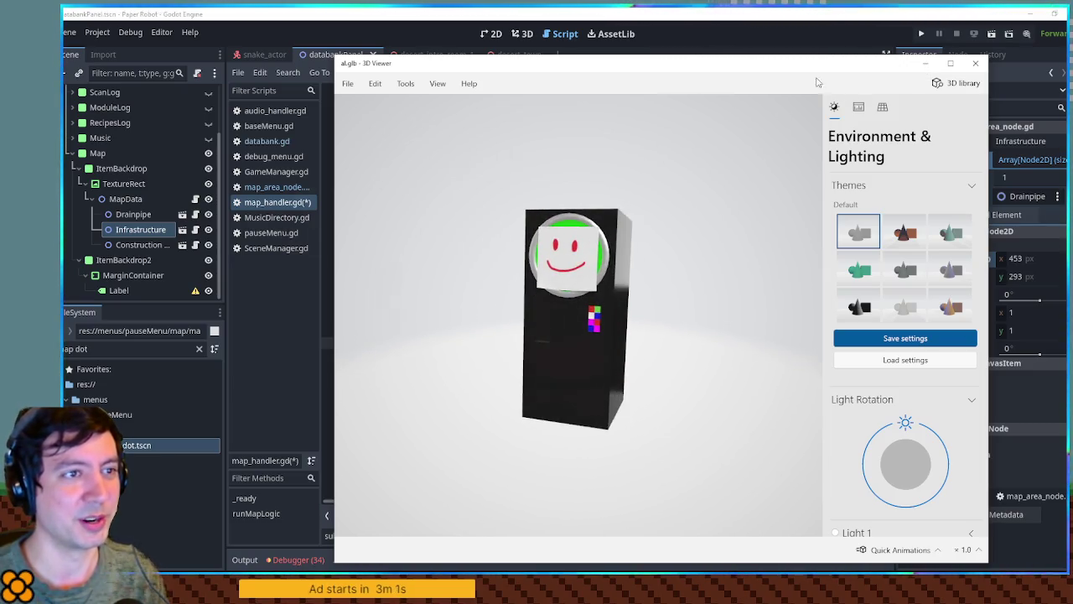
left_click(975, 63)
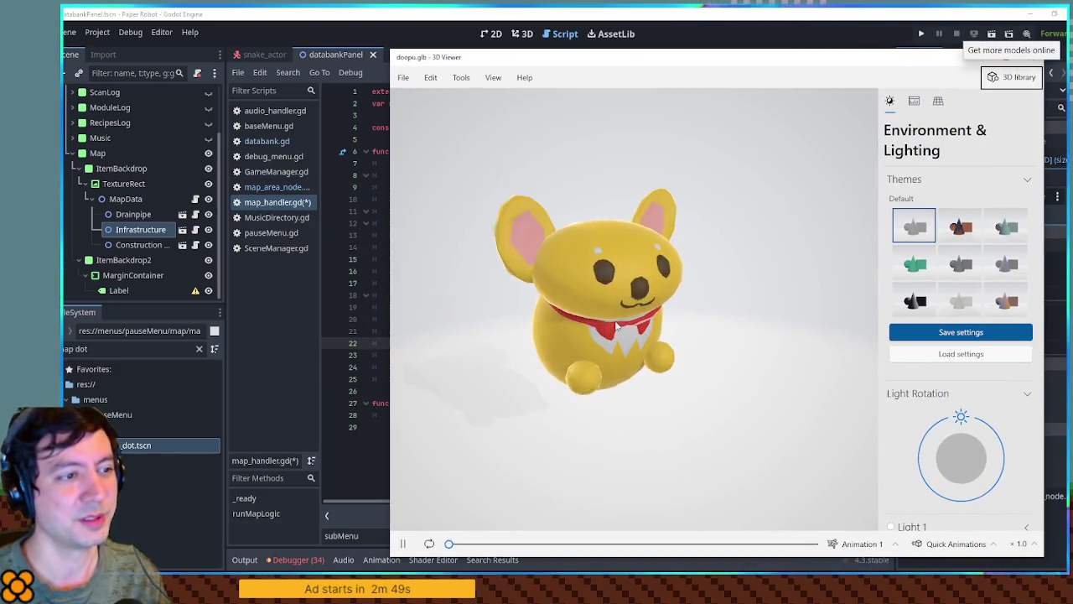
mouse_move(671, 325)
left_mouse_down()
mouse_move(632, 283)
mouse_move(568, 292)
mouse_move(697, 307)
mouse_move(646, 296)
mouse_move(650, 272)
mouse_move(737, 307)
mouse_move(652, 309)
mouse_move(841, 272)
left_mouse_up()
Preview gg.glb from the front, then close it and the turtle model preview
left_click(117, 445)
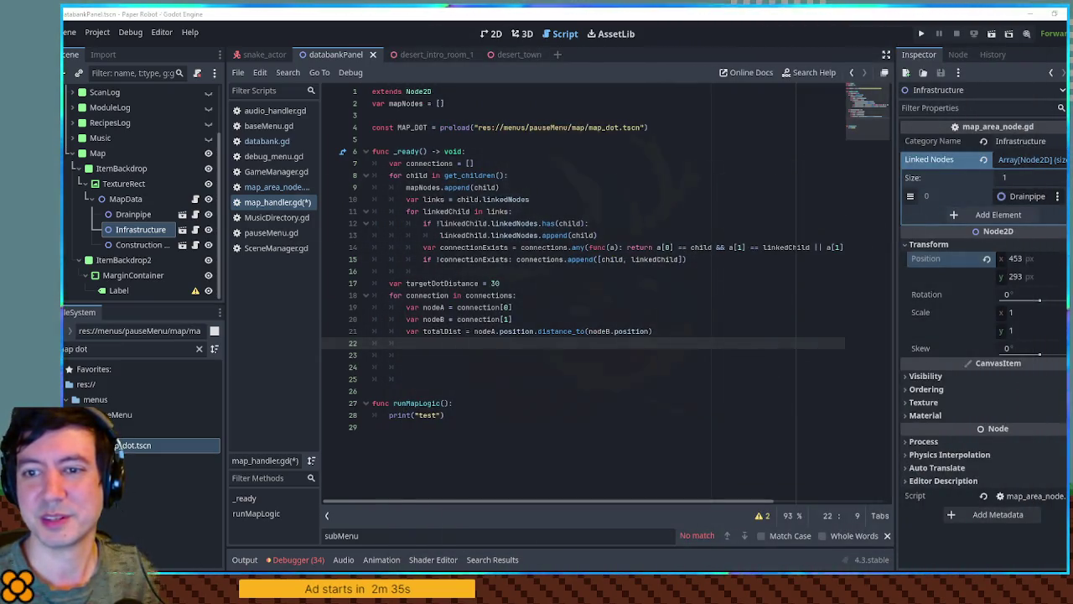
double_click(117, 444)
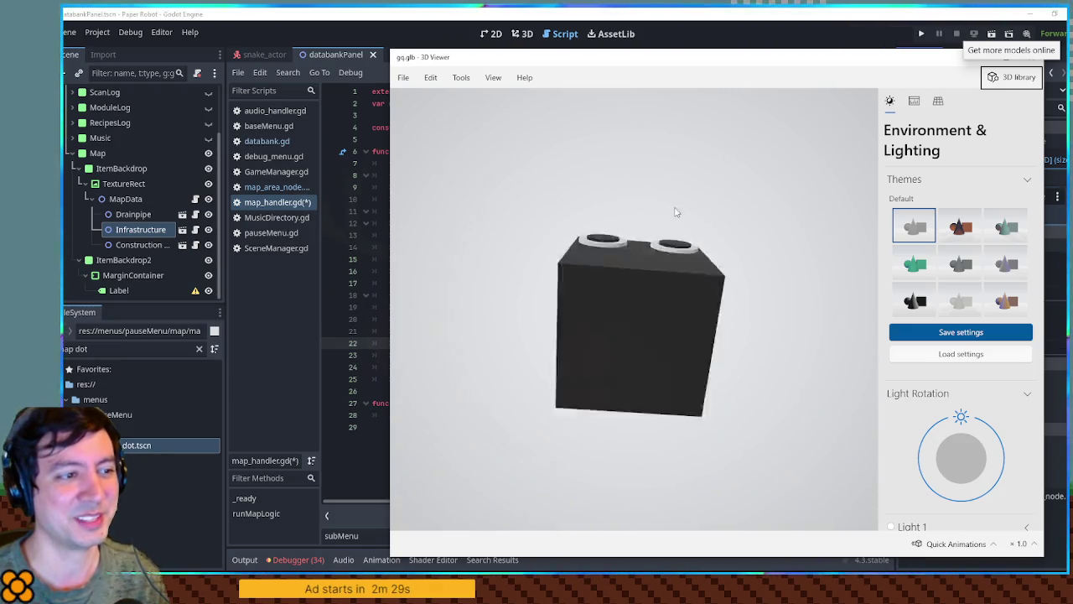
mouse_move(696, 378)
left_mouse_down()
mouse_move(763, 384)
mouse_move(694, 318)
mouse_move(699, 394)
mouse_move(685, 342)
mouse_move(695, 376)
mouse_move(688, 349)
left_mouse_up()
left_click(1031, 57)
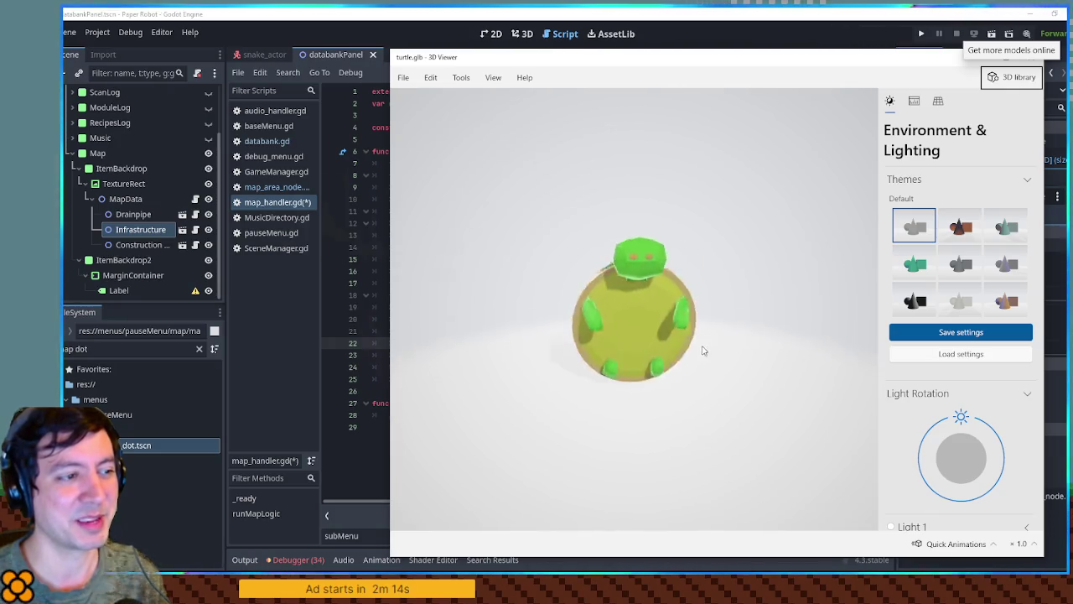
key("alt+F4")
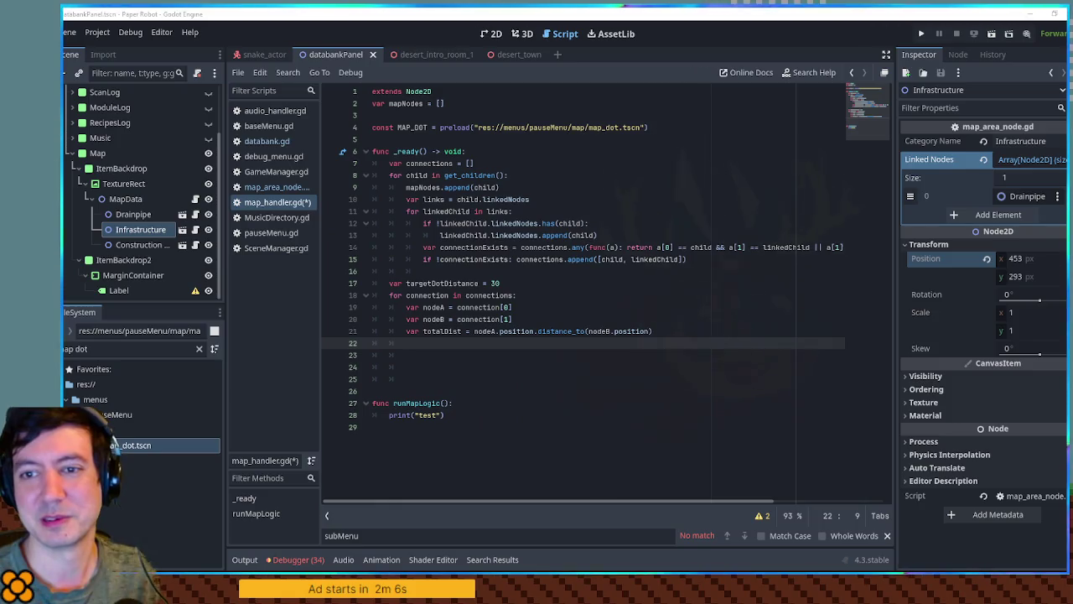
double_click(111, 442)
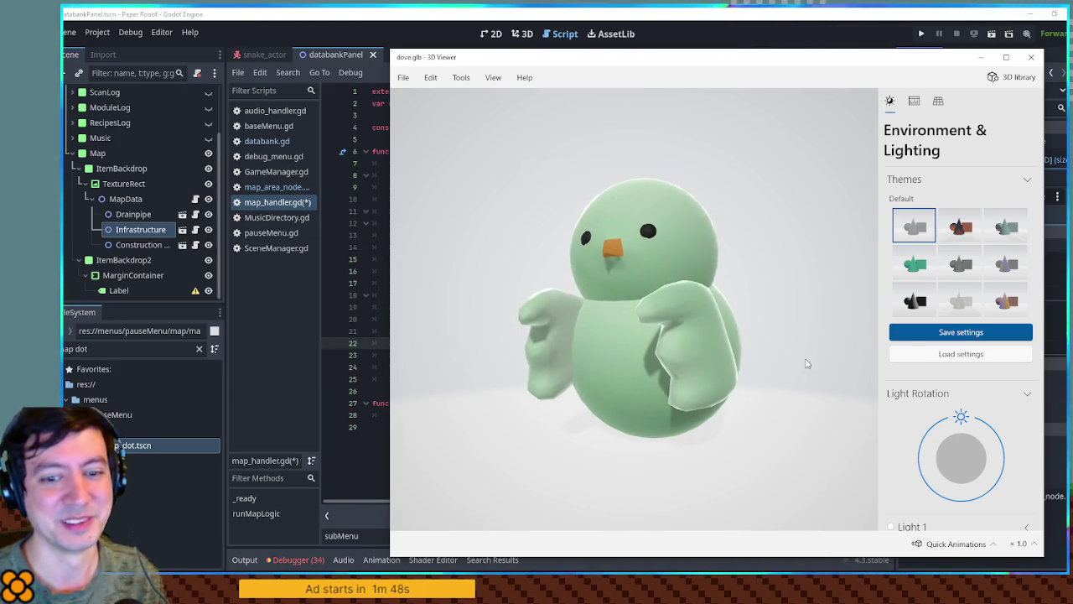
left_click(1030, 57)
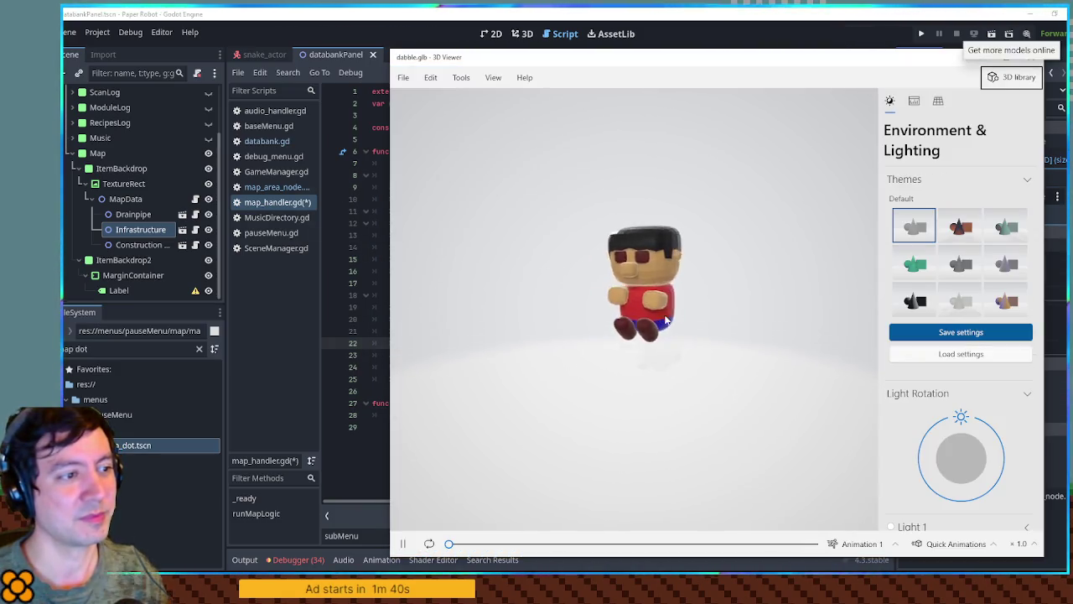
scroll(659, 312, "up", 3)
mouse_move(723, 265)
left_mouse_down()
mouse_move(726, 287)
mouse_move(734, 242)
mouse_move(755, 251)
mouse_move(738, 241)
left_mouse_up()
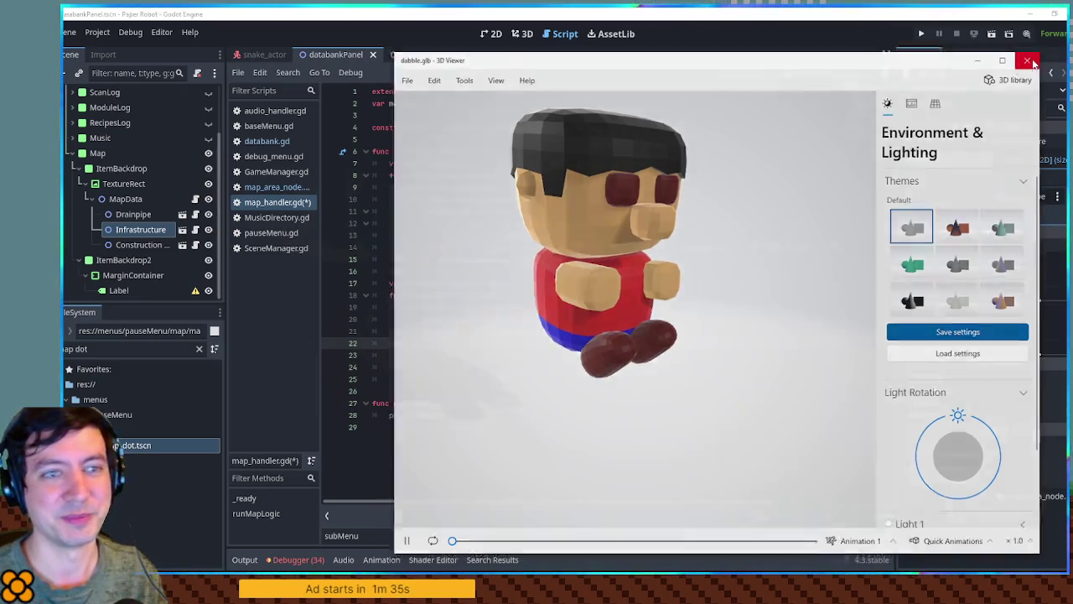
left_click(1030, 57)
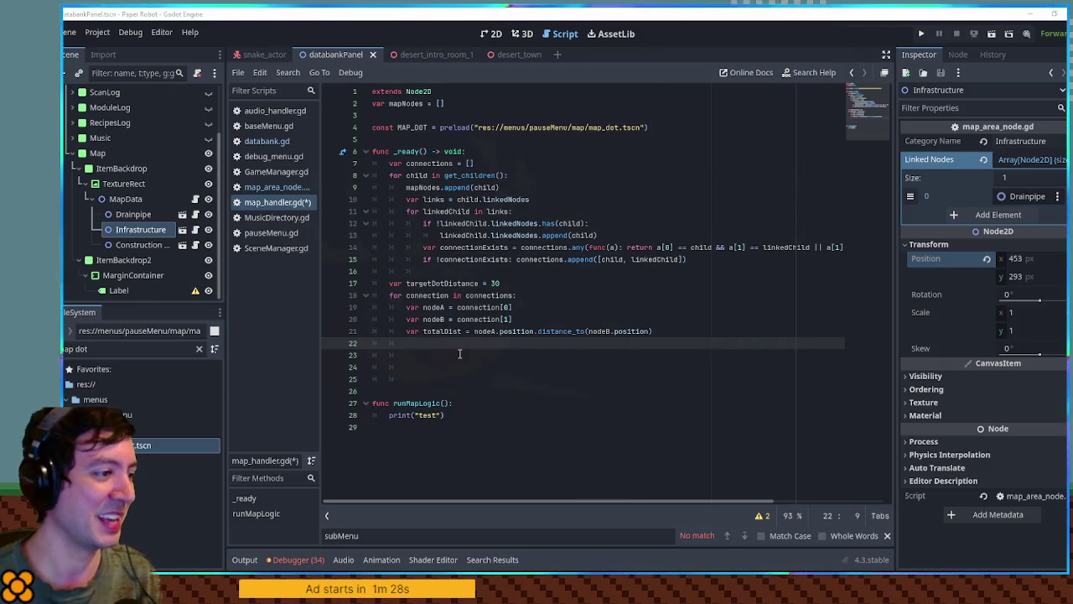
On line 22, declare var numConnections = floor(totalDist / targetDotDistance)
type("var numConnections = totalDist / targetDo")
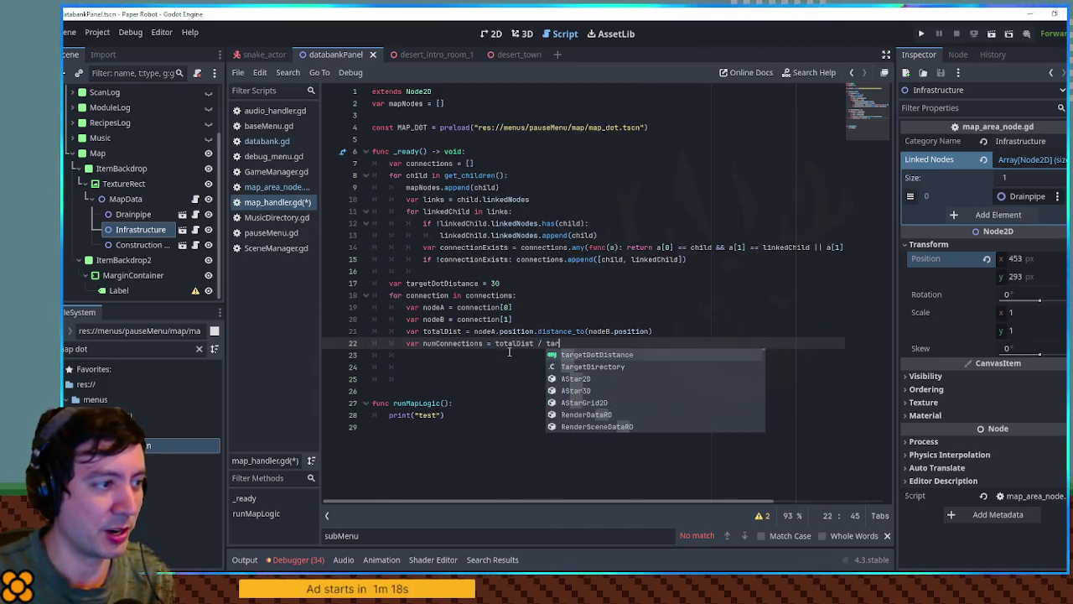
key("Return")
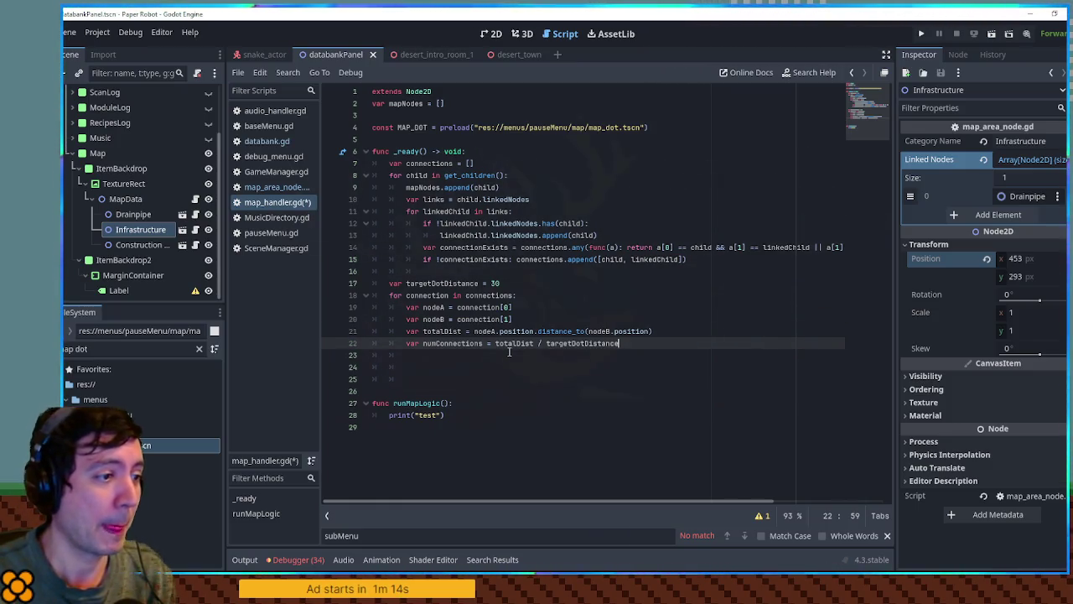
type("floor(")
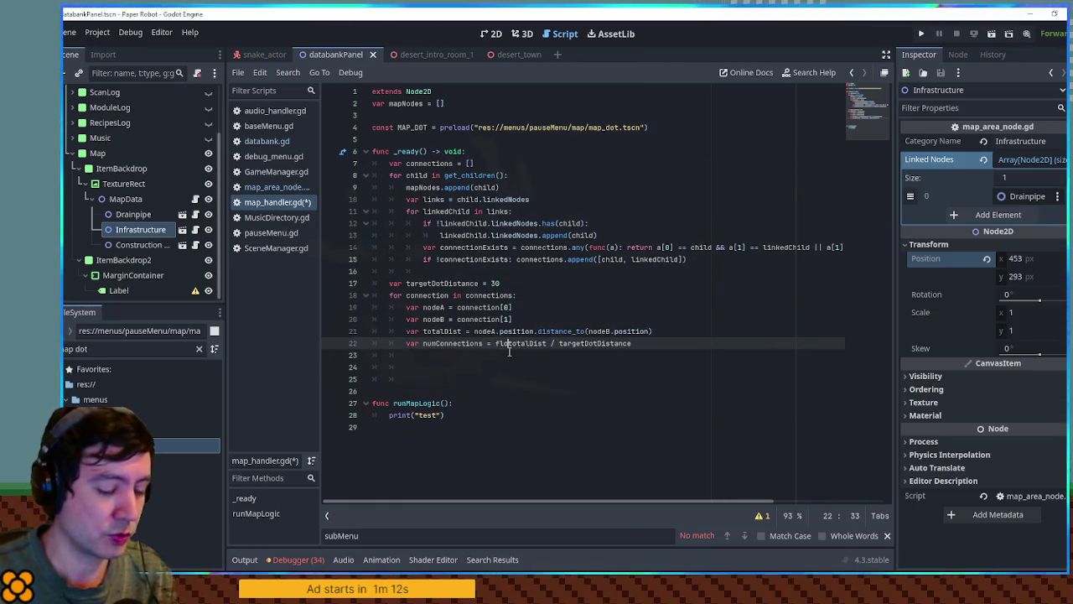
key("End")
type(")")
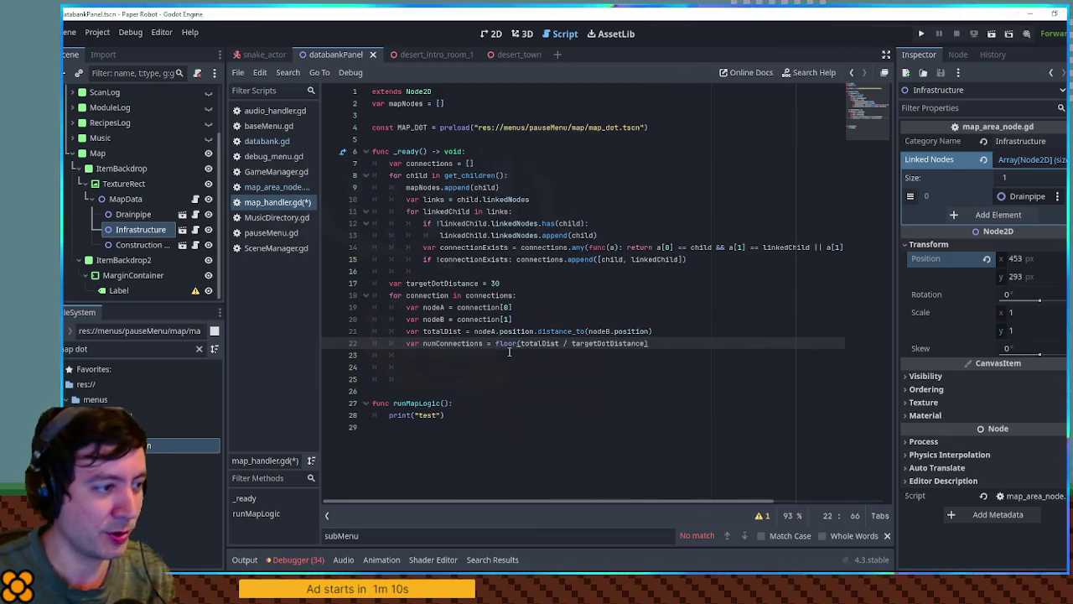
Start a for i in range(1, numConnections) loop on the next line, with code zoom reset to 100%
key("Return")
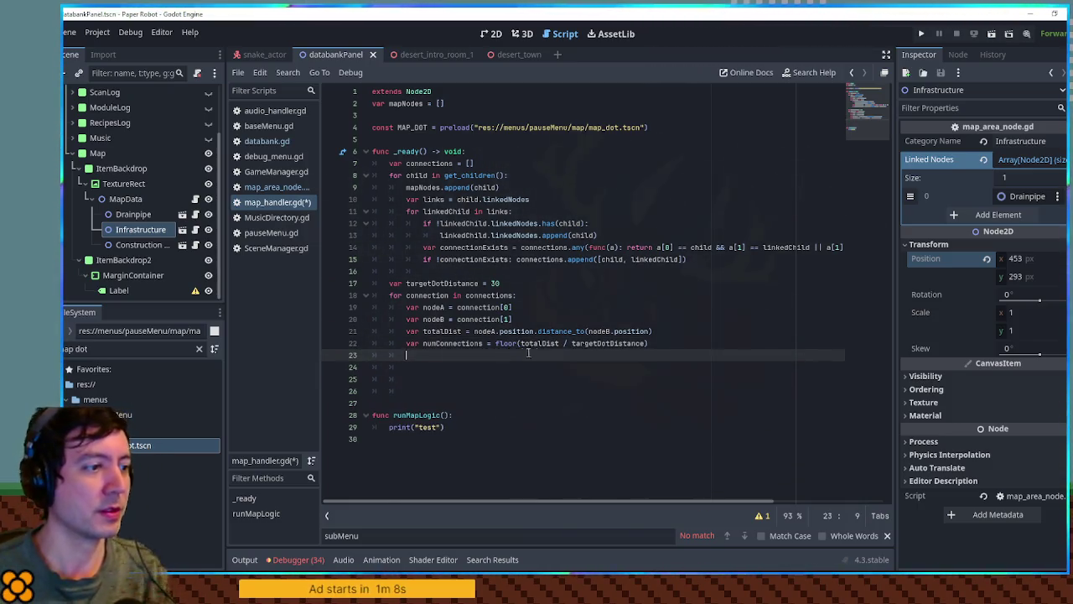
key("ctrl+0")
type("for i in nu")
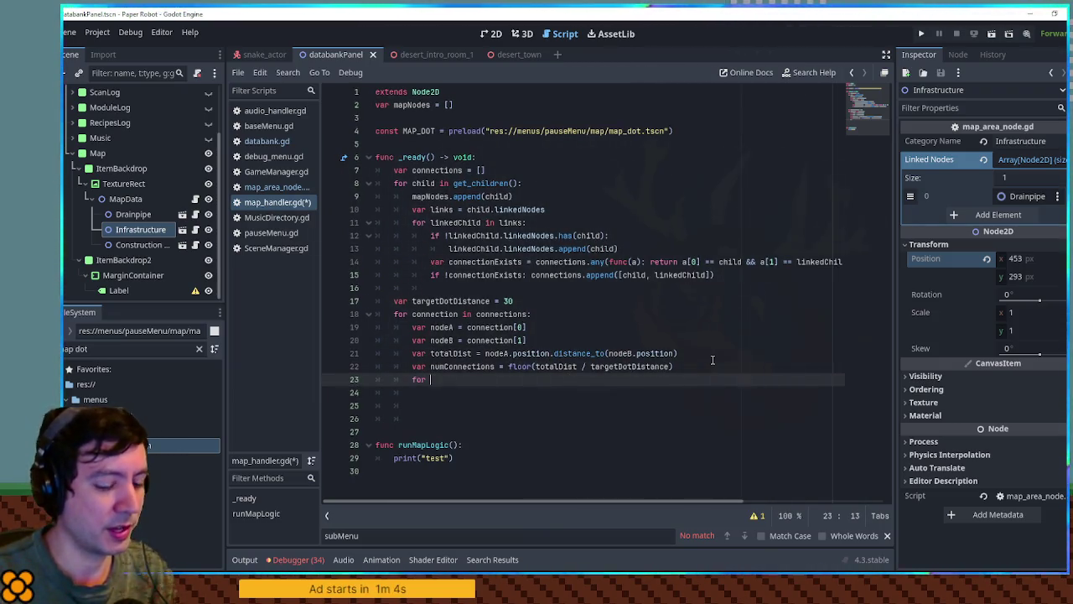
key("BackSpace")
key("BackSpace")
type("range(num")
key("Return")
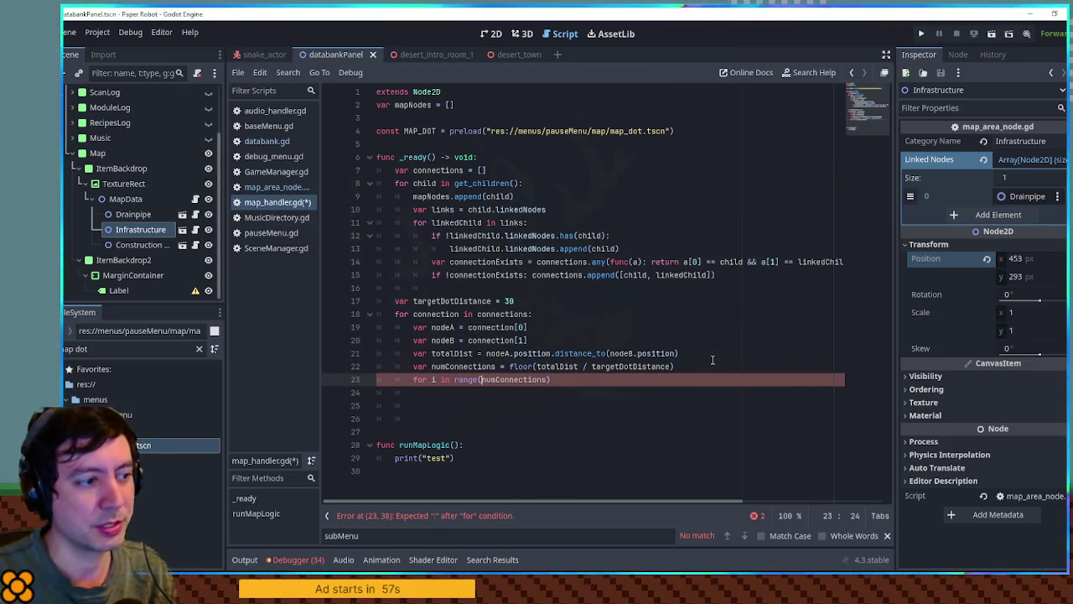
key("ctrl+Left")
type("1,")
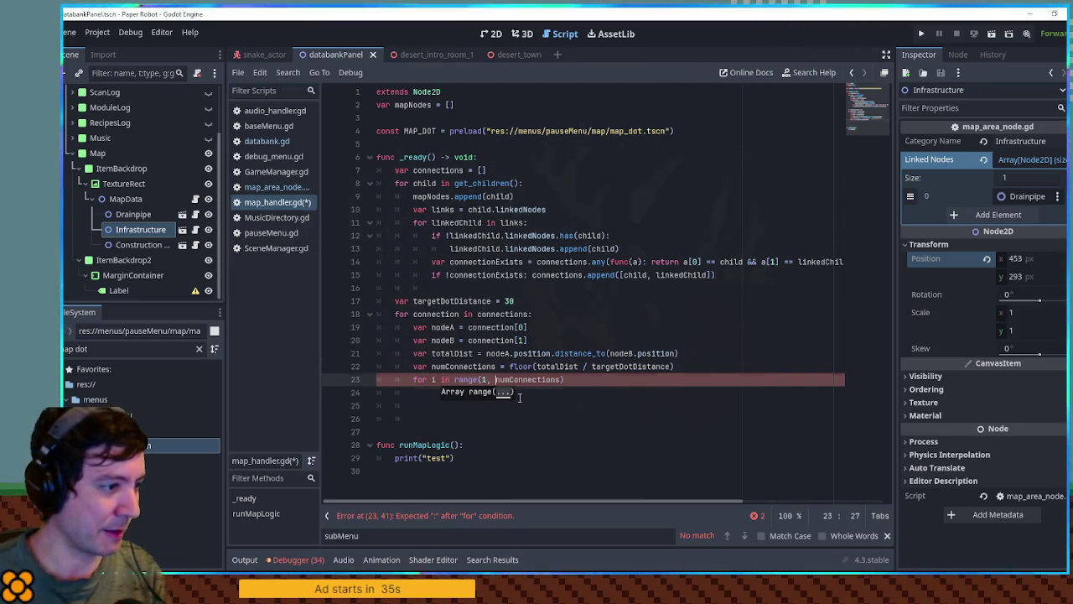
Inside the loop, add pos = Vector2(nodeA.position)
left_click(580, 381)
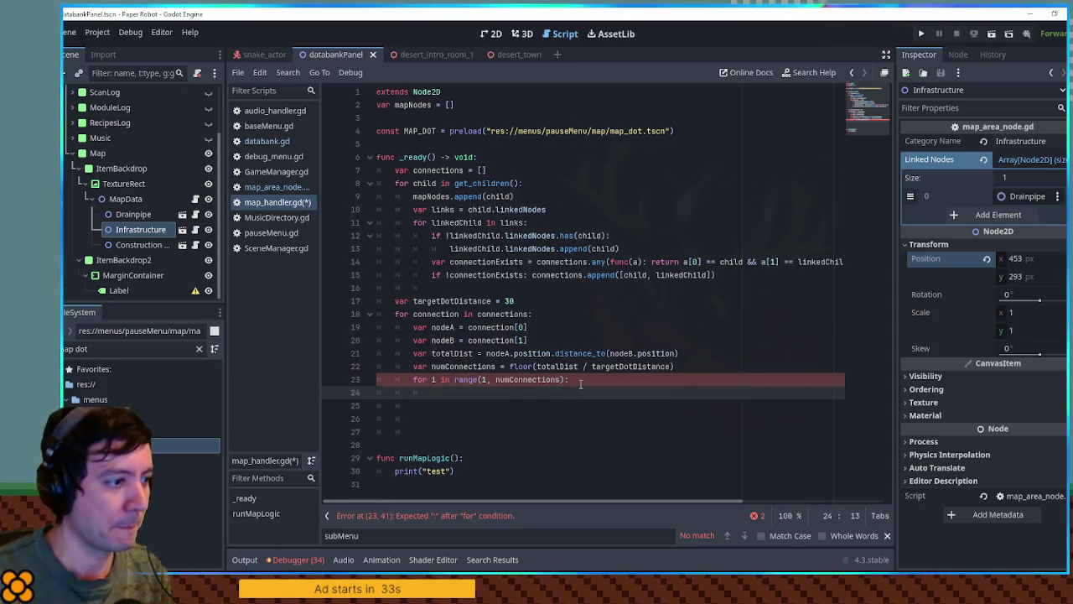
type("varpos = Vector")
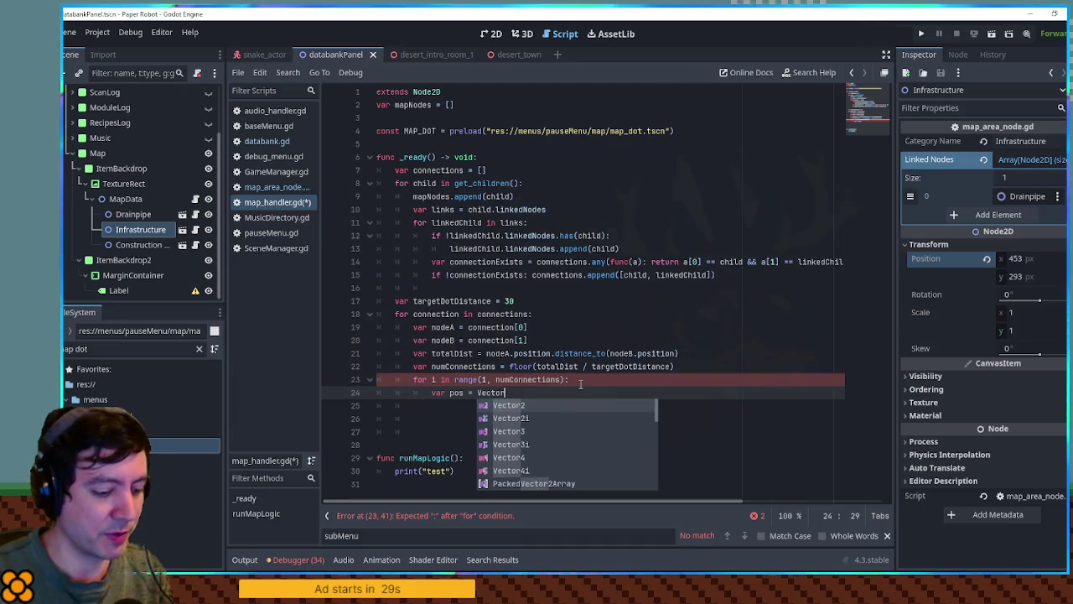
type("2(")
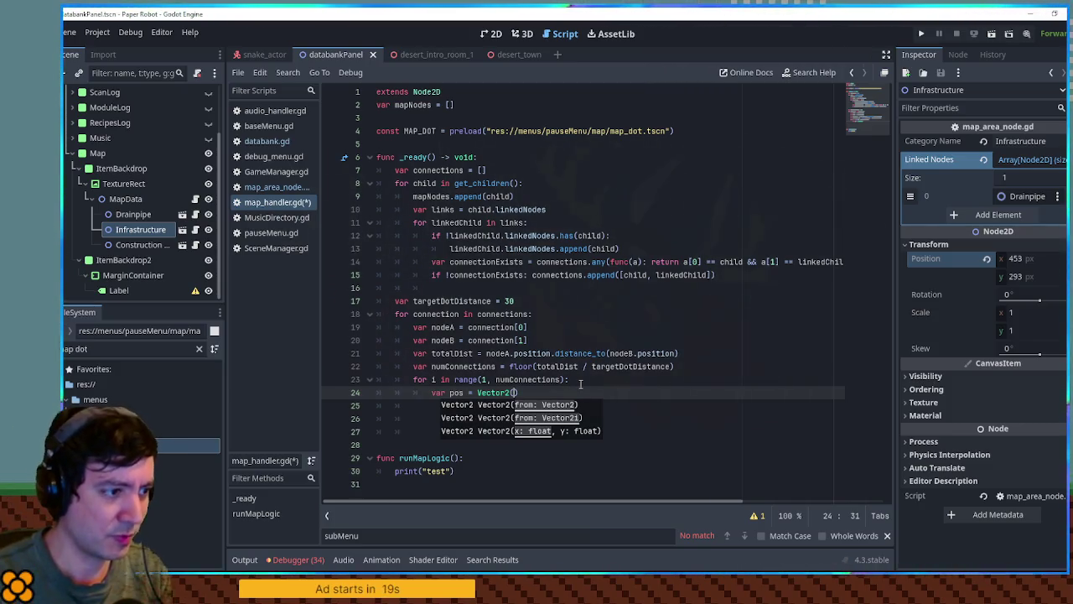
type("nodeA")
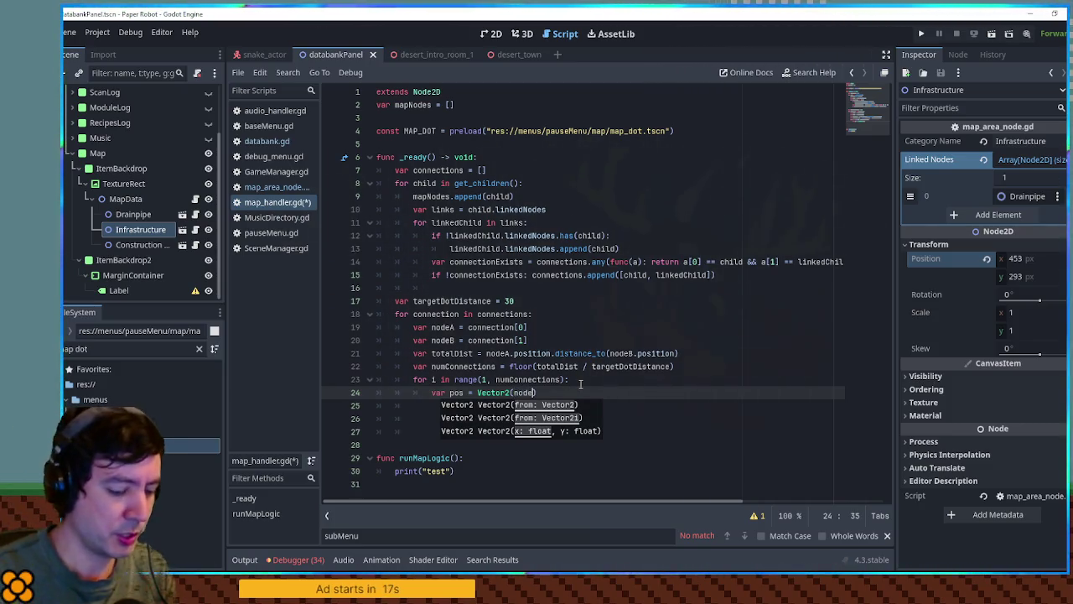
type(".position")
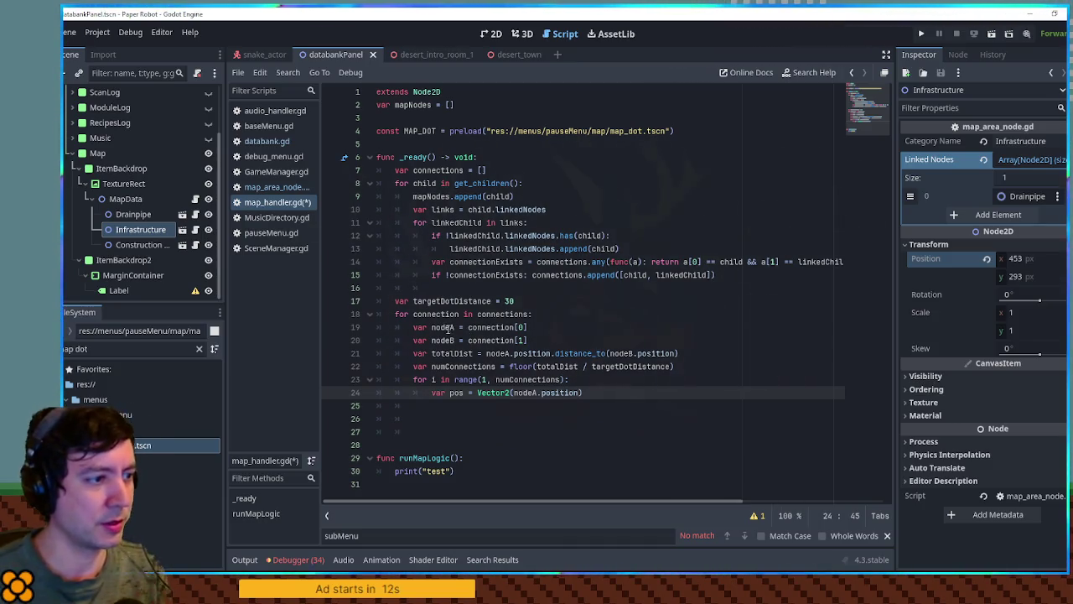
Rename the connection endpoints to posA and posB, taking their .position values
left_click_drag(454, 328, 430, 328)
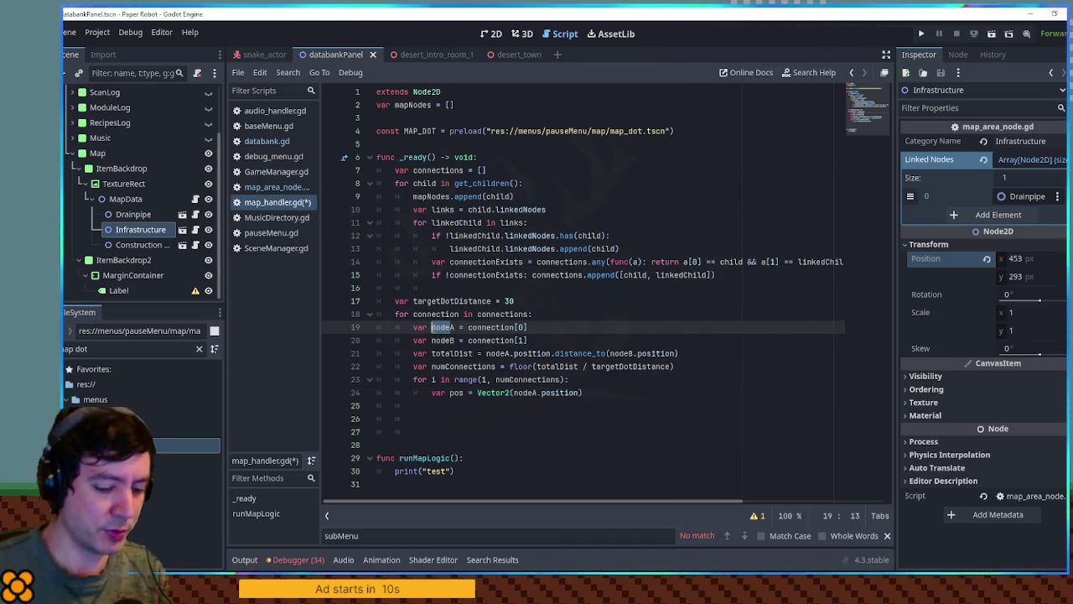
type("pos")
type(".position")
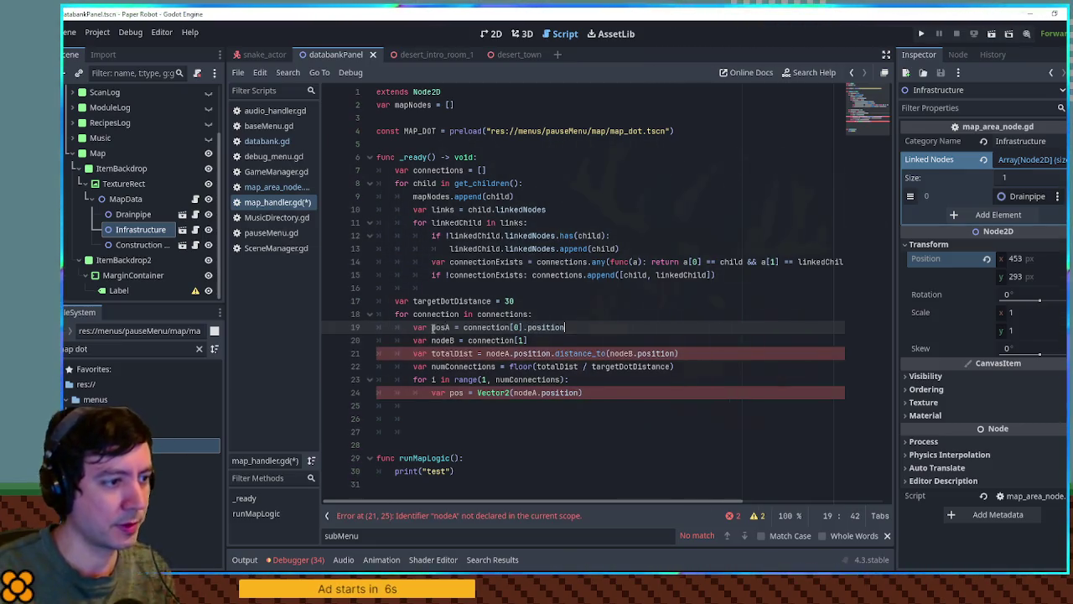
key("Down")
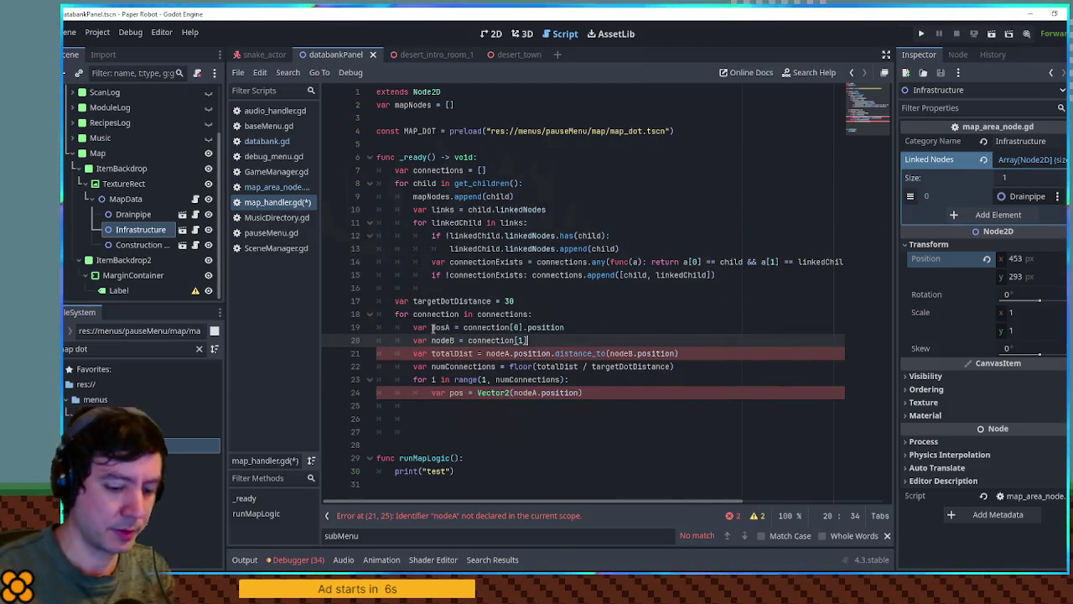
type(".position")
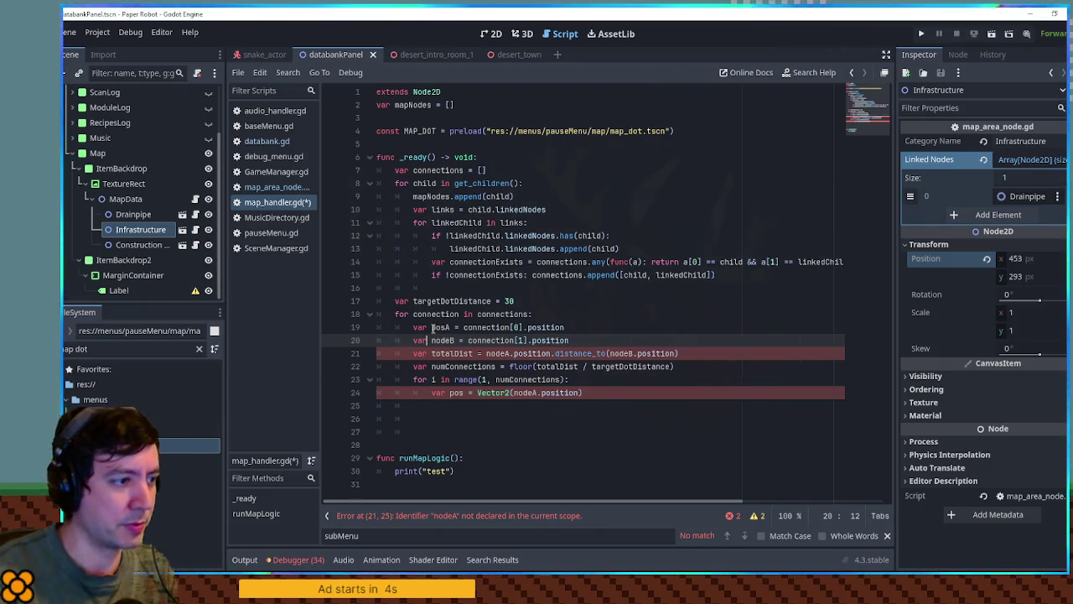
key("ctrl+BackSpace")
type("posB")
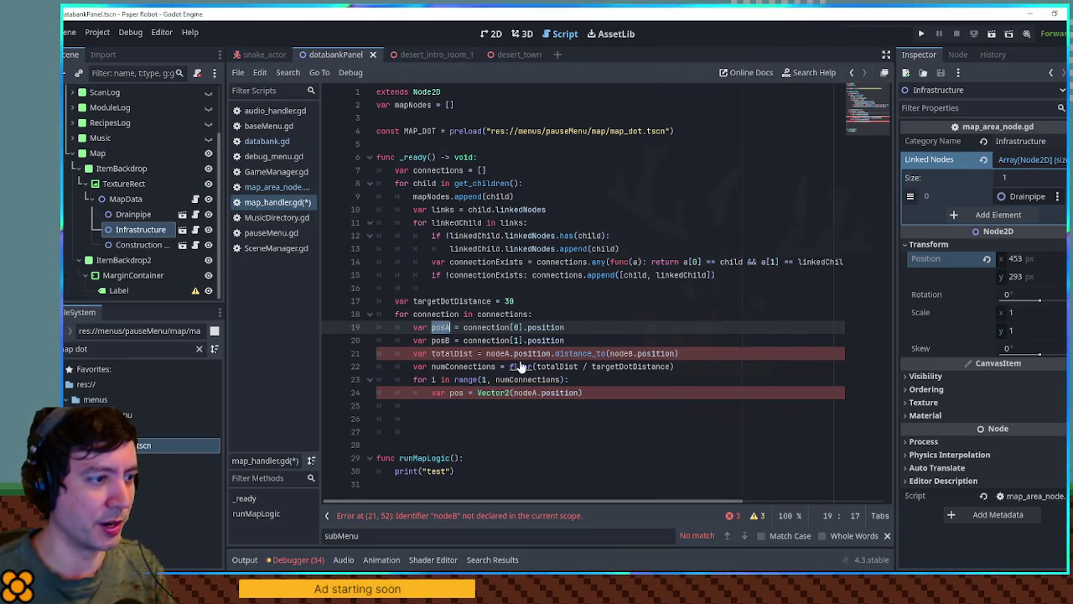
Replace nodeA.position and nodeB.position with posA and posB on lines 21 and 24
left_click(490, 353)
left_click_drag(486, 352, 552, 353)
type("posA")
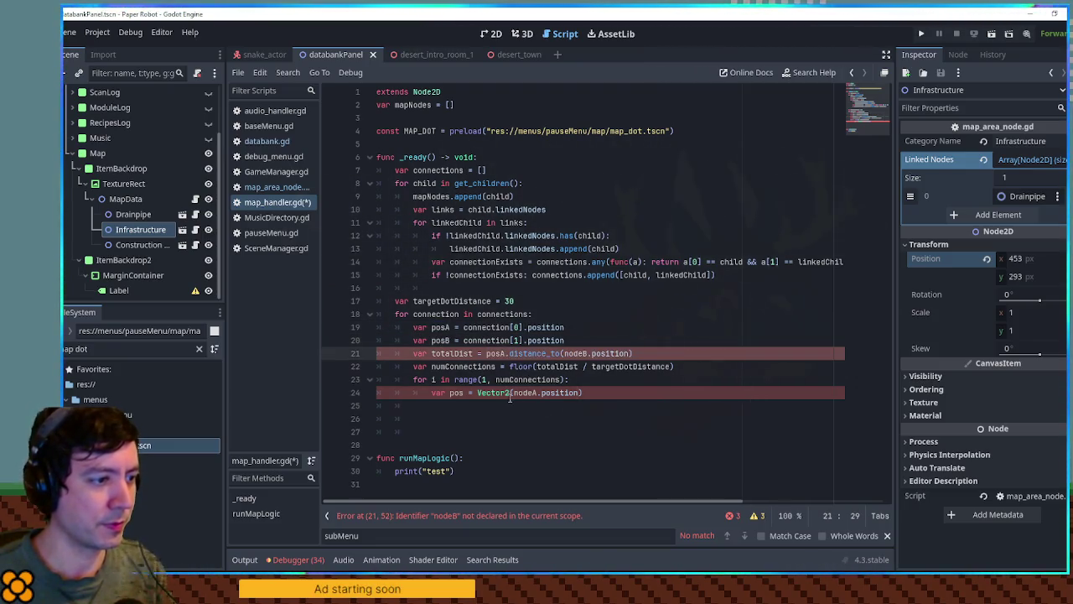
left_click(509, 398)
left_click_drag(513, 393, 580, 392)
type("posA")
double_click(610, 353)
left_click_drag(632, 353, 563, 353)
type("posB")
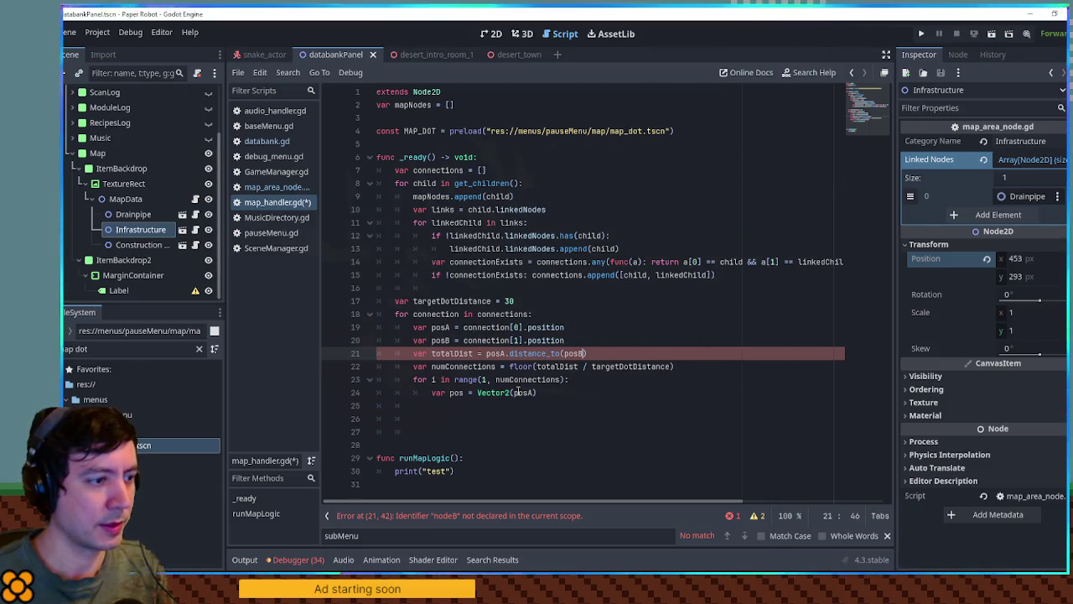
Change the loop's Vector2(posA) to posA.lerp()
left_click(534, 392)
left_click_drag(545, 392, 477, 392)
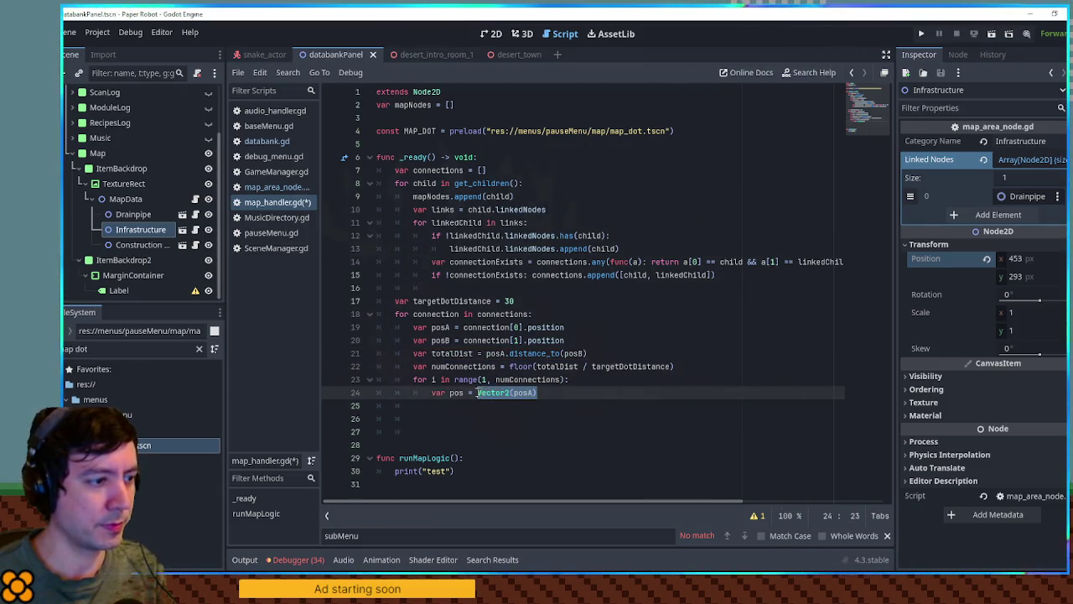
type("posA.l")
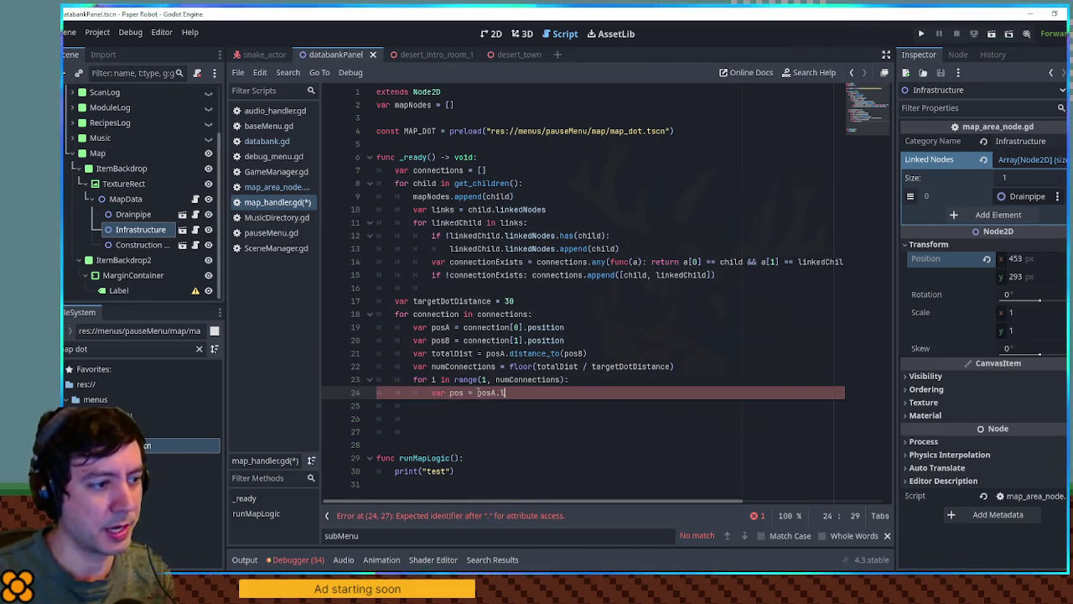
type("erp(")
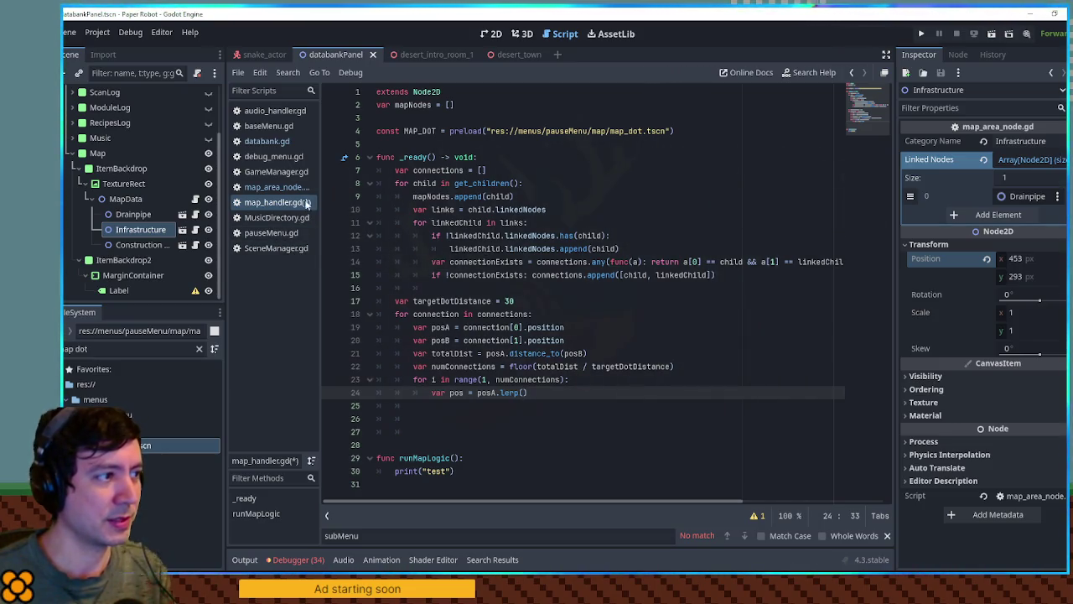
Try a Vector2.ZERO.lerp() line below the pos line, then delete it
key("Return")
type("vector2.Zer")
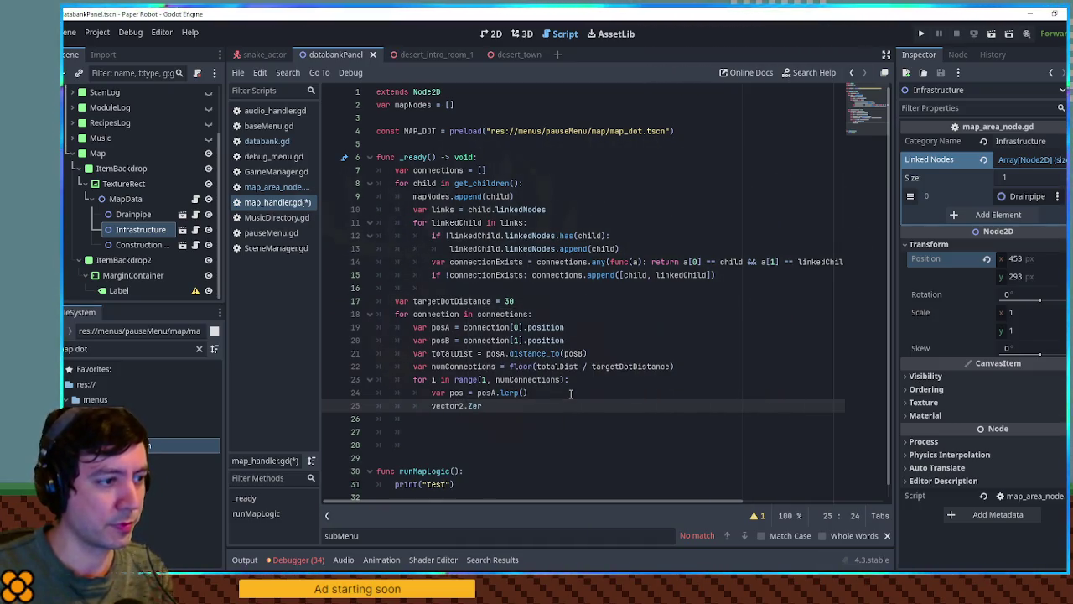
key("BackSpace")
key("BackSpace")
key("BackSpace")
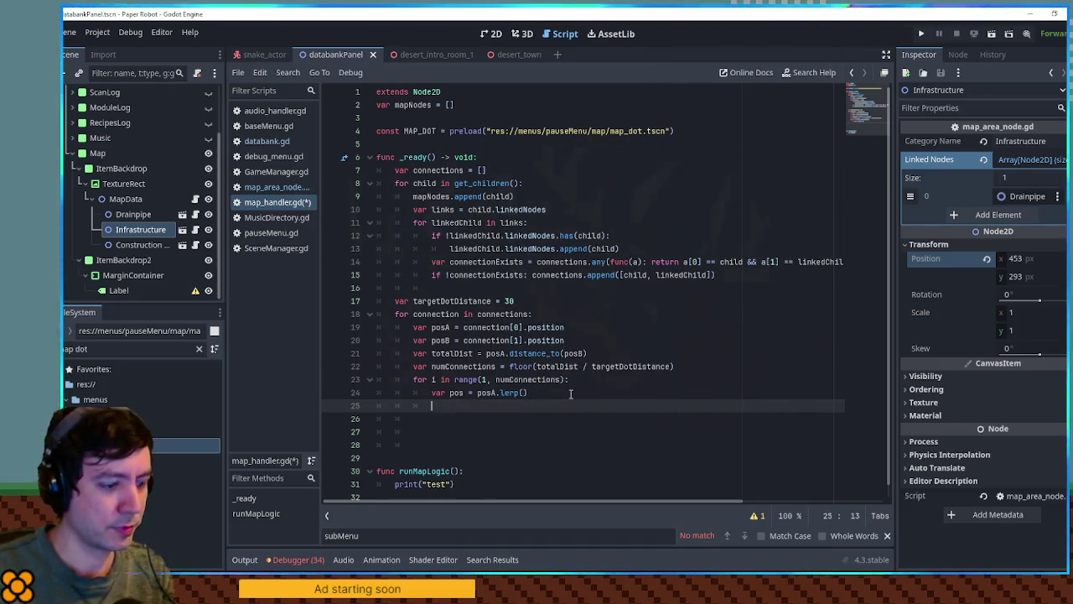
type("Vector2.ZERO.")
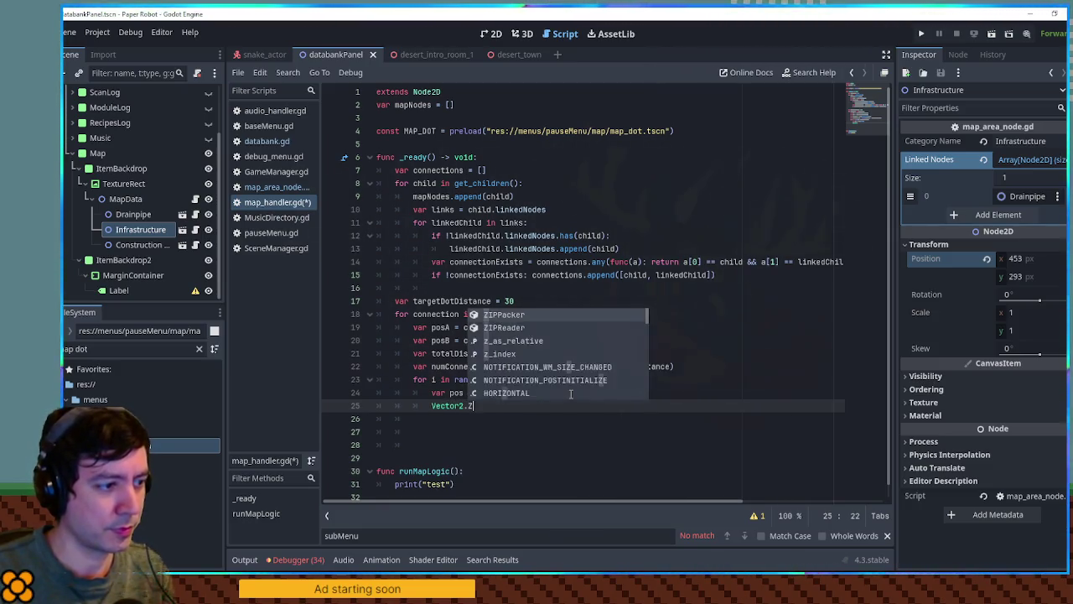
type("lerp(")
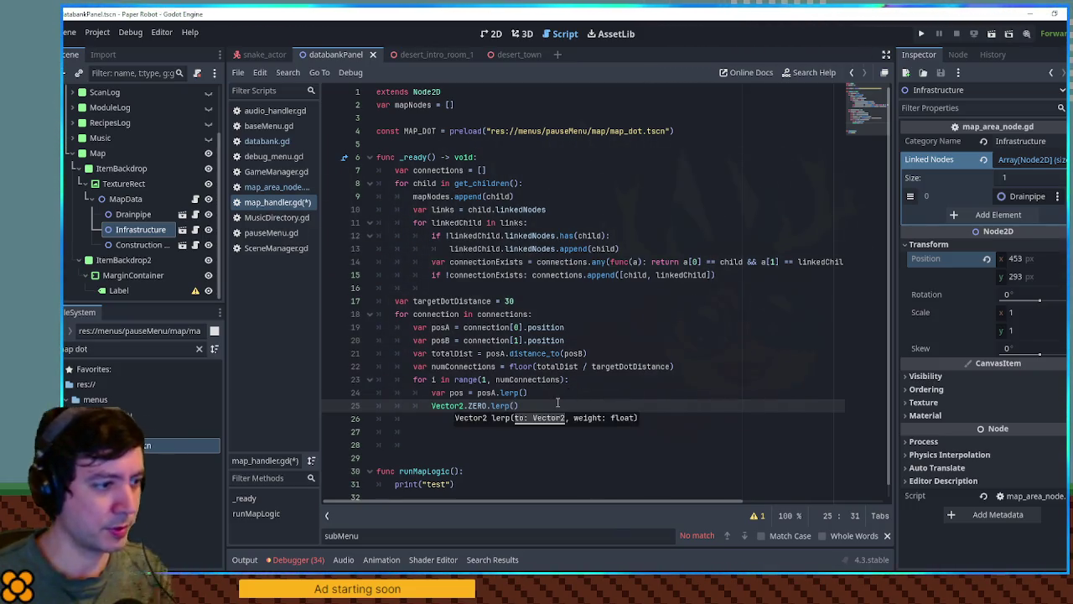
key("ctrl+shift+k")
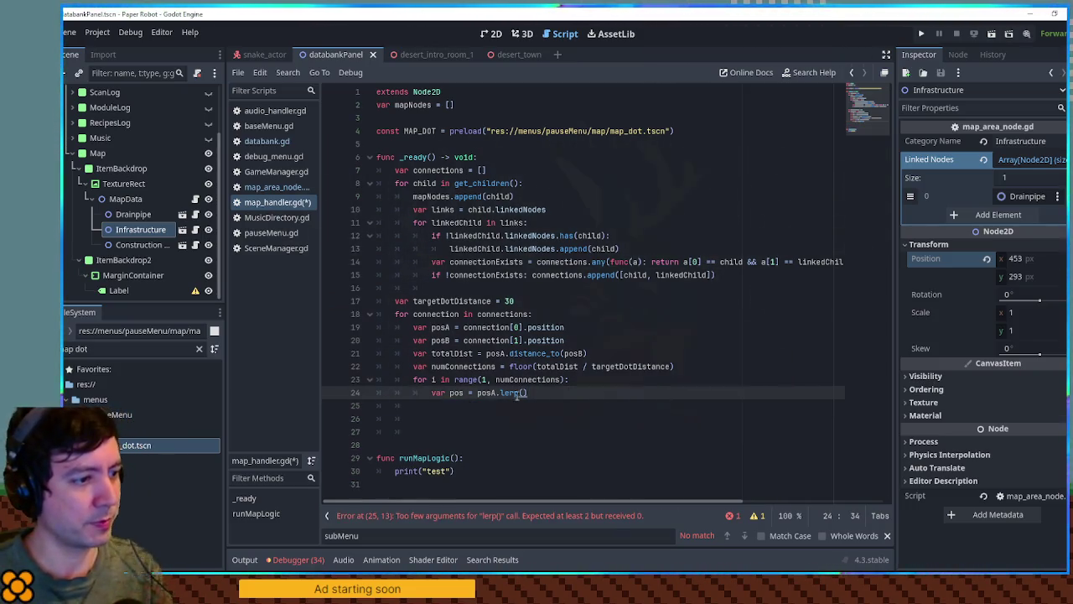
Fill the lerp arguments with posB, 1.0 * i / numConnections
type("posB,m")
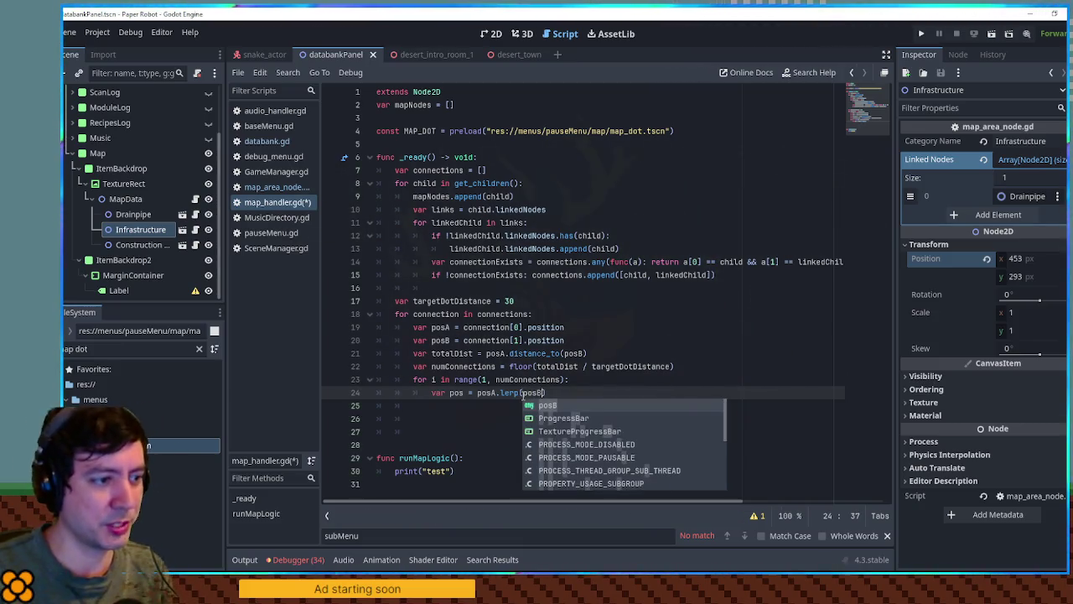
key("BackSpace")
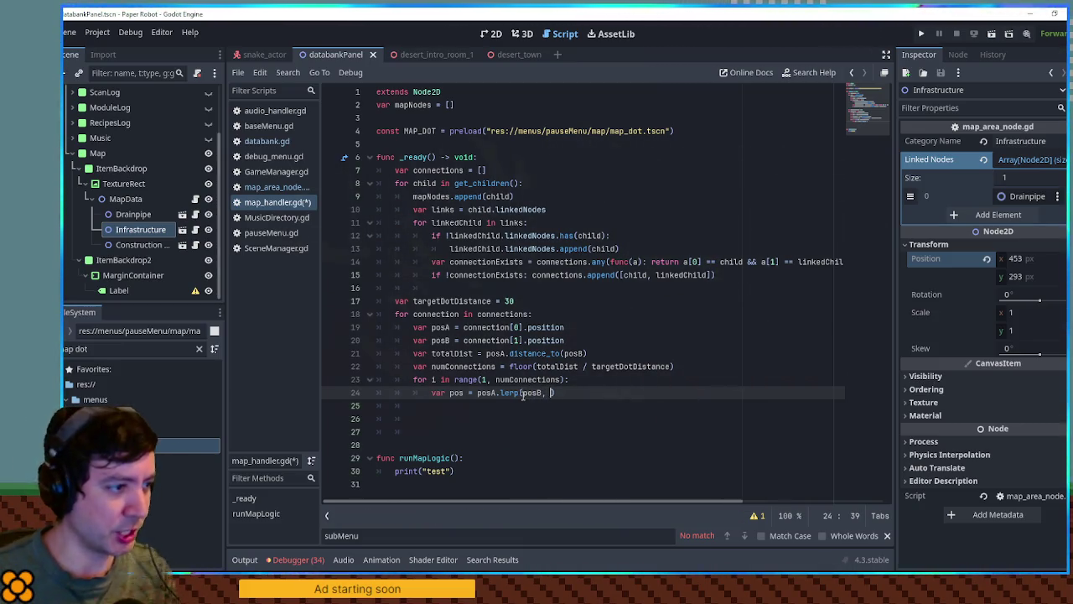
type("1.0 * i / ")
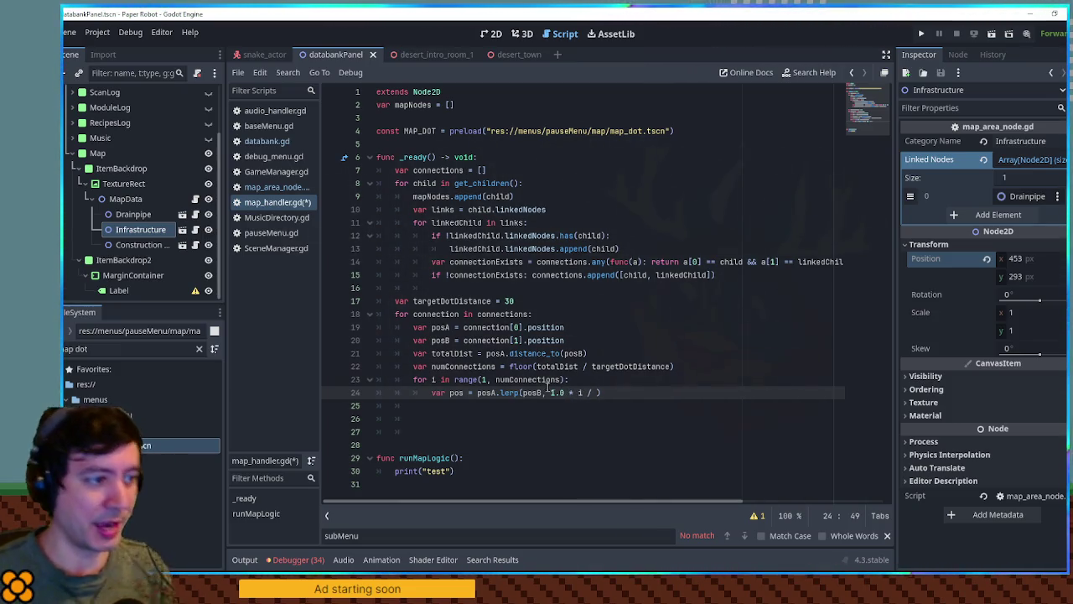
type("numConnections")
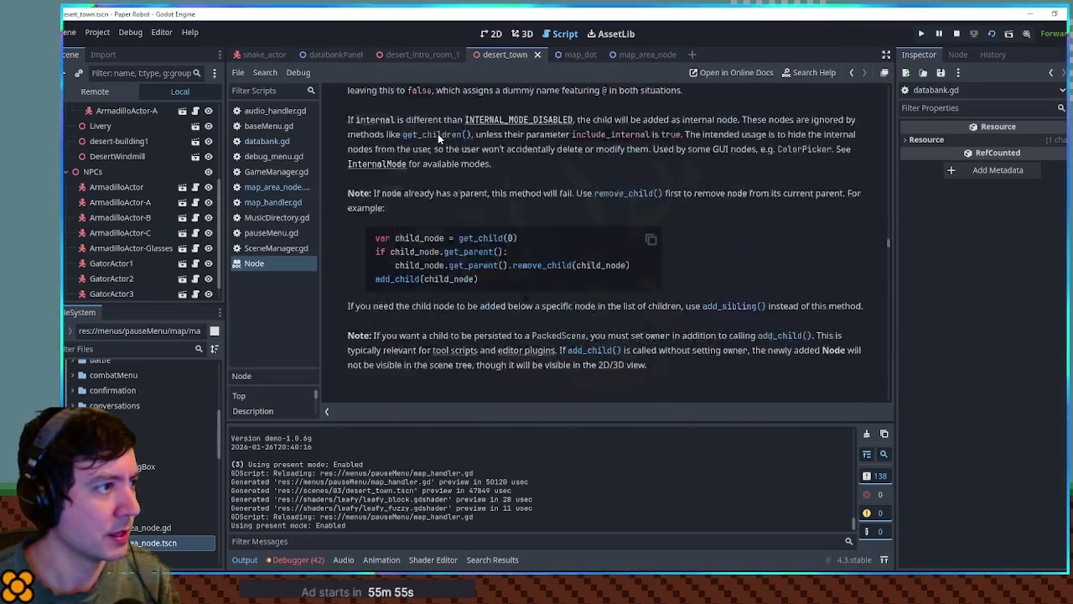
Scroll down and back up through the Node class reference
scroll(437, 134, "down", 5)
scroll(439, 148, "down", 5)
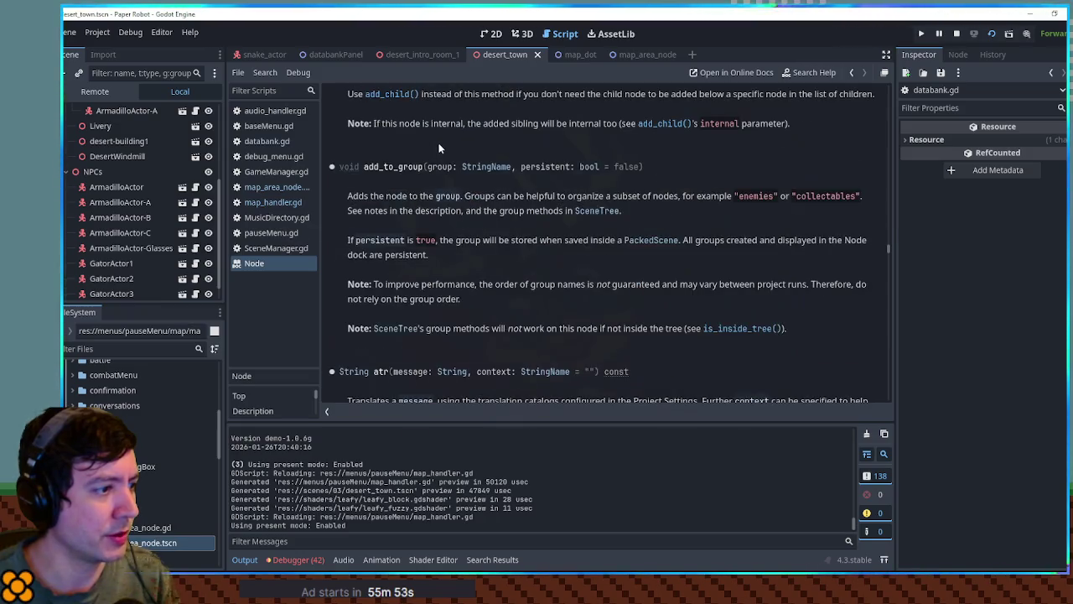
scroll(439, 147, "down", 2)
scroll(439, 148, "down", 8)
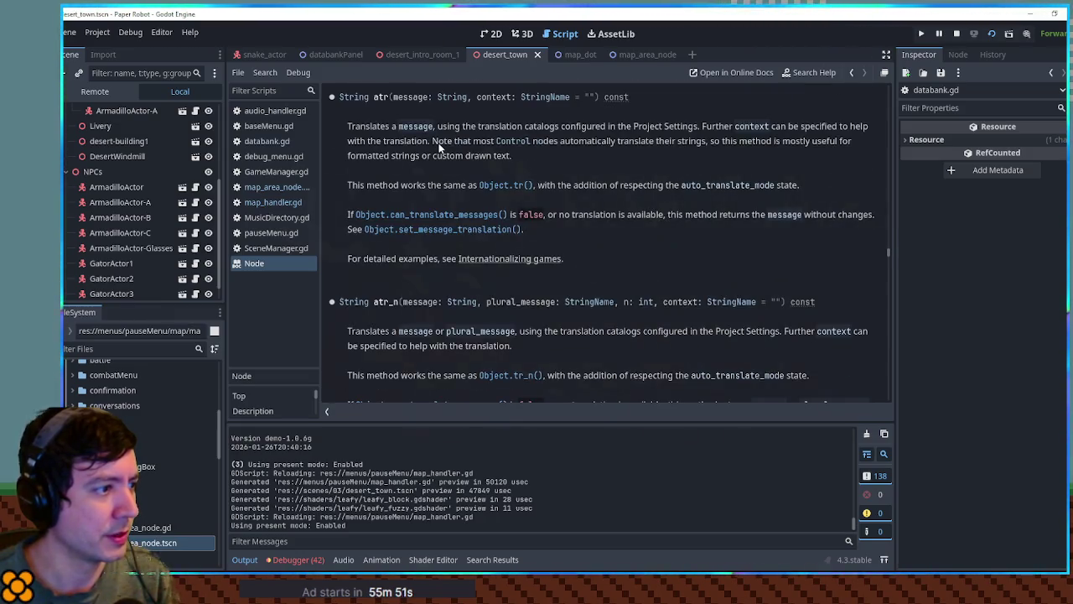
scroll(439, 147, "up", 20)
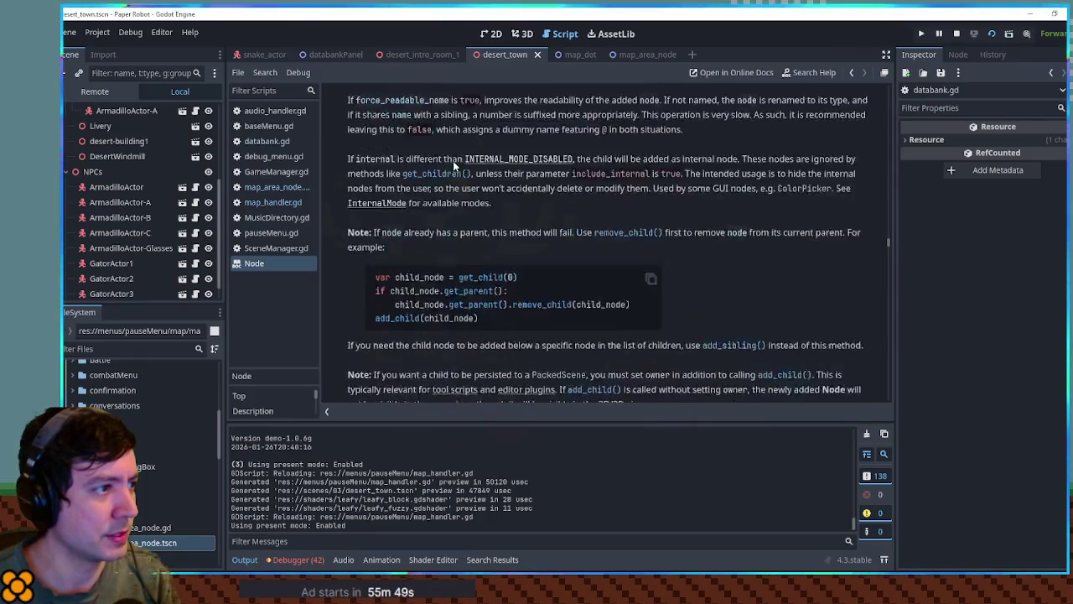
scroll(453, 160, "up", 15)
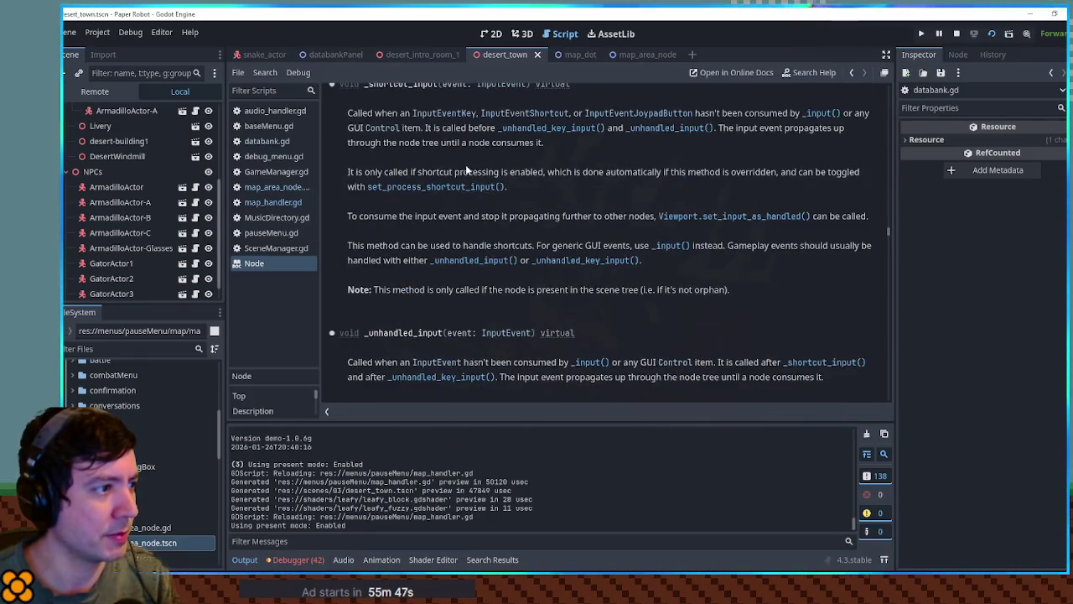
scroll(743, 253, "up", 3)
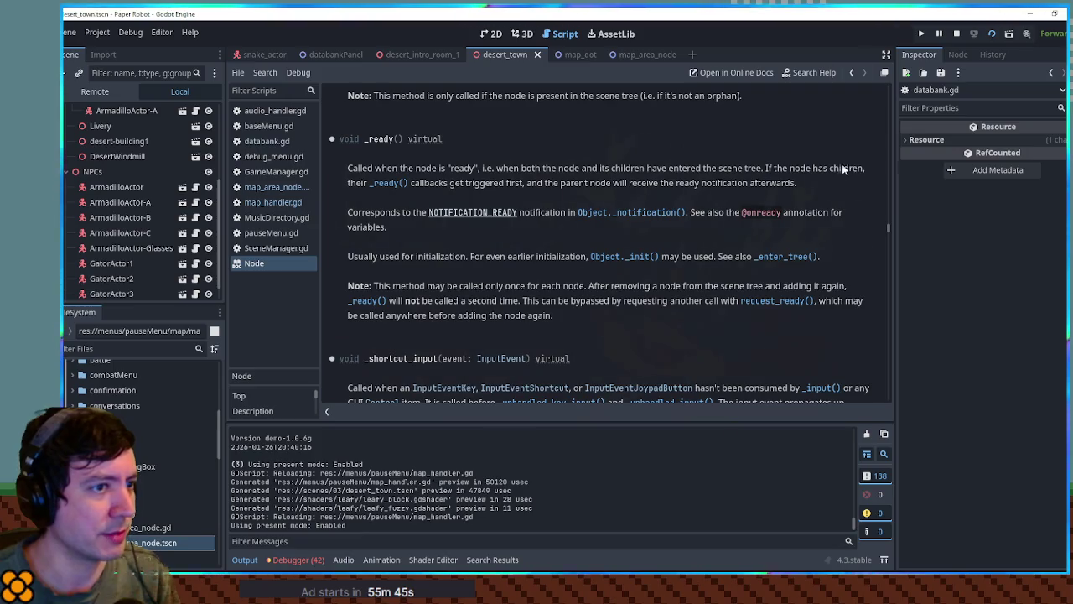
scroll(843, 170, "up", 9)
Search the Node docs for add_child and browse the matching entries
key("ctrl+f")
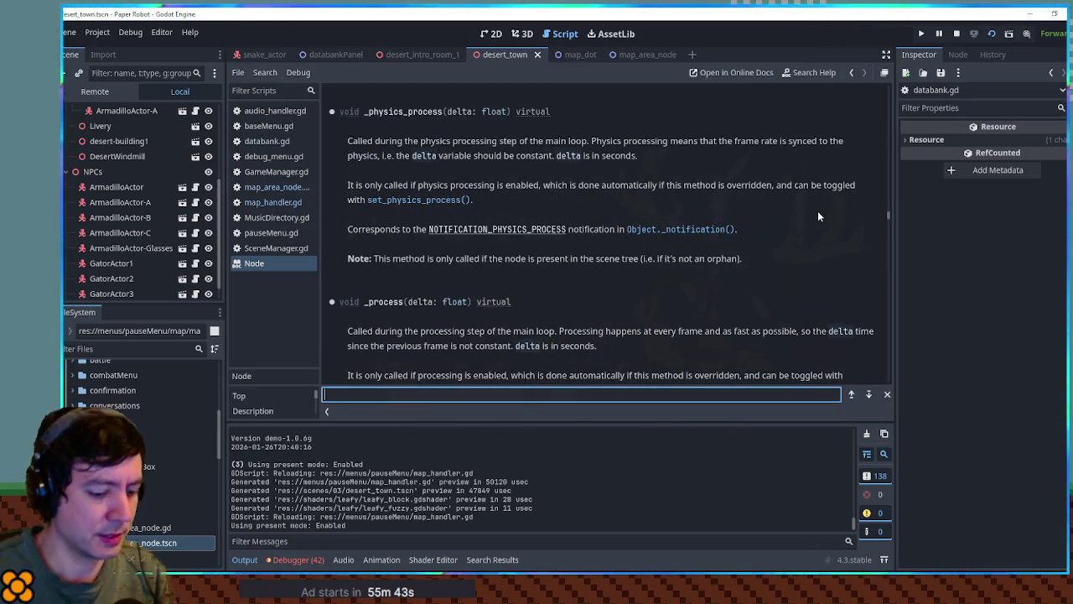
type("inser")
key("BackSpace")
key("BackSpace")
key("BackSpace")
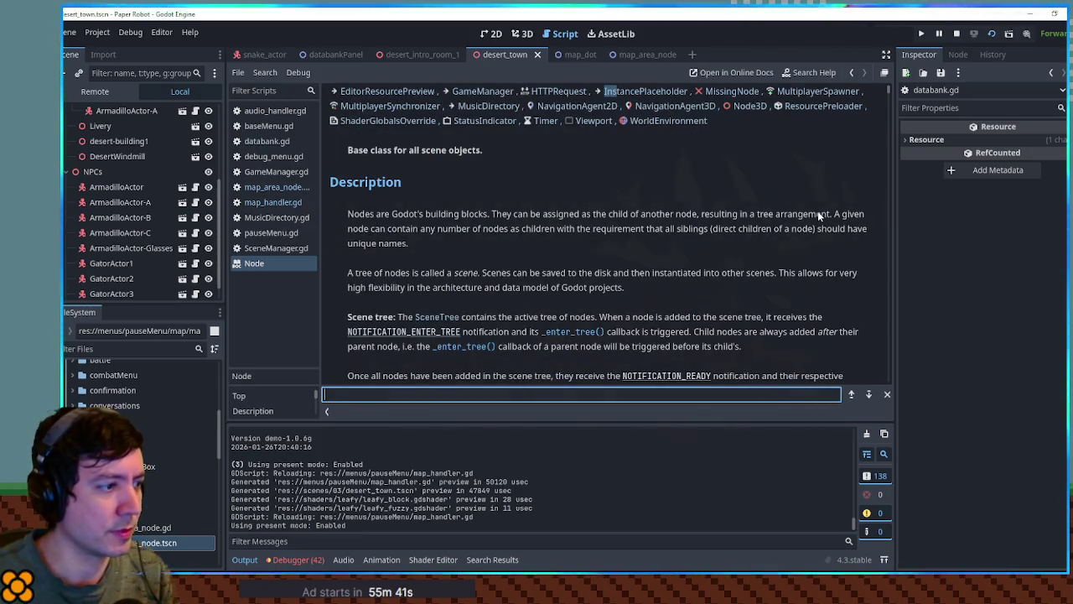
type("add_chil")
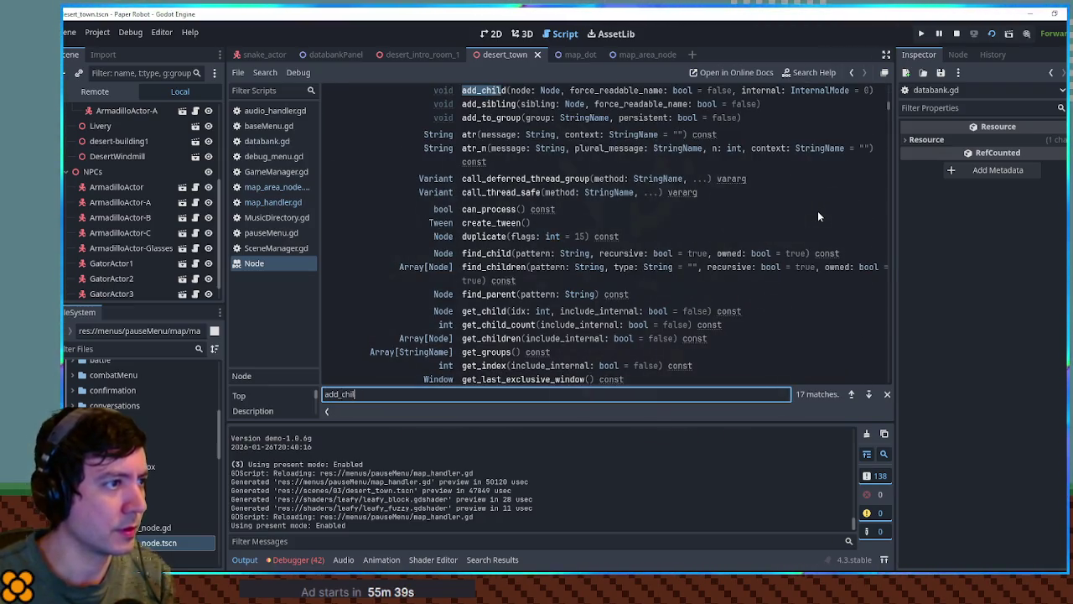
scroll(670, 143, "up", 1)
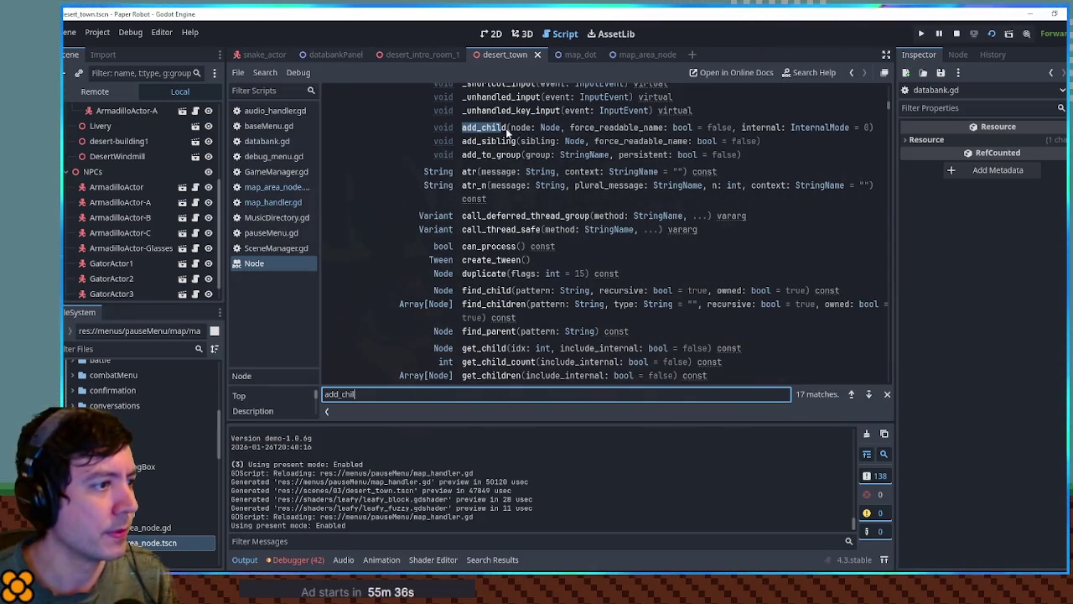
scroll(505, 129, "down", 5)
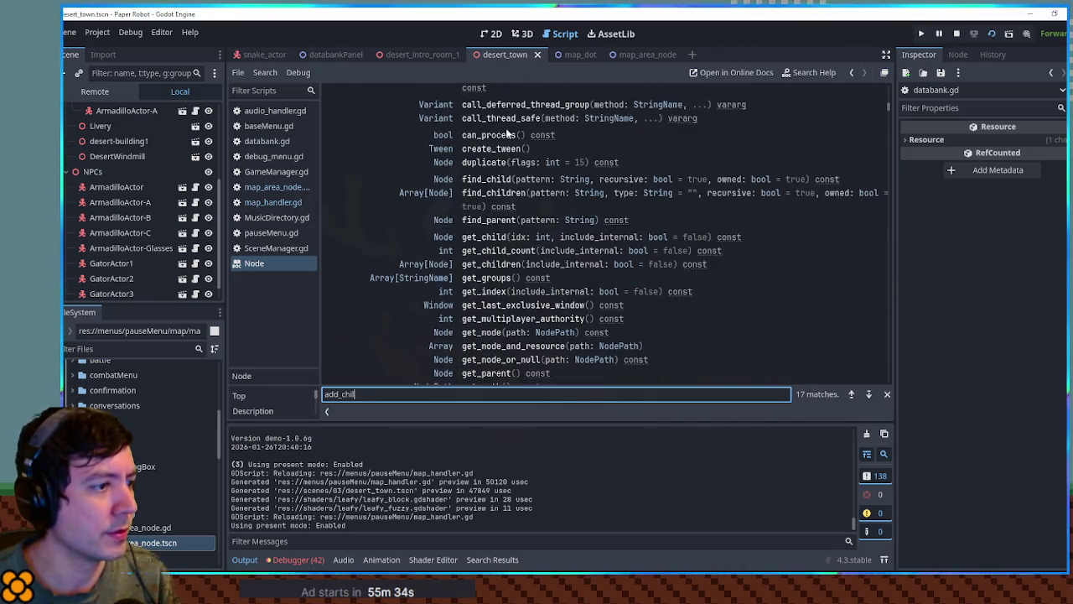
scroll(506, 130, "down", 14)
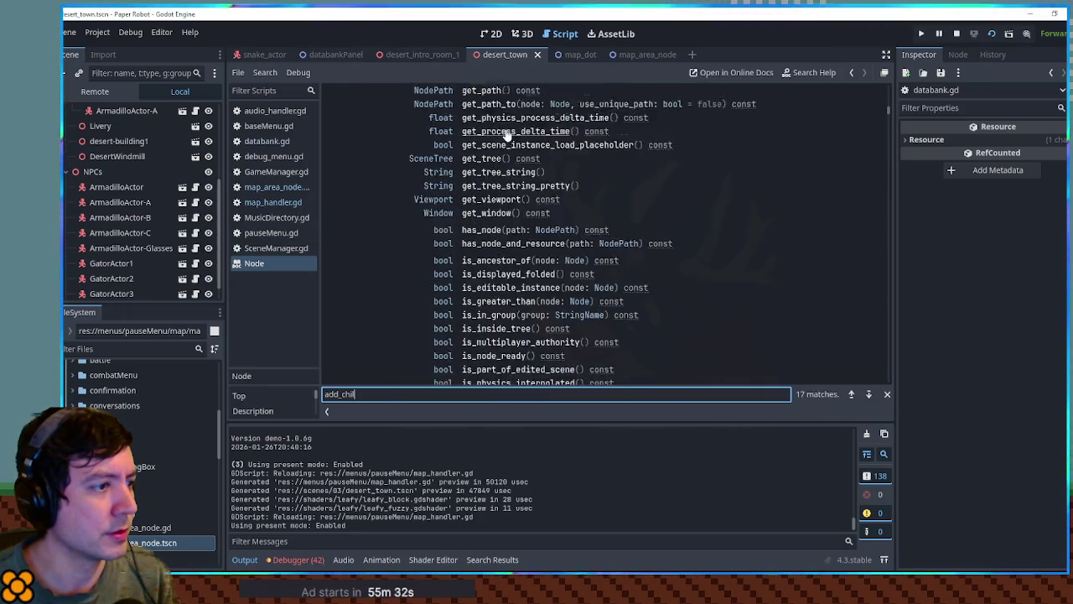
scroll(505, 134, "down", 6)
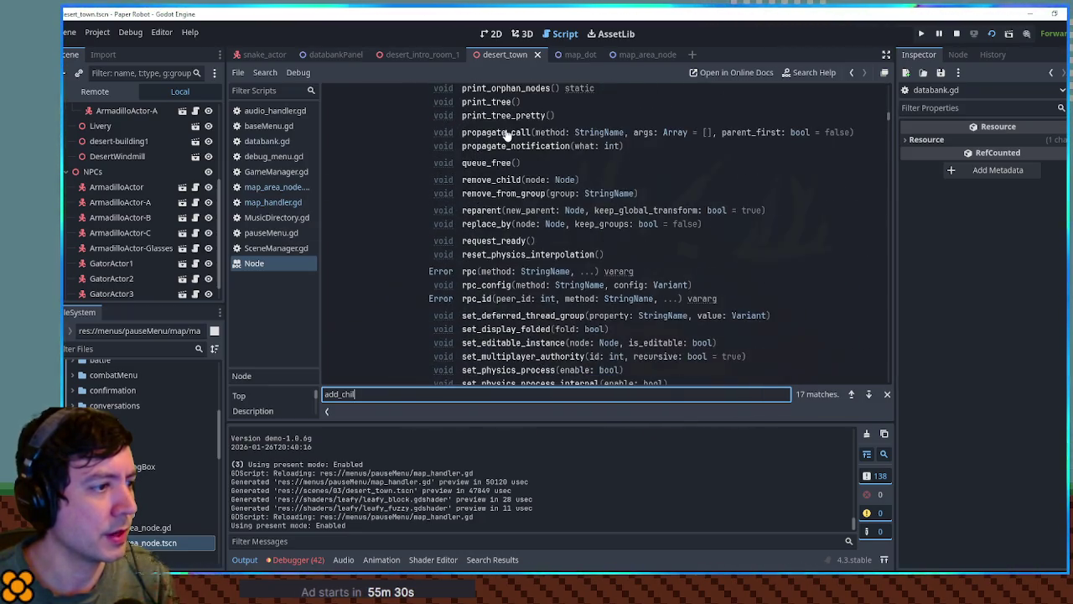
scroll(506, 134, "up", 1)
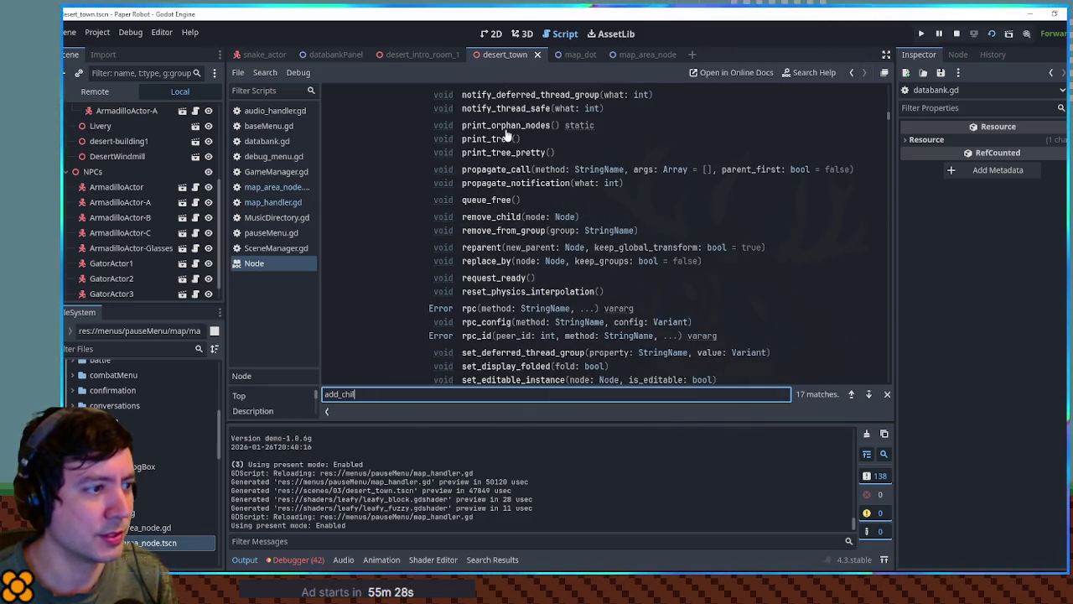
scroll(505, 134, "down", 5)
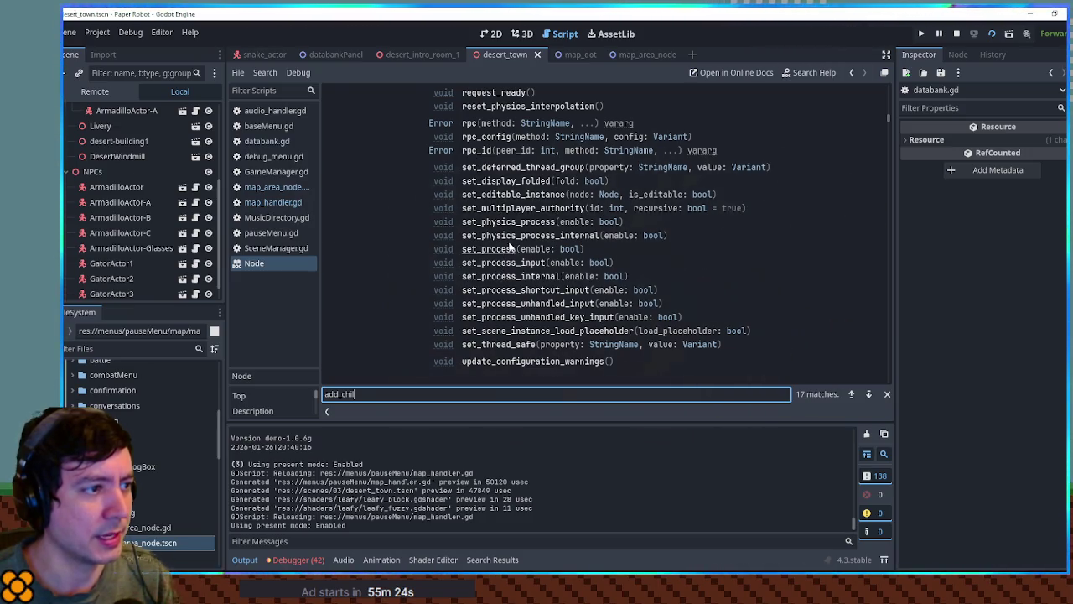
scroll(565, 291, "down", 3)
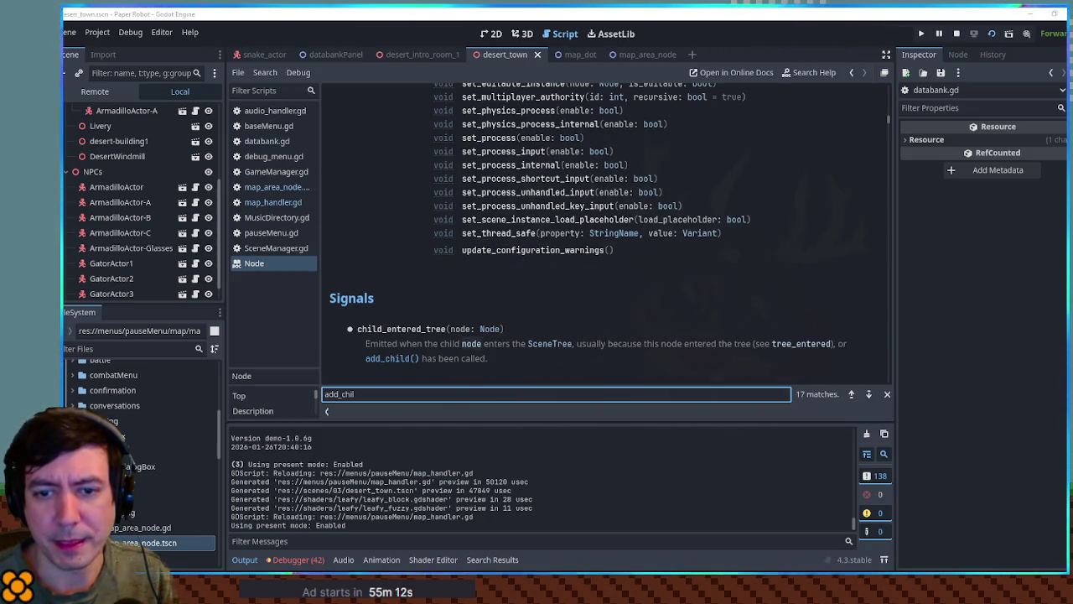
left_click(753, 269)
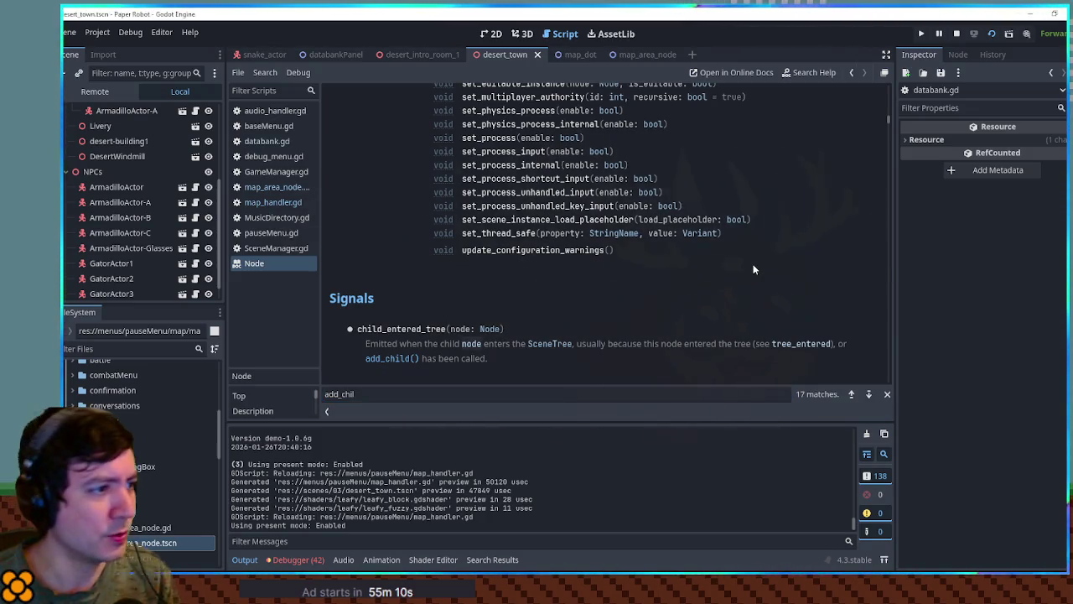
key("ctrl+f")
type("below")
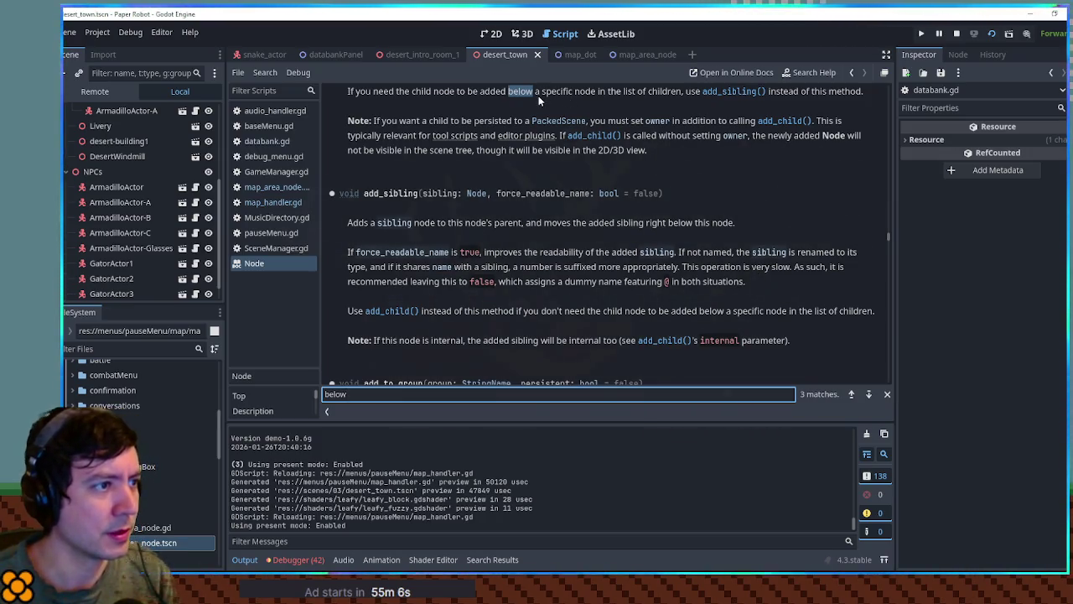
scroll(533, 95, "up", 1)
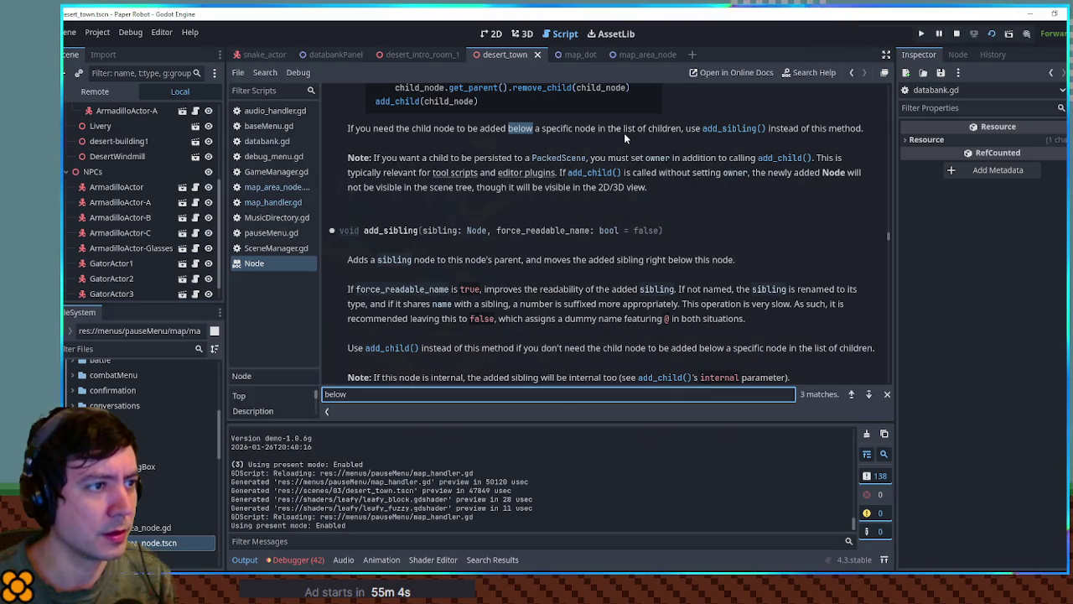
scroll(624, 138, "up", 2)
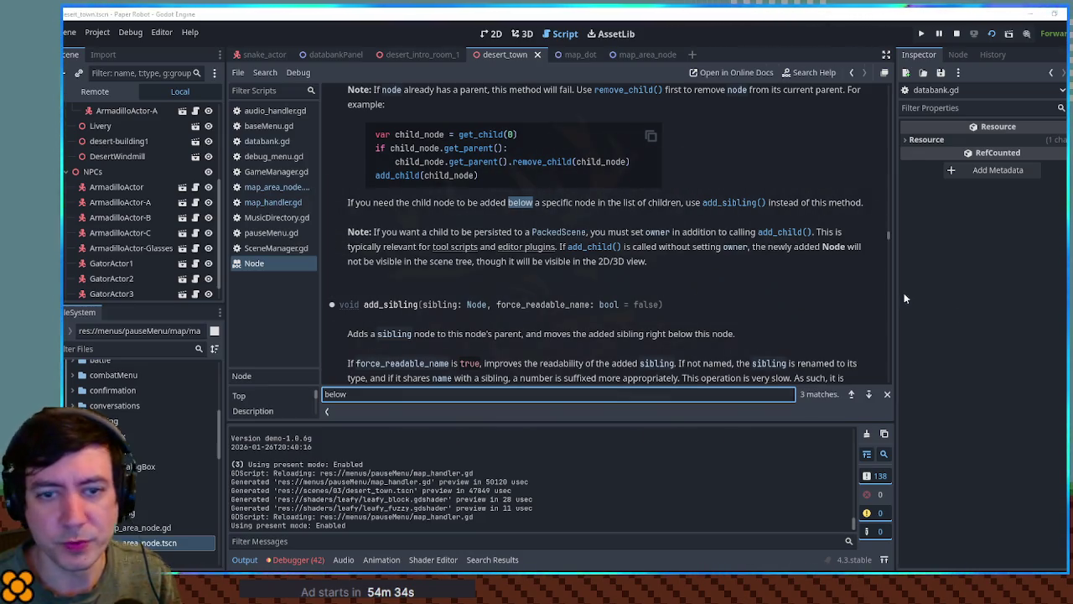
key("ctrl+a")
type("move_child")
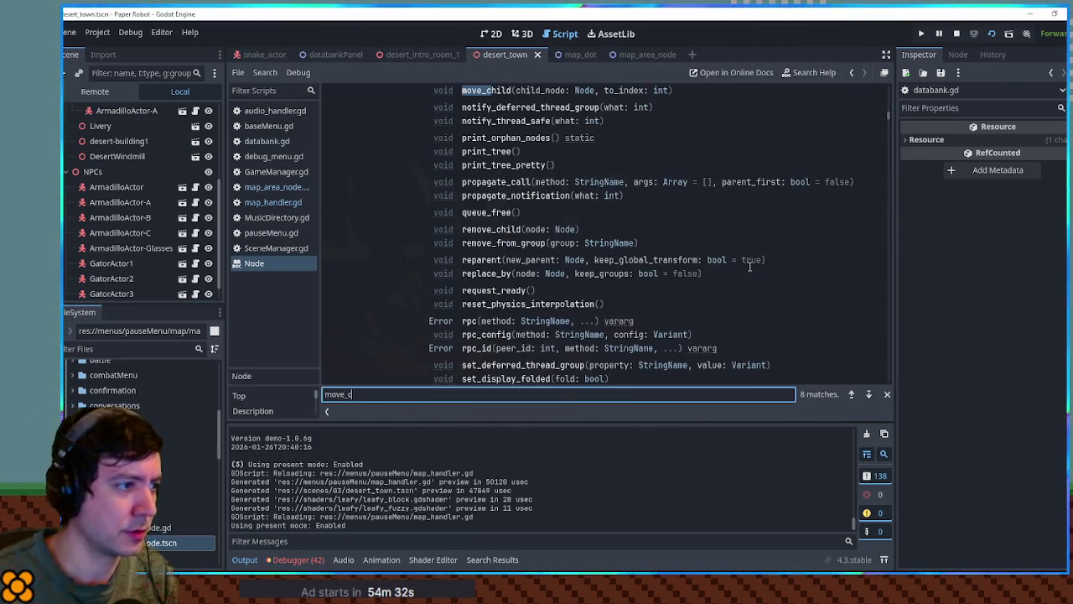
Show the move_child method description, select its name, and switch to the map_area_node scene
left_click(498, 93)
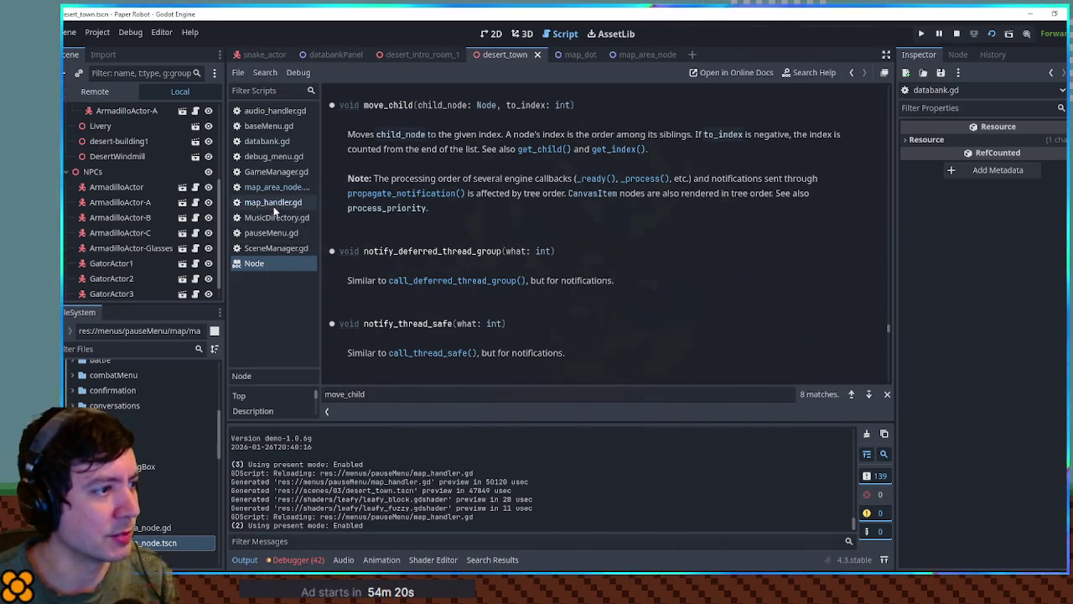
double_click(376, 106)
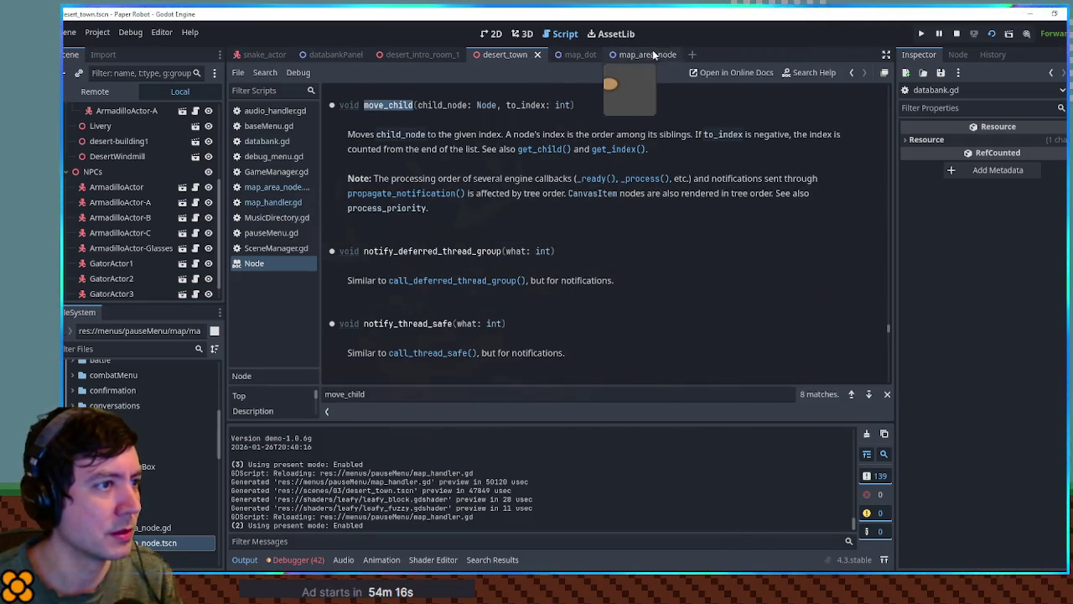
left_click(611, 56)
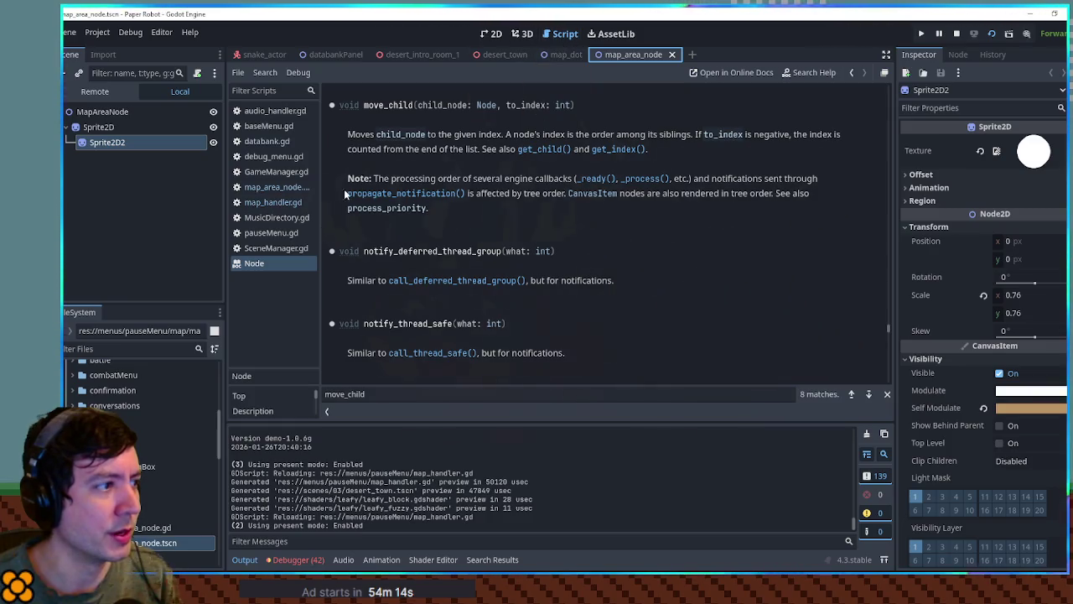
Close the Node help page, add move_child(mapDot, 0) after add_child(mapDot), and run the game
middle_click(273, 261)
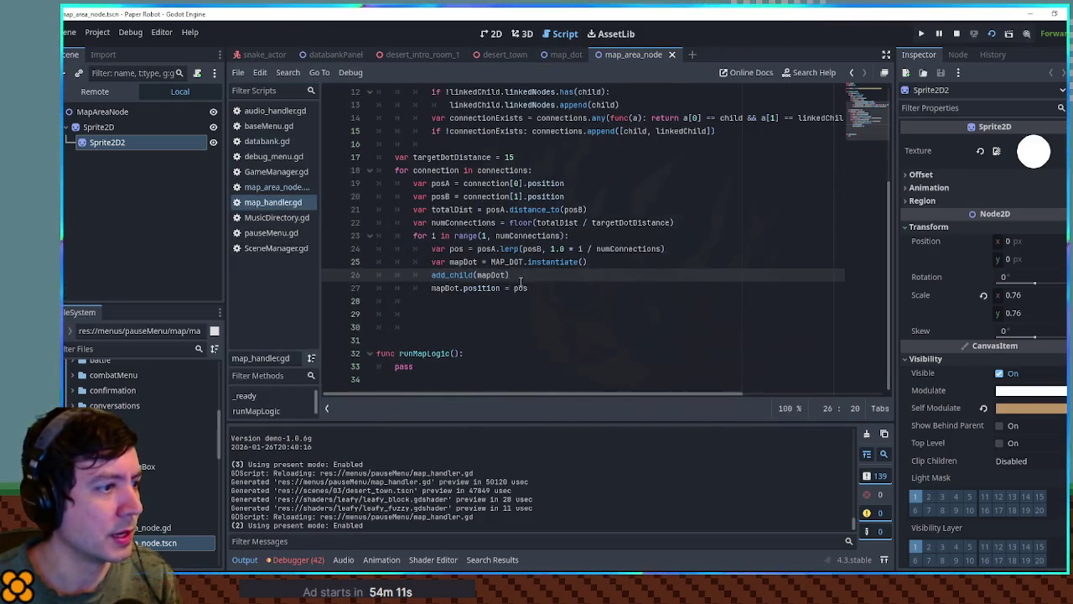
key("Return")
type("move_child(")
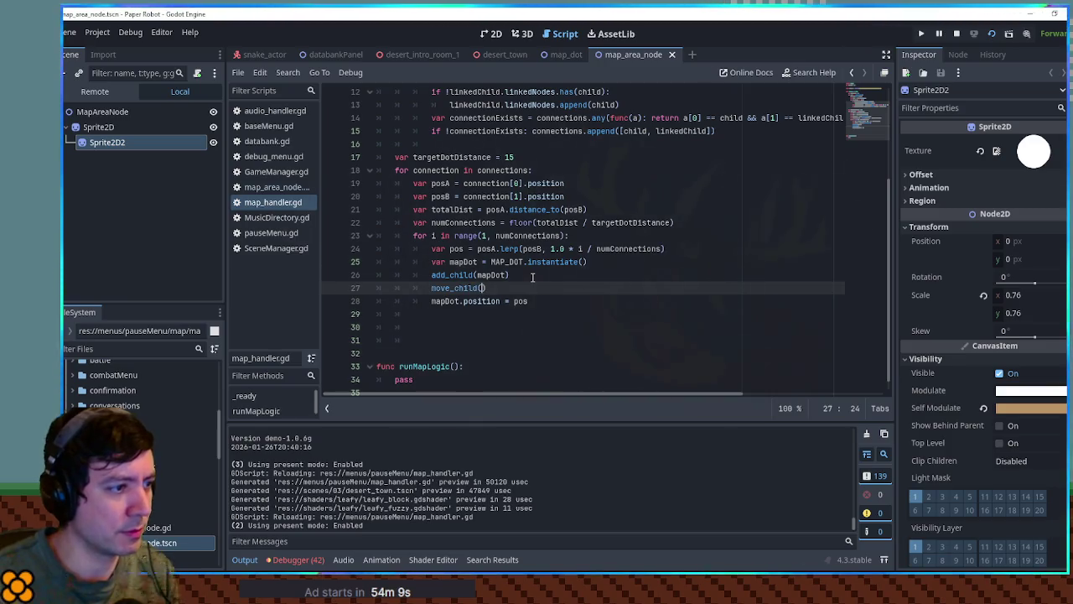
type("mapDot, 0")
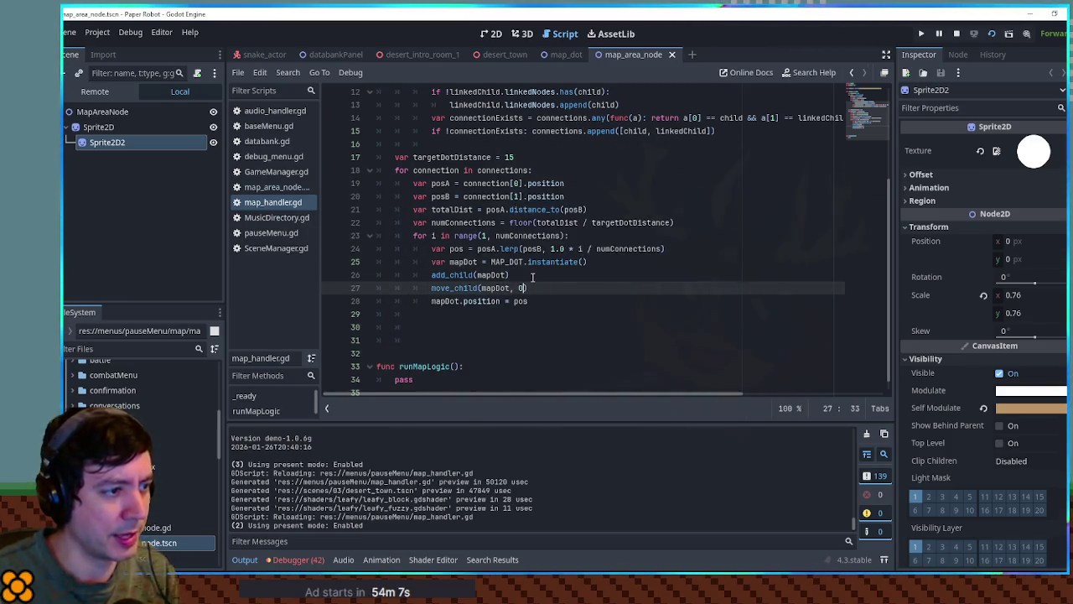
key("F5")
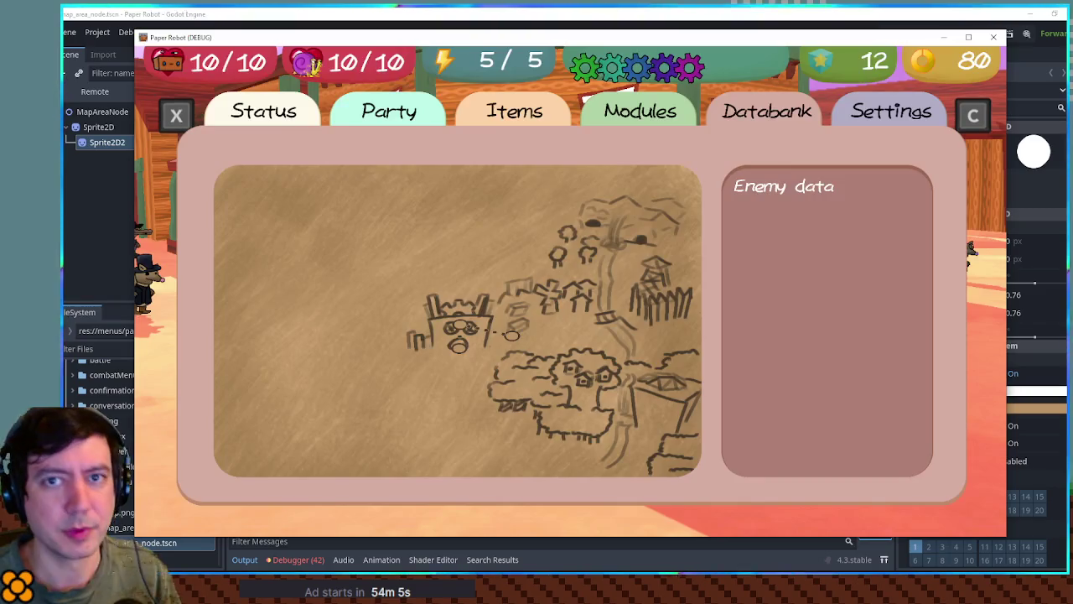
In the running game, view Databank > Map from the pause menu, then return to the editor
key("Escape")
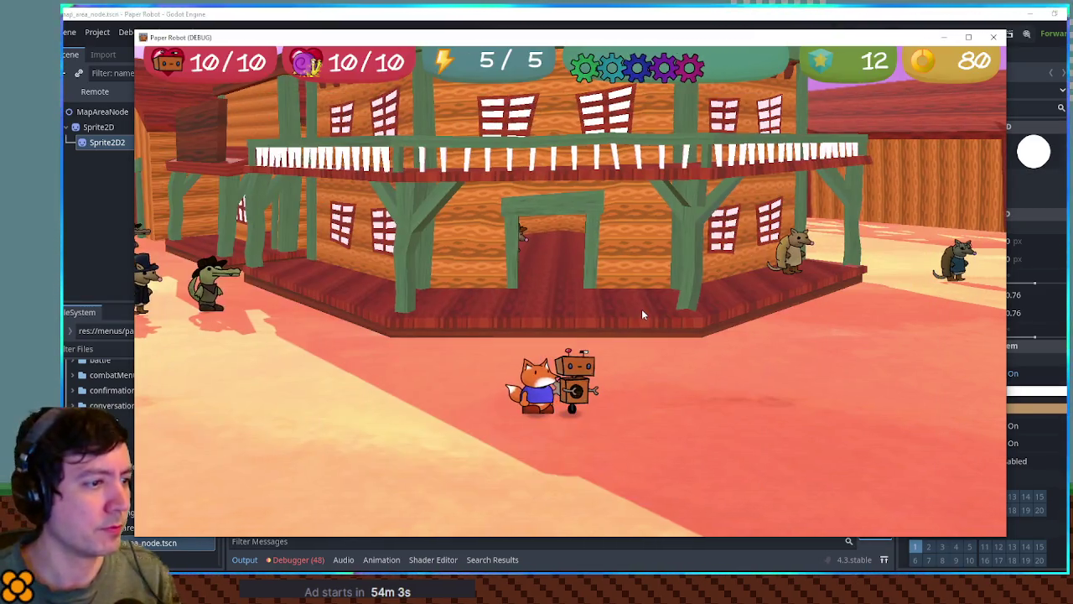
key("Escape")
key("x")
key("x")
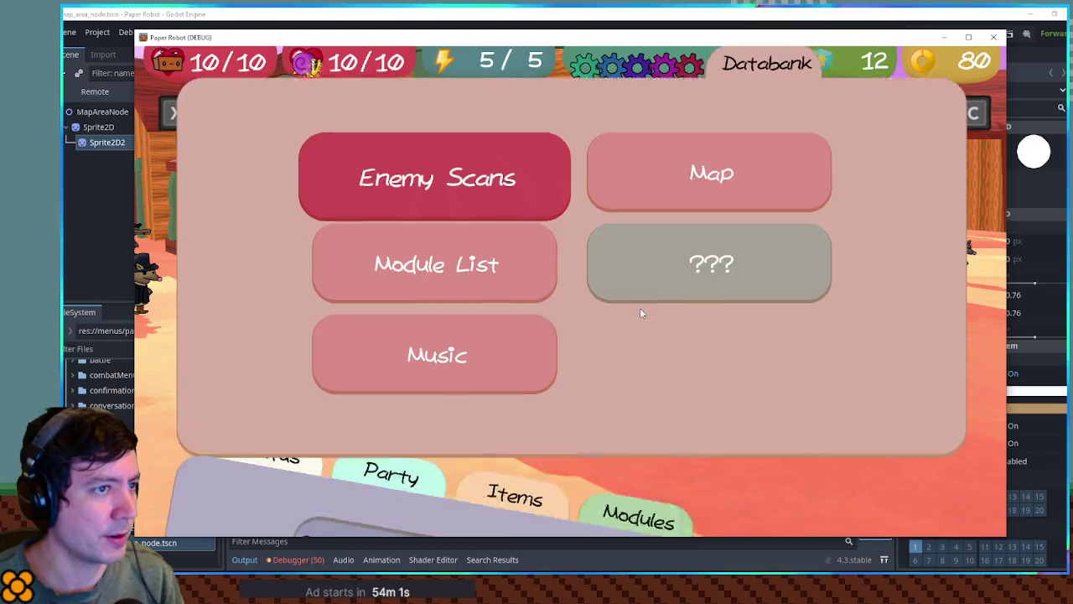
key("Right")
key("Return")
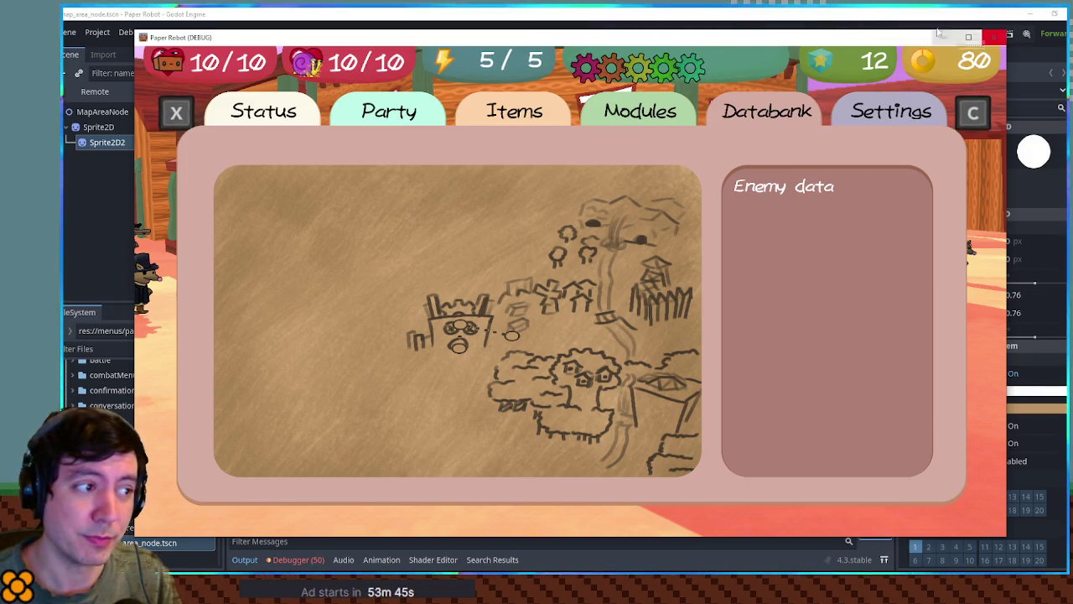
left_click(817, 12)
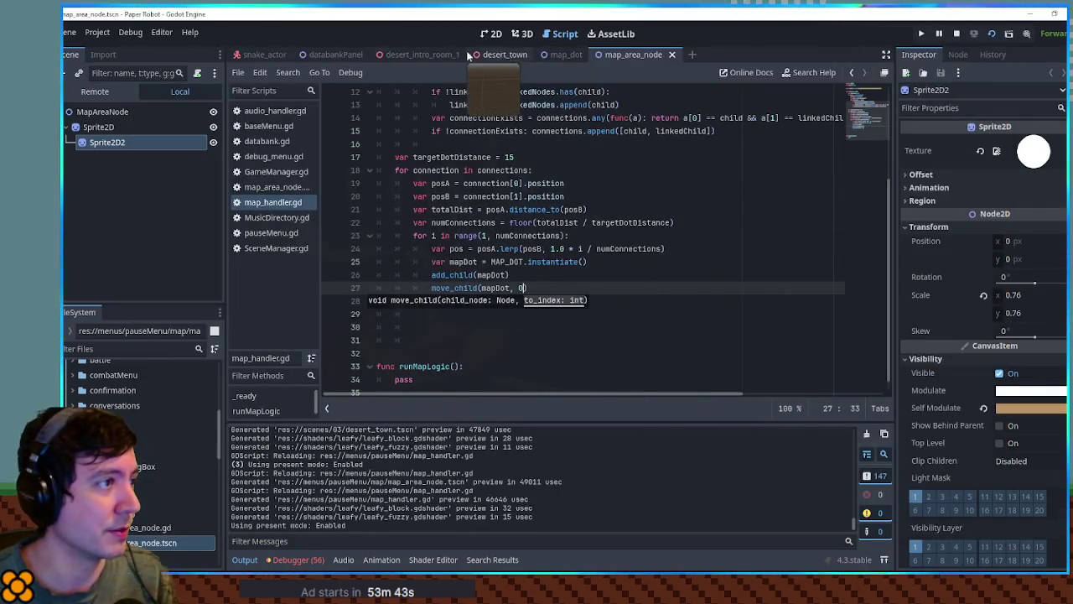
Inspect the databankPanel map TextureRect and its Visibility properties, then run the game again
left_click(345, 54)
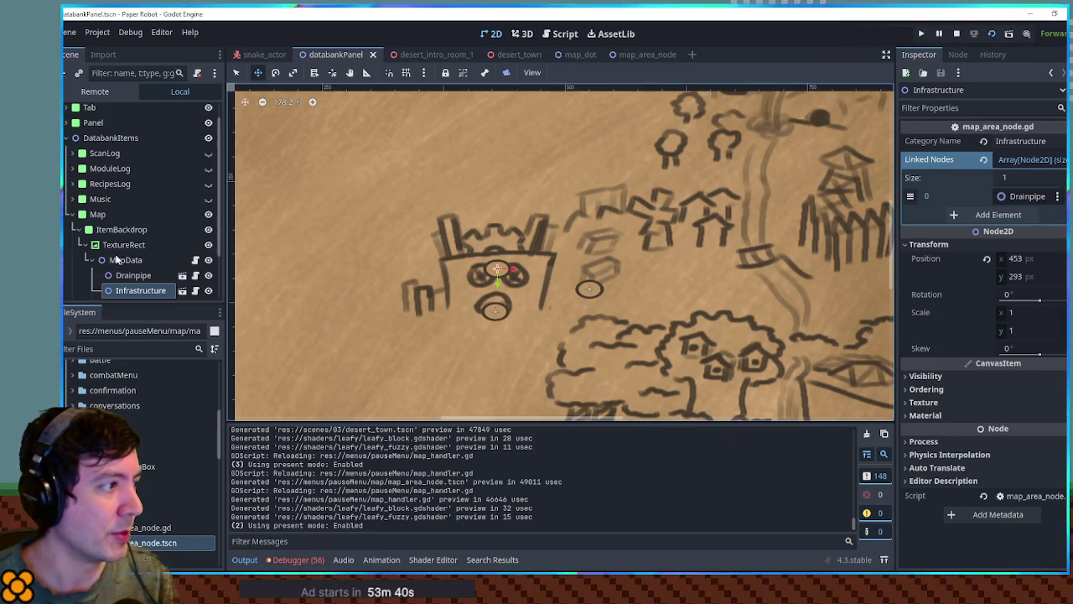
left_click(522, 241)
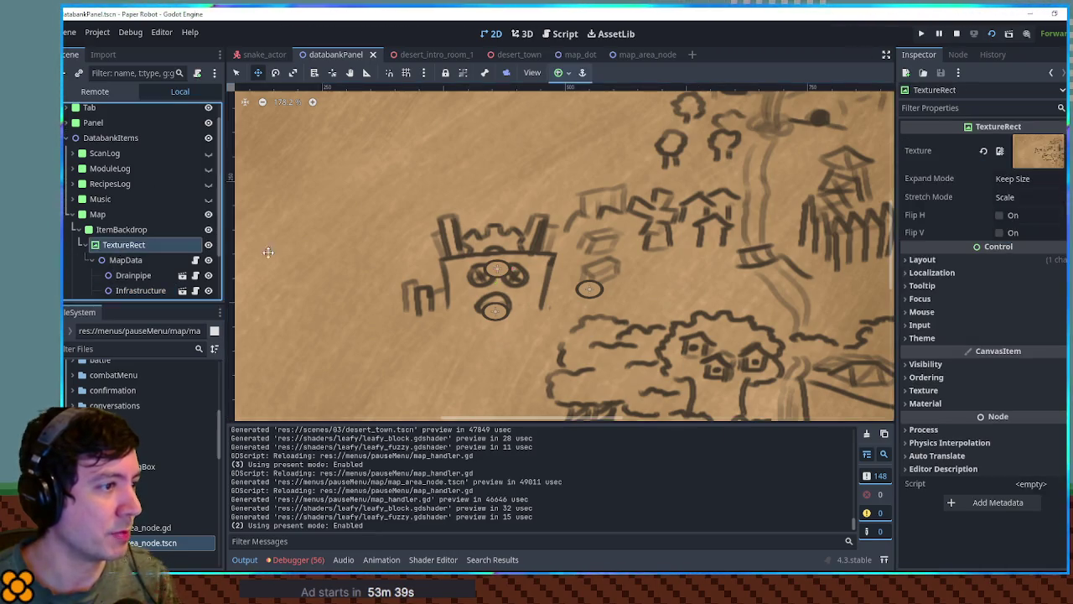
scroll(522, 240, "down", 2)
scroll(522, 240, "down", 3)
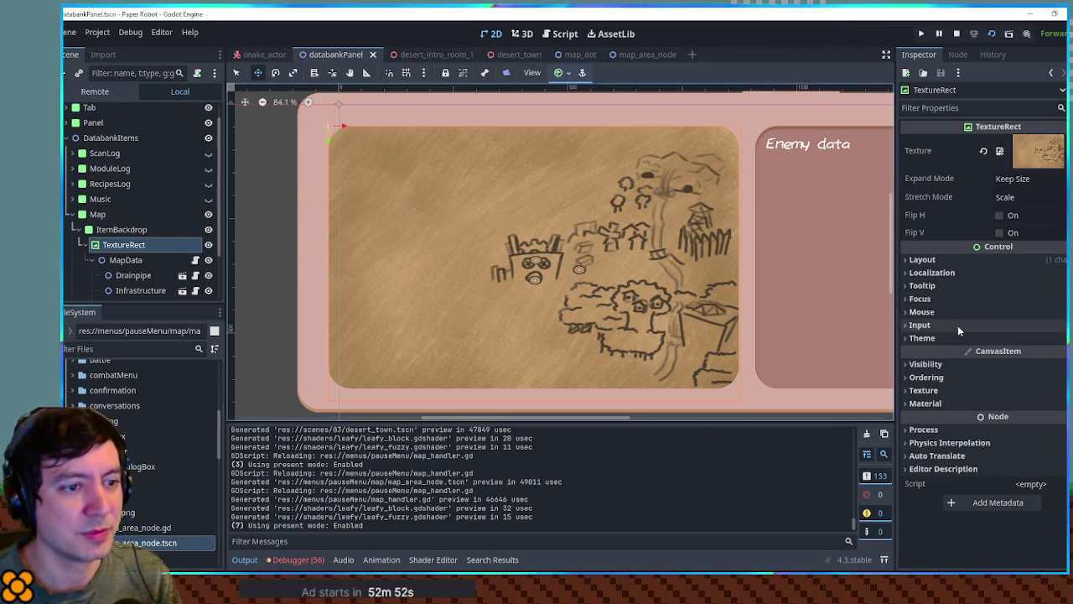
left_click(964, 365)
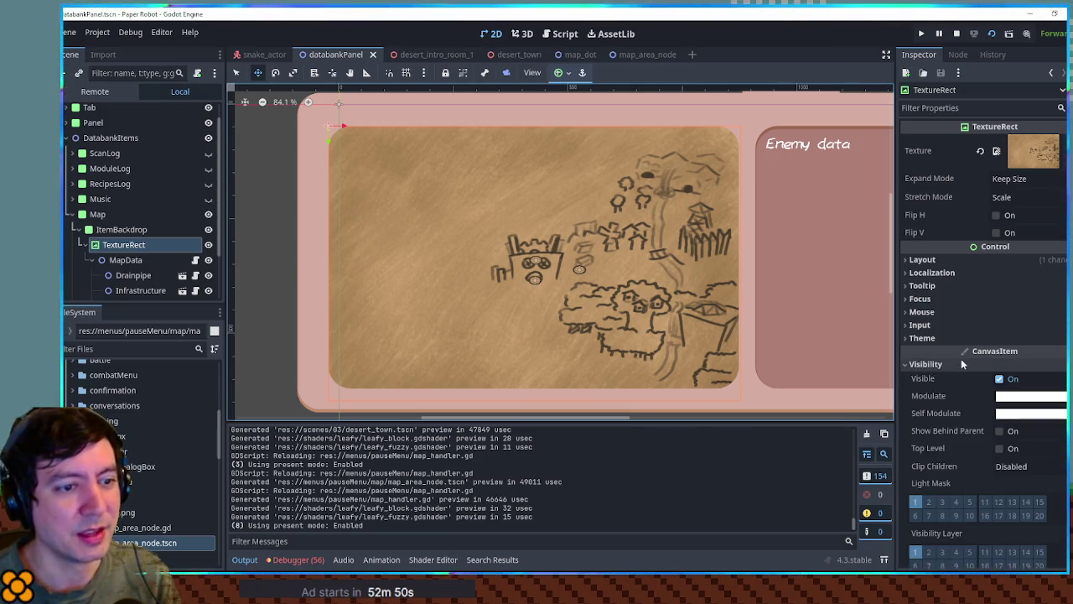
left_click(961, 360)
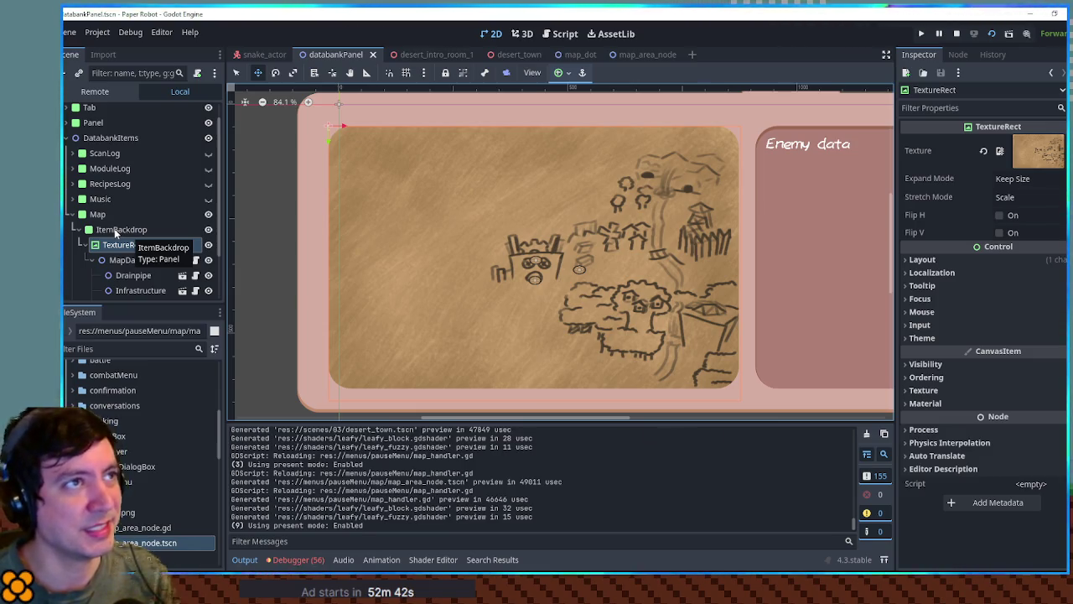
key("F5")
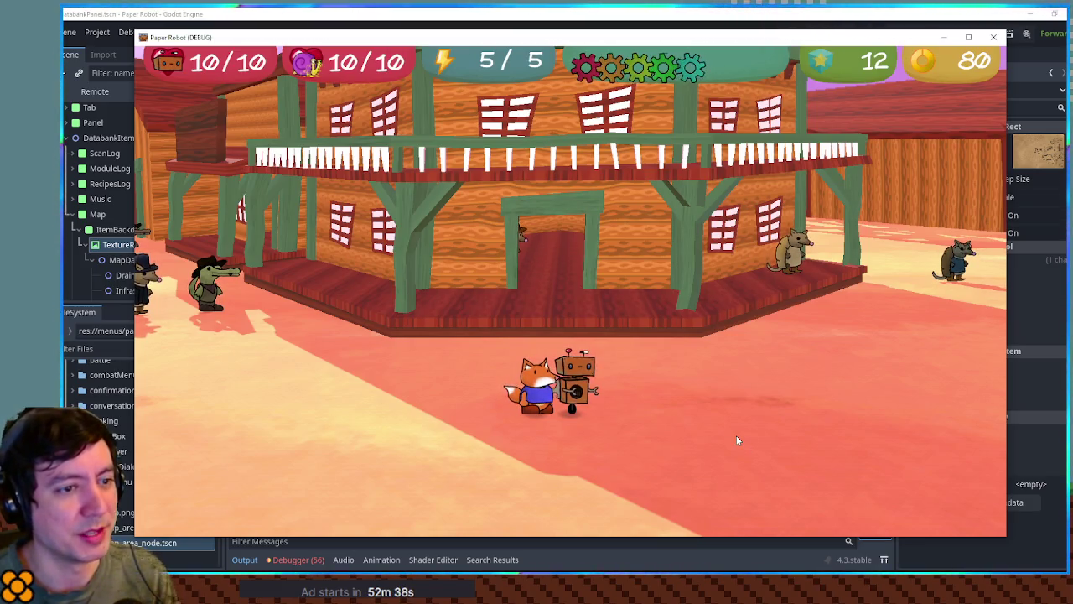
Open the Databank Map in the running game to view the dotted path, then return to the editor
key("Escape")
key("x")
key("x")
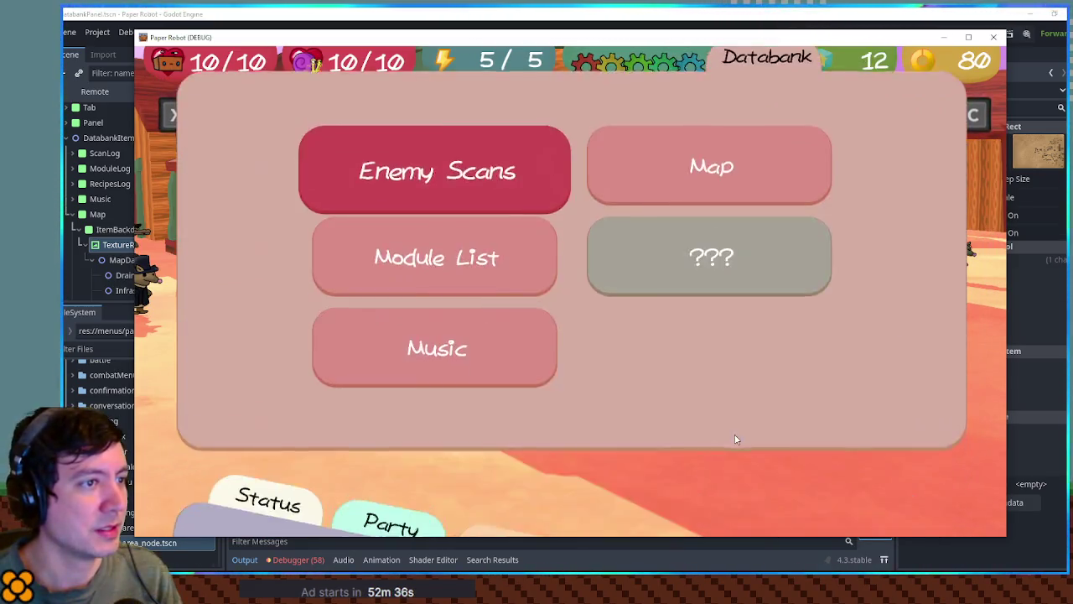
key("Right")
key("Return")
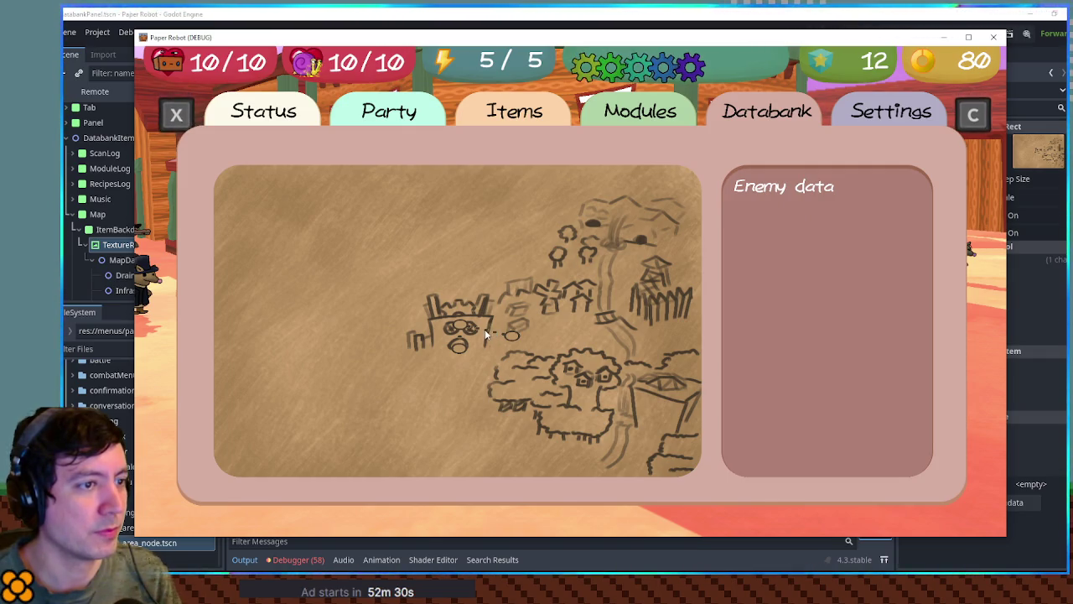
left_click(717, 11)
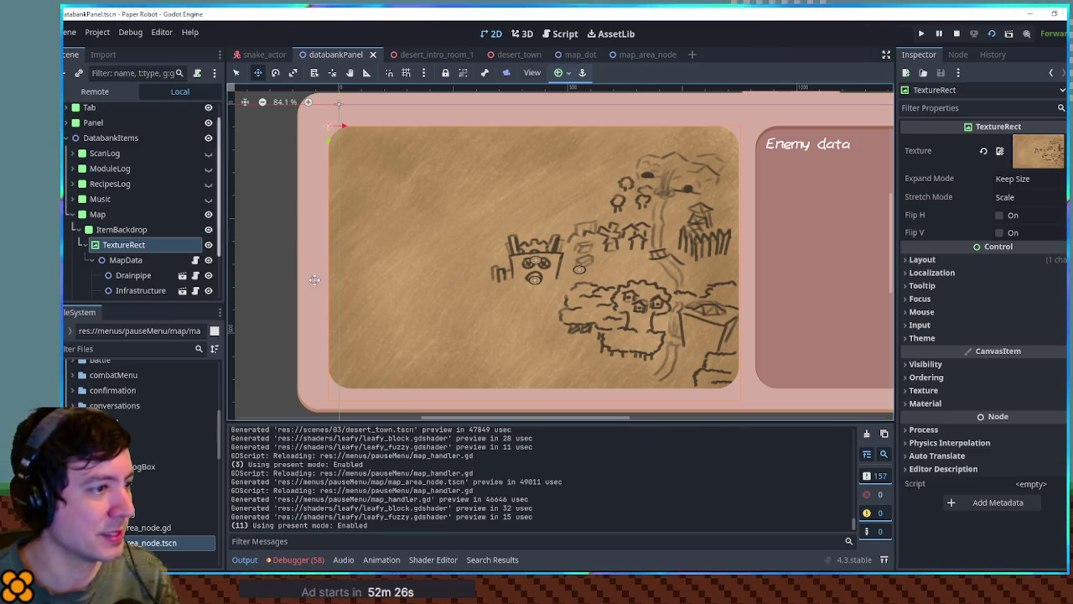
Set the map TextureRect's scale to 1.5, shift it up-left, and run the game
left_click(931, 259)
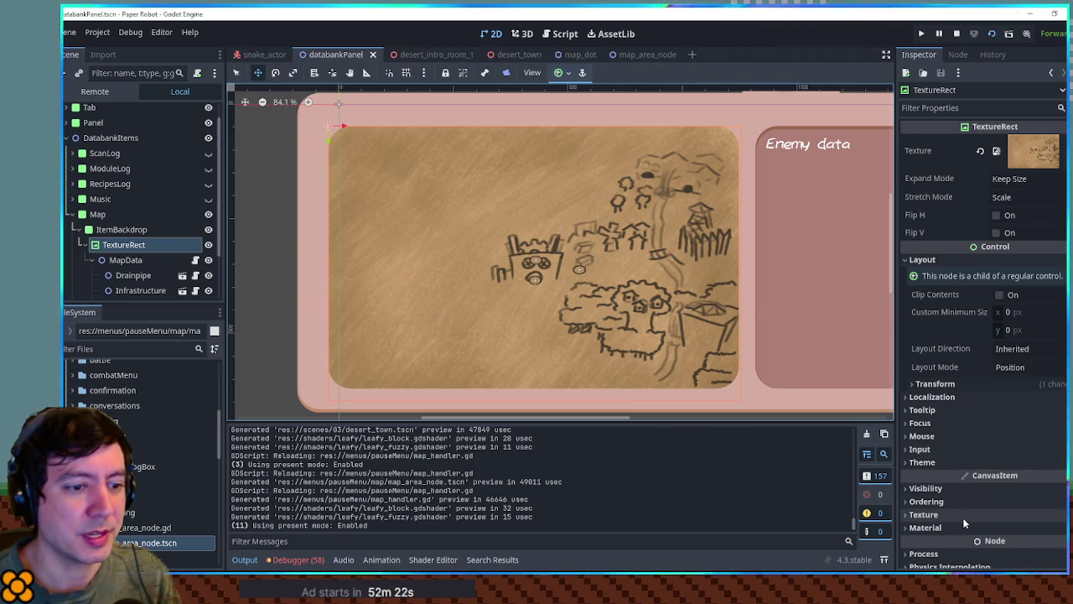
left_click(948, 384)
left_click(1023, 487)
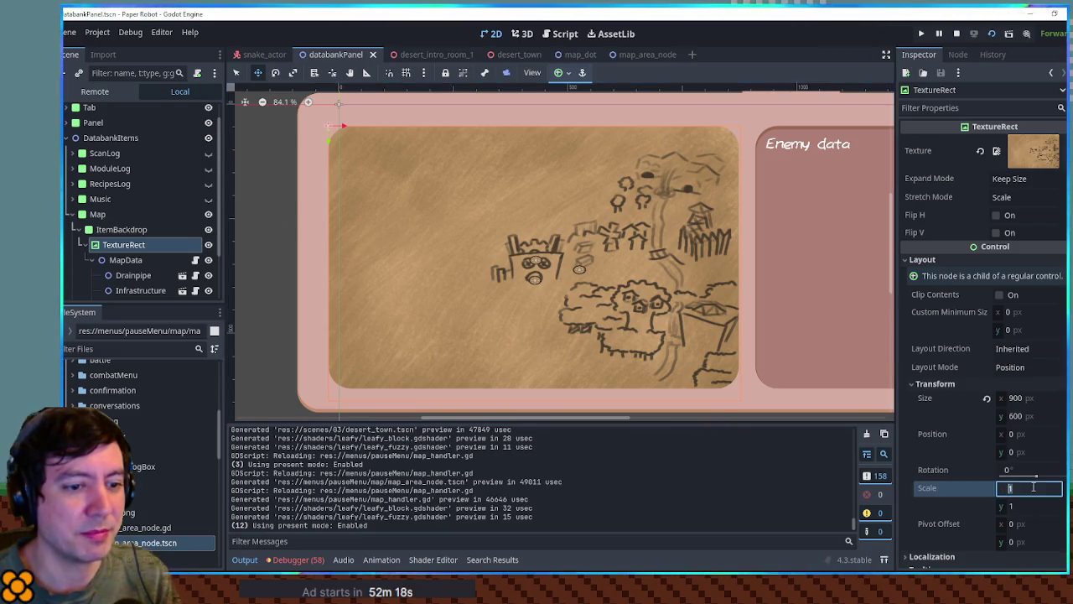
type("1.5")
key("Return")
mouse_move(623, 313)
left_mouse_down()
mouse_move(560, 278)
mouse_move(524, 228)
mouse_move(588, 264)
left_mouse_up()
key("F5")
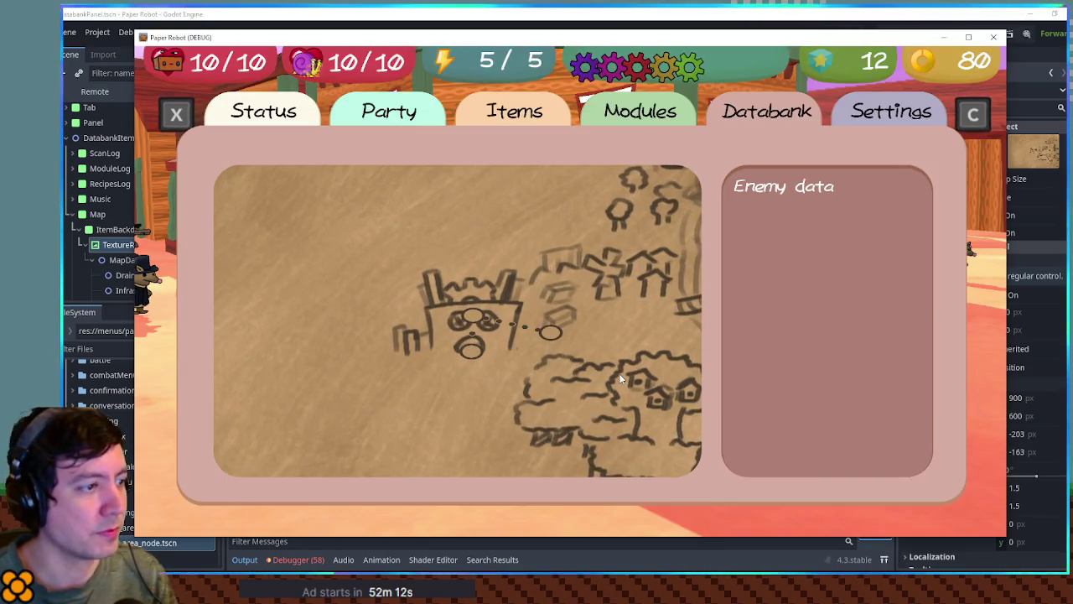
Check the enlarged 1.5-scale map in the in-game Databank, then close the game window
key("Escape")
key("Escape")
key("x")
key("x")
key("Right")
key("Return")
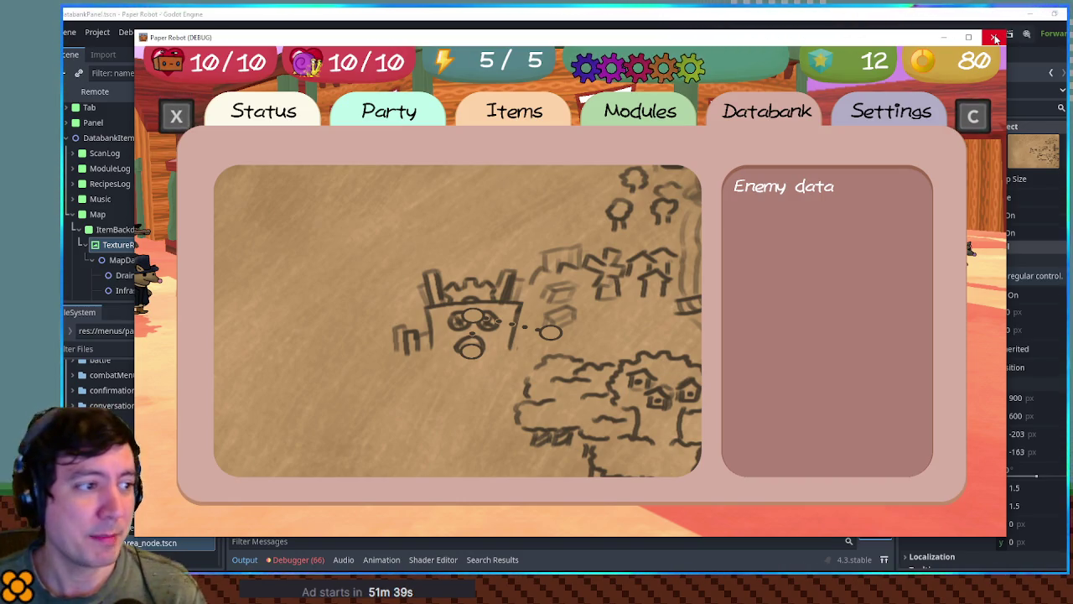
left_click(996, 39)
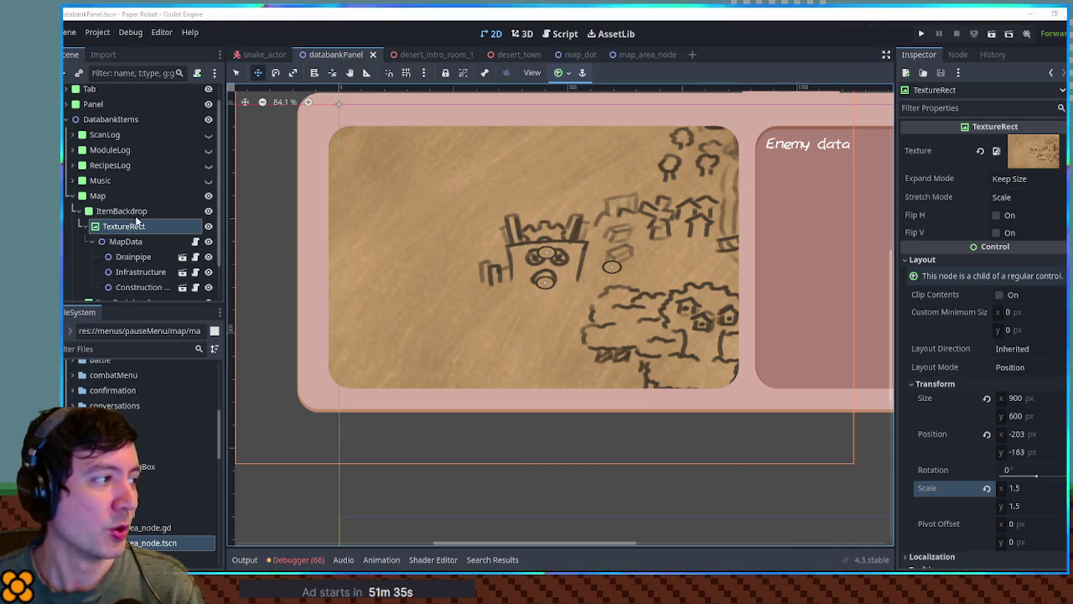
In map_handler.gd, declare 'var currentNode: Node2D = null' after mapNodes
left_click(195, 242)
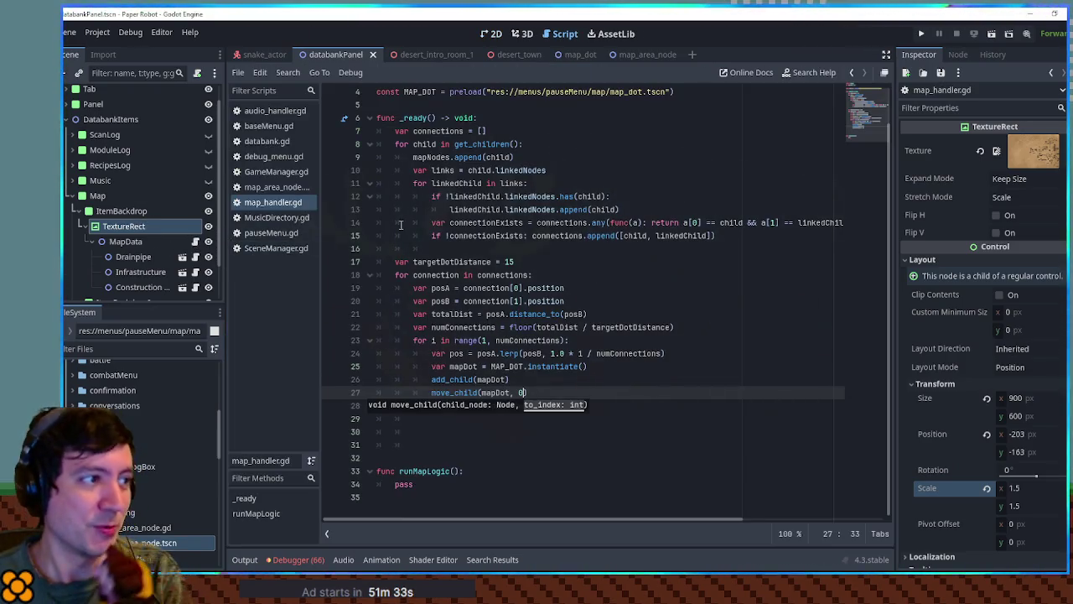
scroll(602, 201, "up", 1)
left_click(613, 114)
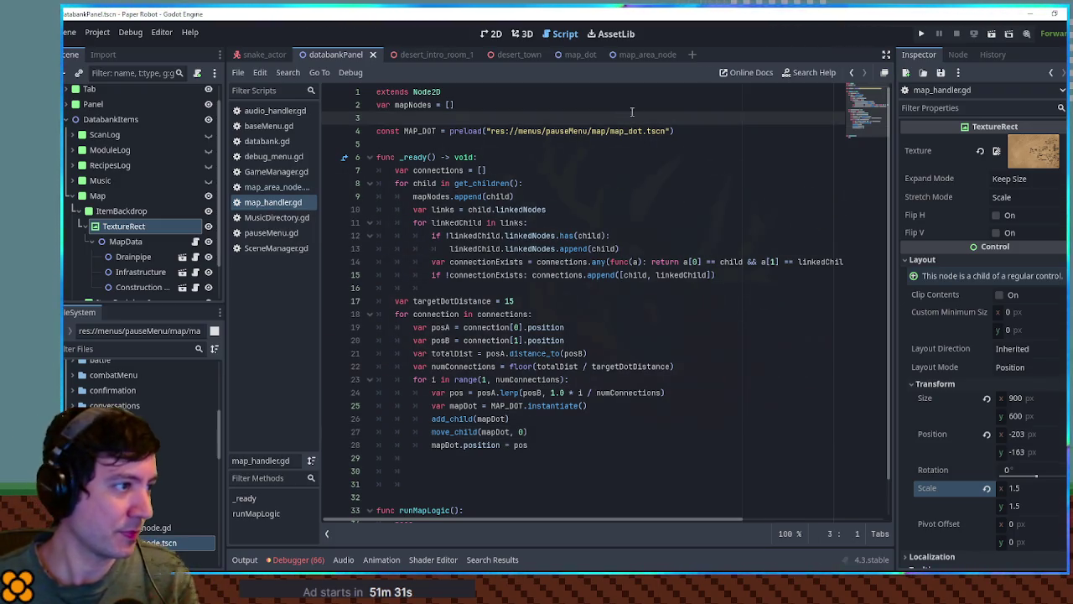
left_click(630, 105)
key("Return")
type("var current")
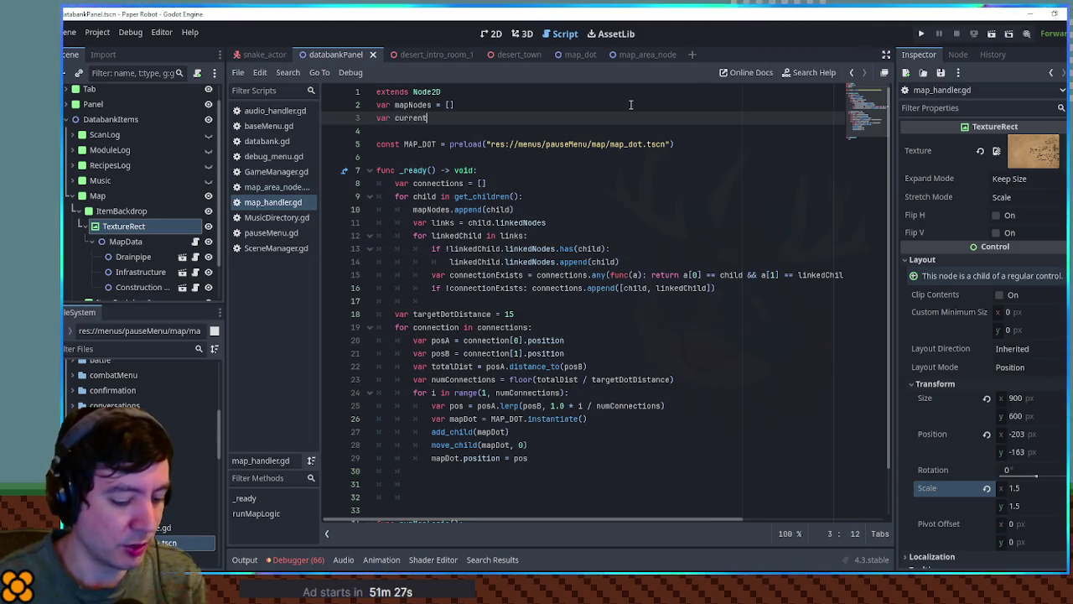
type("Node = null")
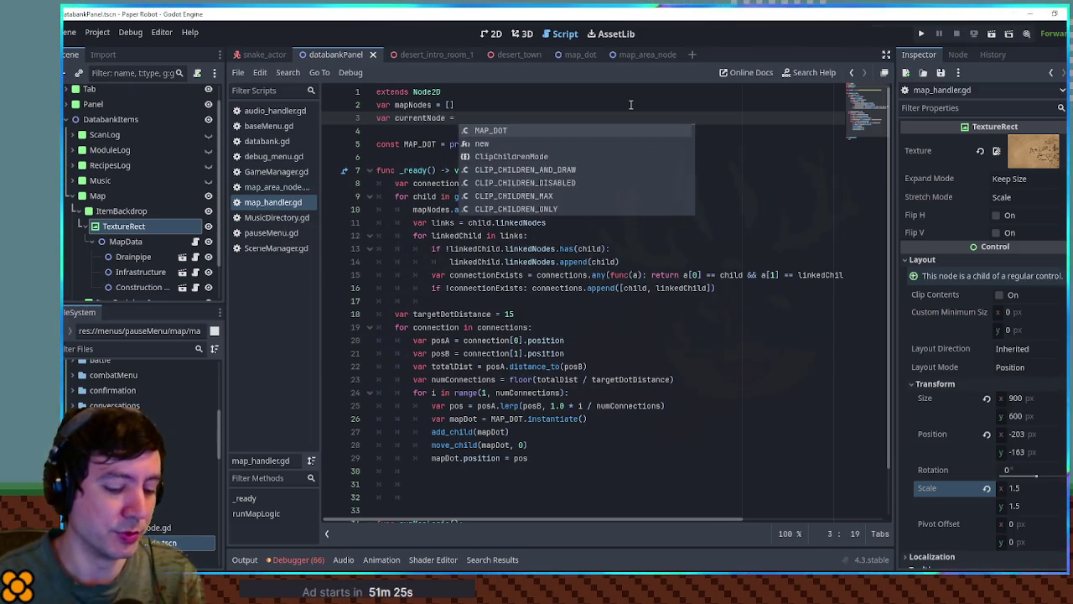
left_click(446, 119)
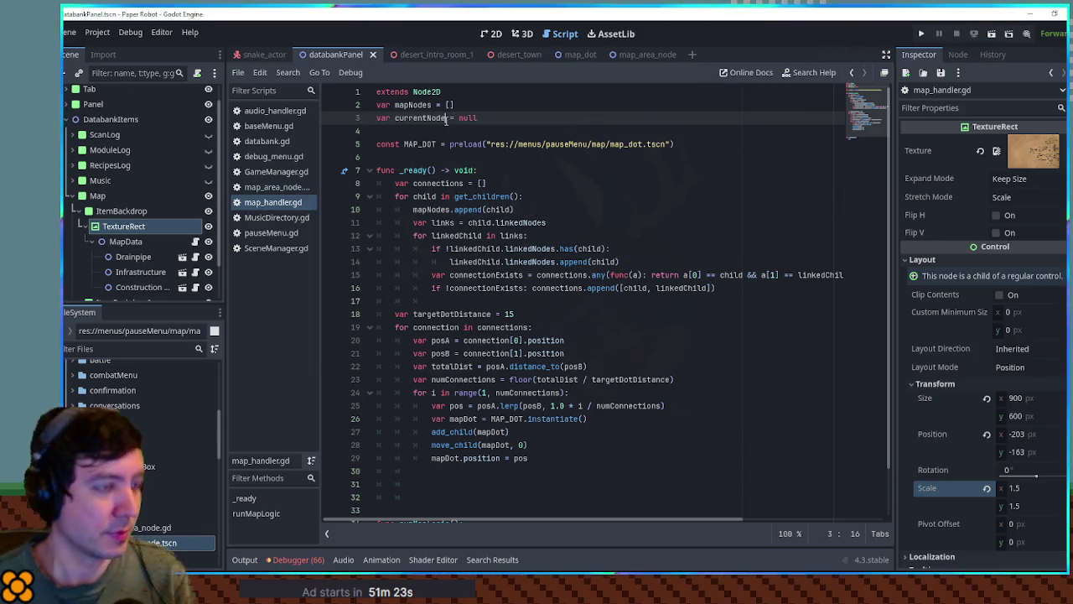
type("Node2D")
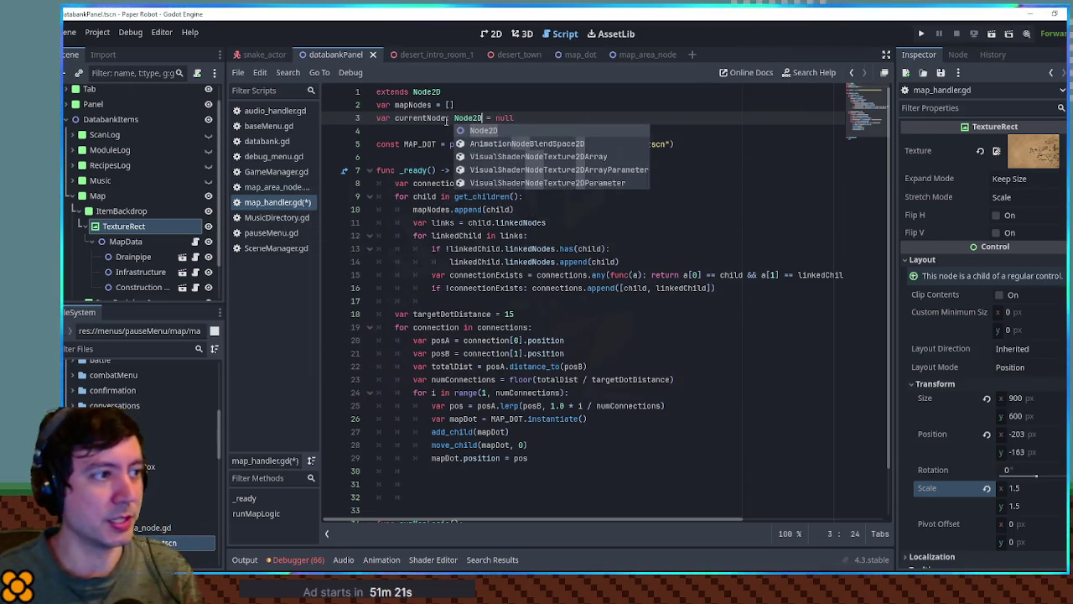
Add 'currentNode = mapNodes[0]' after the node-linking loop
double_click(446, 119)
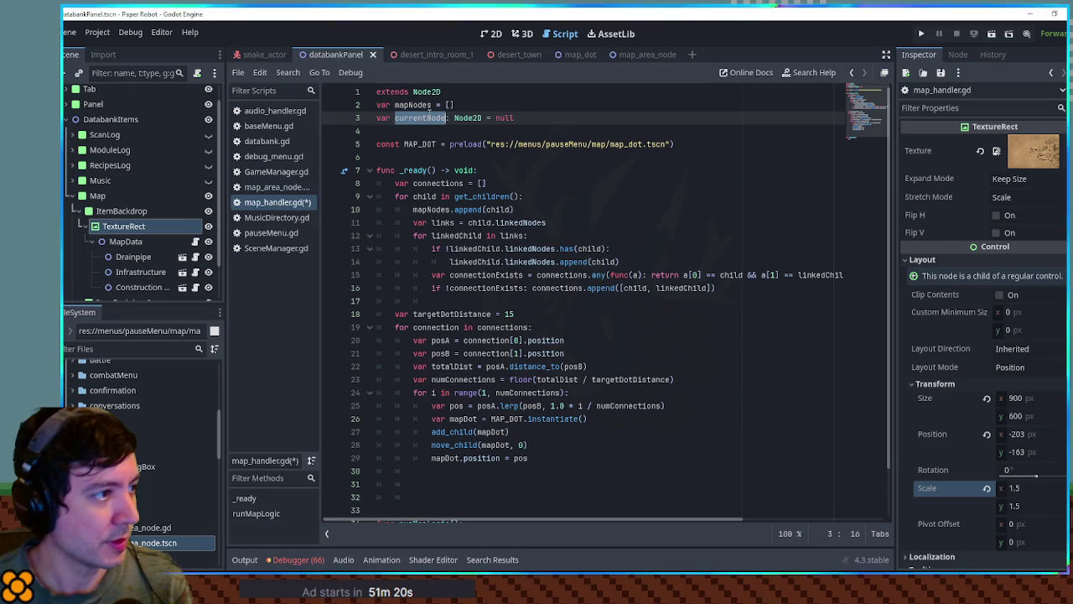
double_click(423, 196)
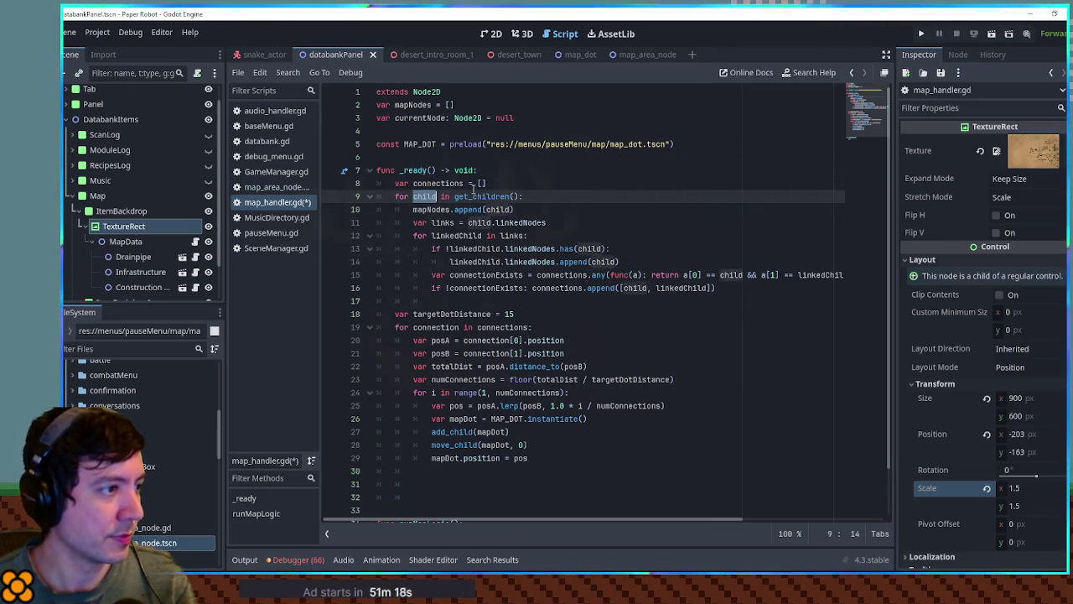
left_click(509, 183)
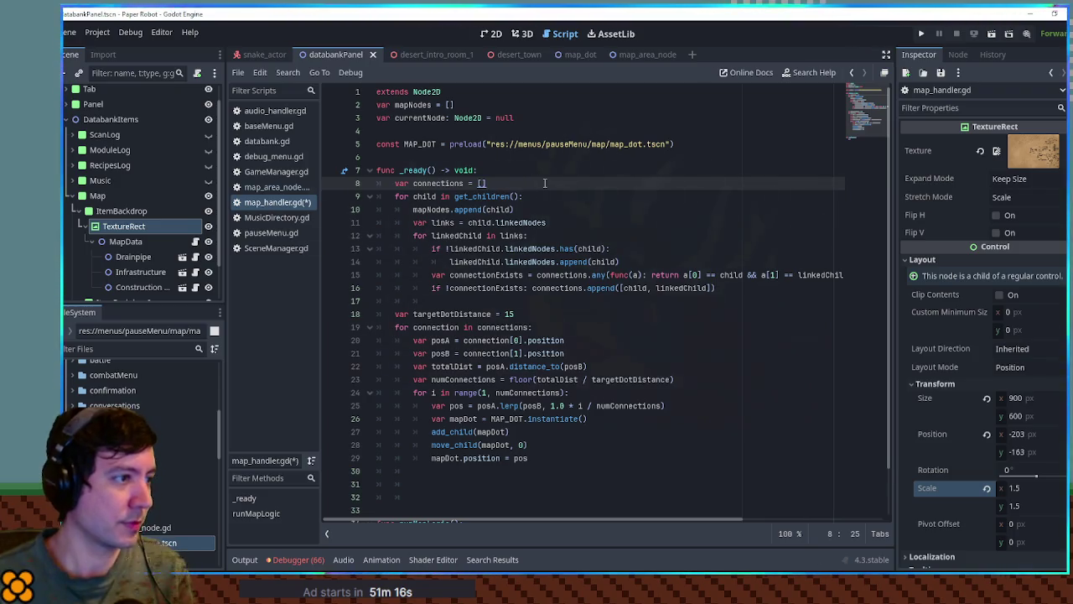
left_click(456, 300)
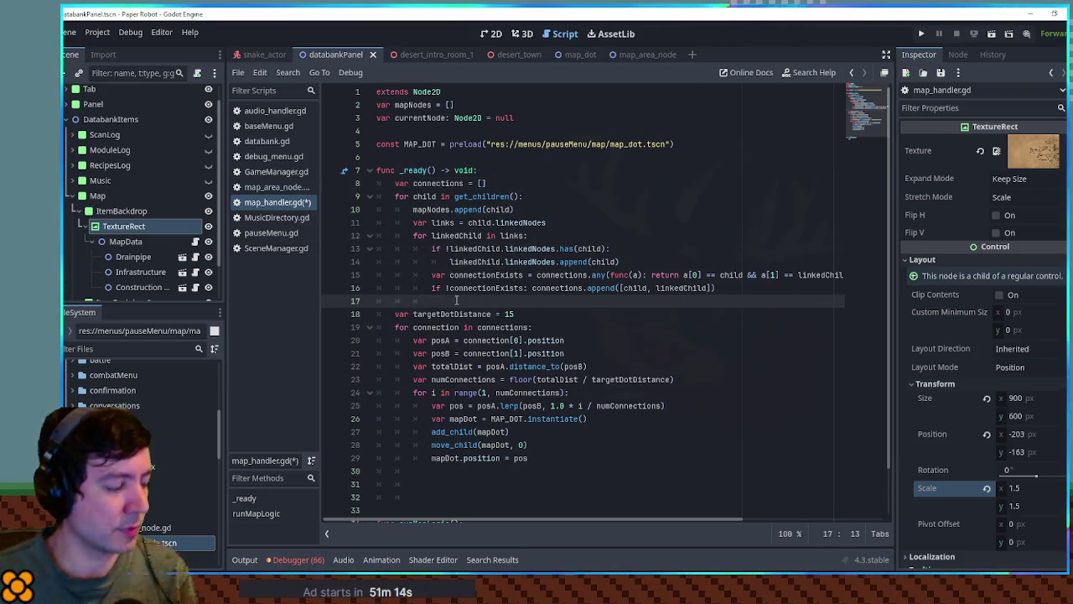
key("Return")
key("Return")
key("Up")
key("BackSpace")
key("BackSpace")
type("currentNode")
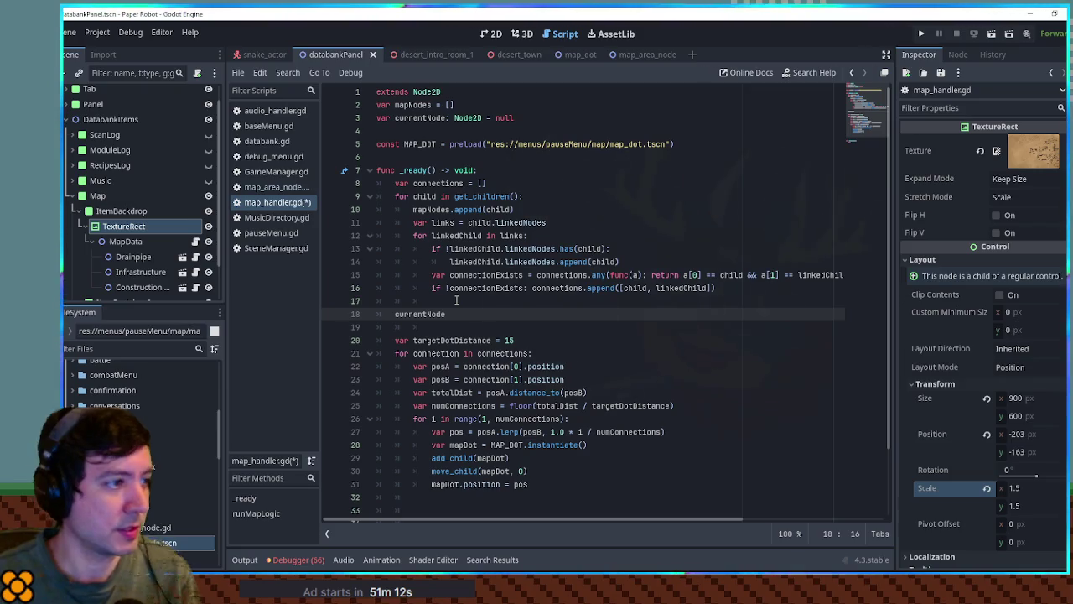
type(" = mapNode")
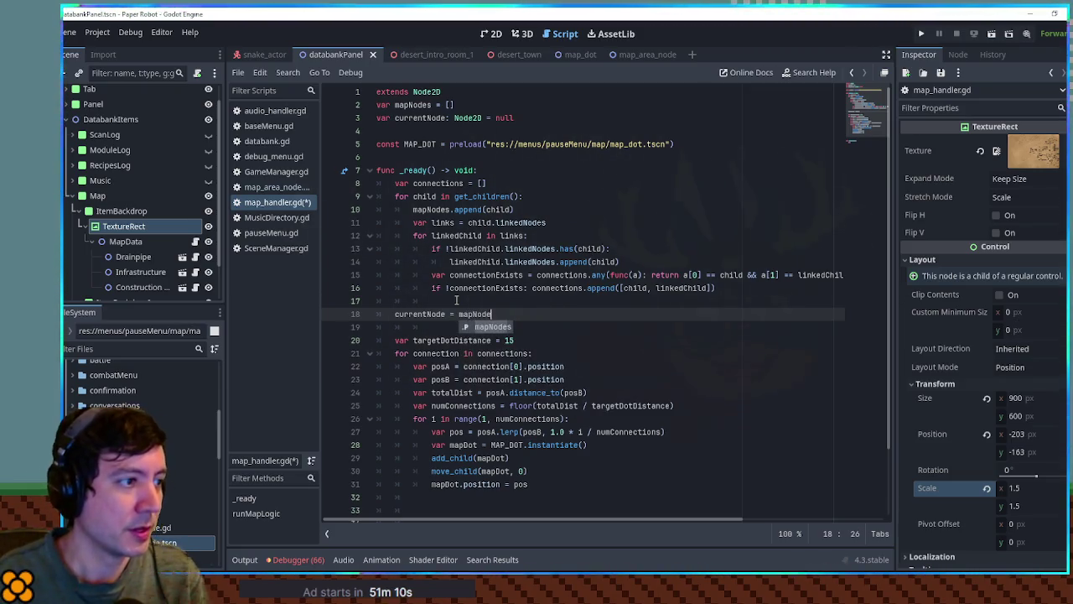
type("s[0]")
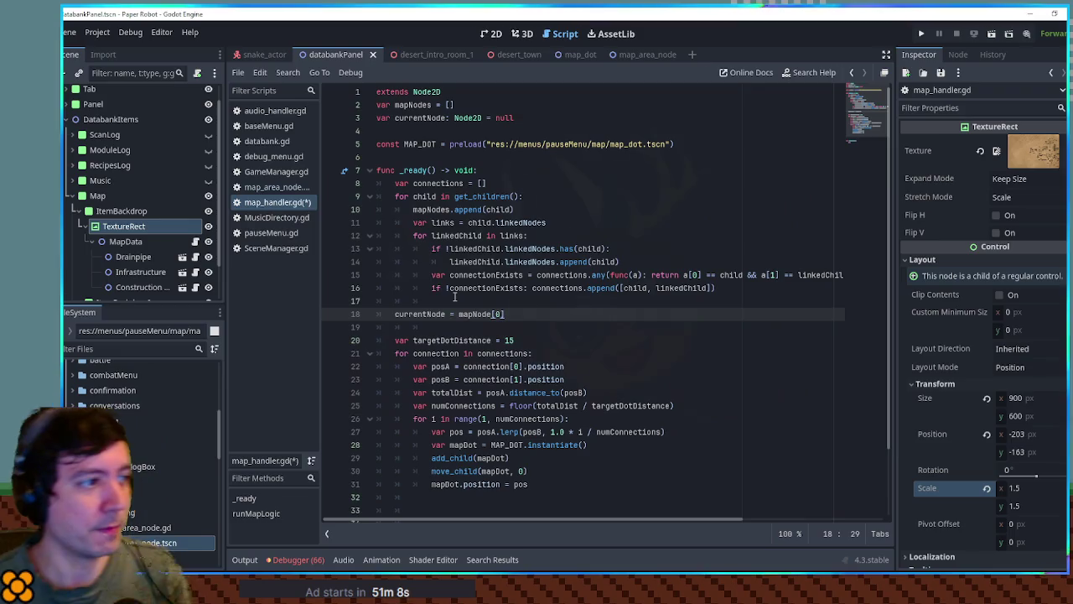
double_click(431, 209)
left_click(478, 314)
type("s")
scroll(603, 310, "down", 2)
left_click(604, 314)
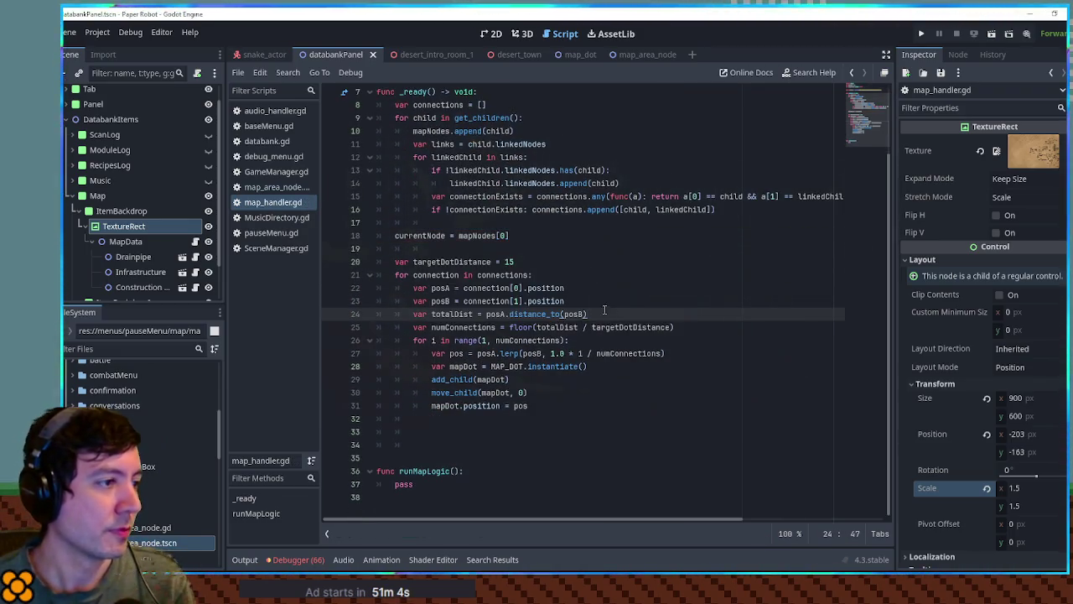
Delete the extra blank lines above runMapLogic()
left_click_drag(419, 418, 434, 454)
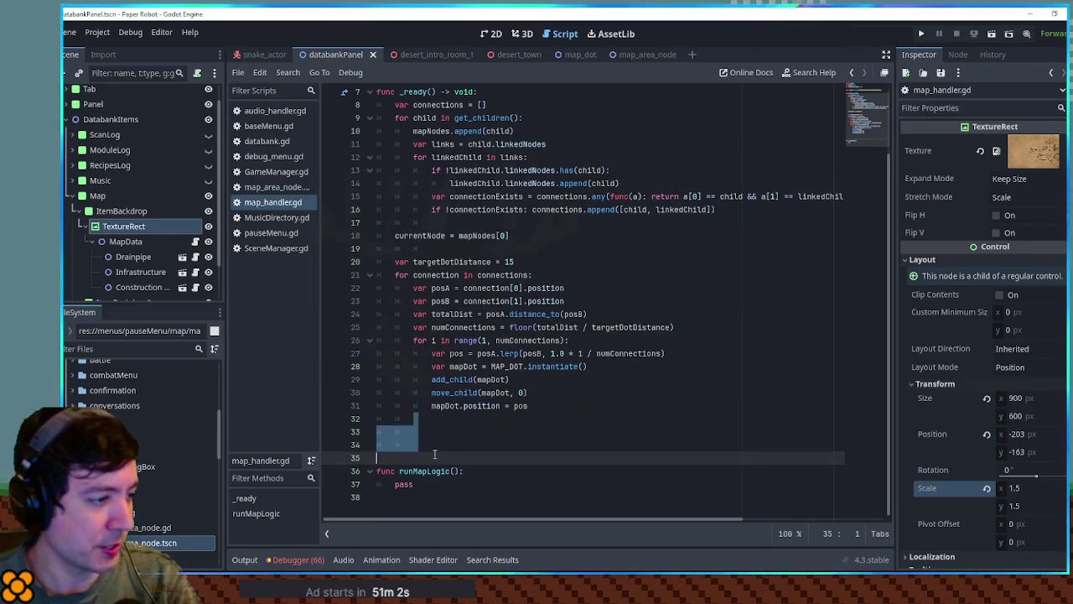
key("BackSpace")
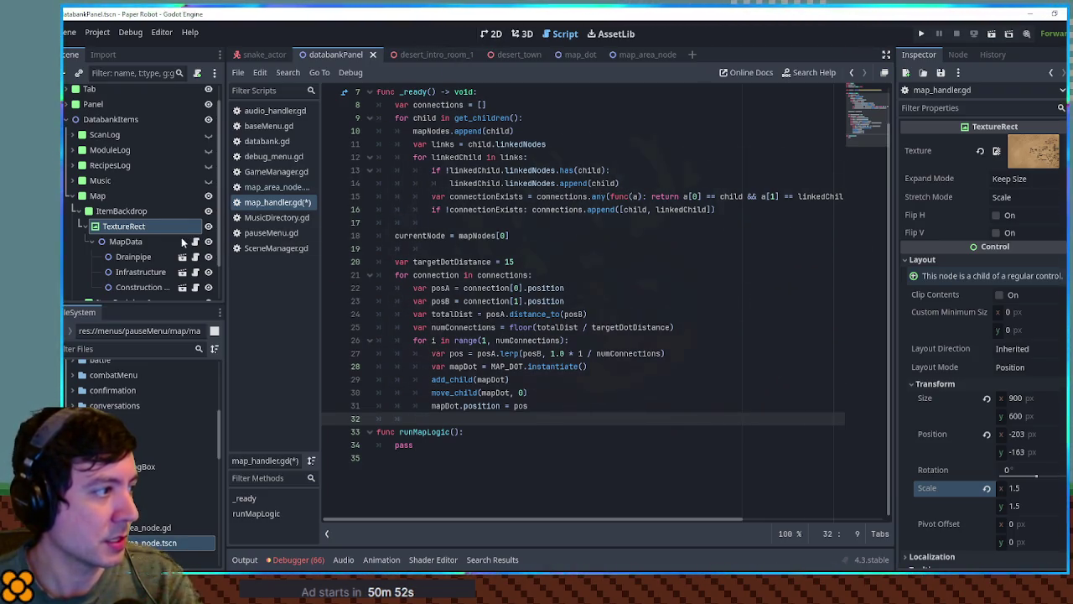
scroll(134, 210, "down", 2)
left_click(124, 199)
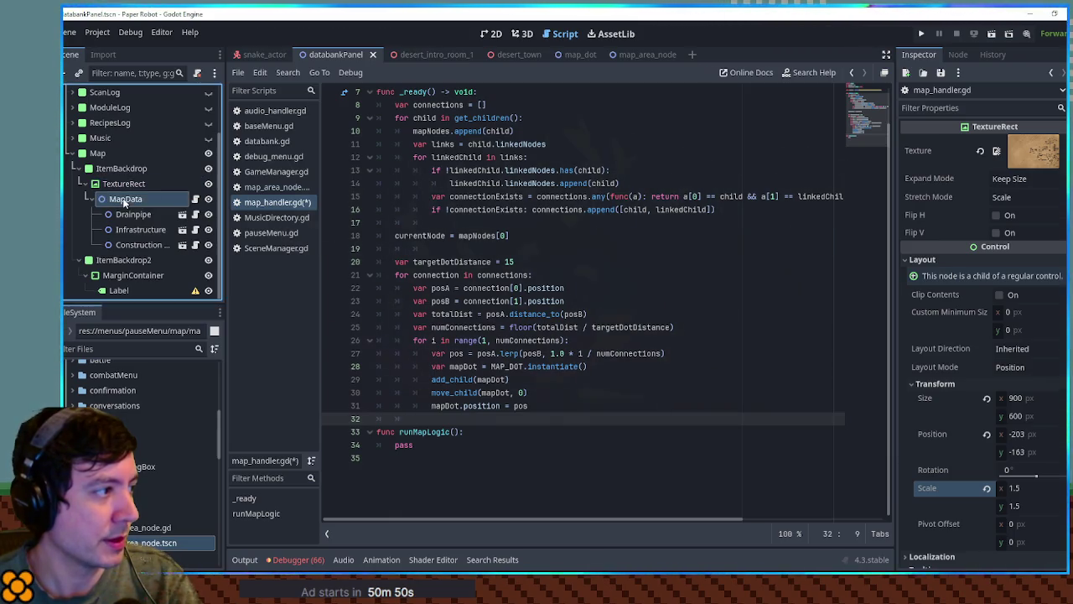
Add a Node2D named MapAreas as MapData's first child
left_click(492, 34)
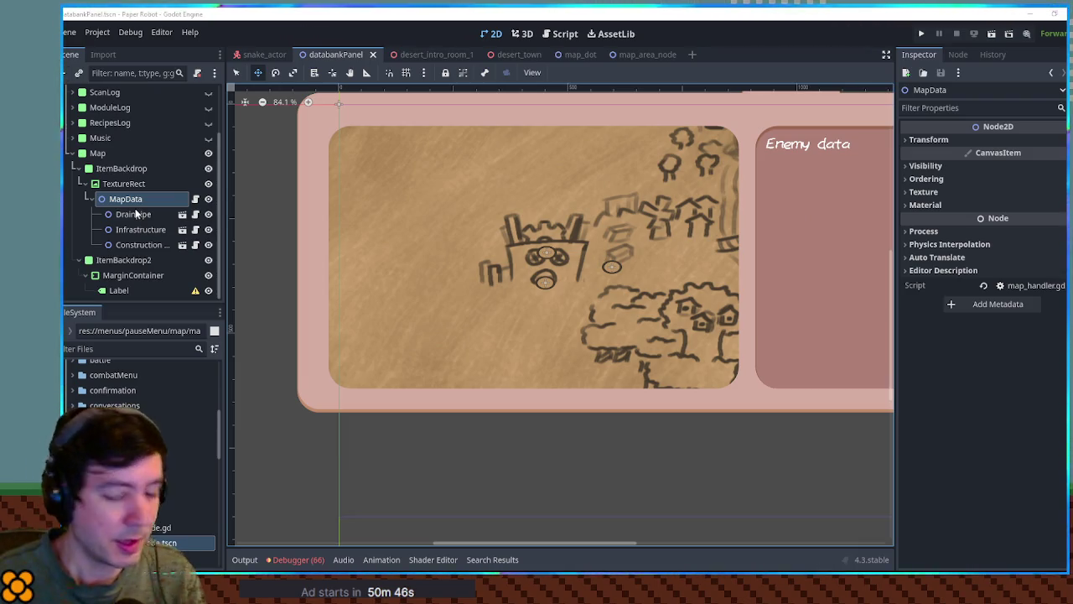
key("ctrl+a")
key("Return")
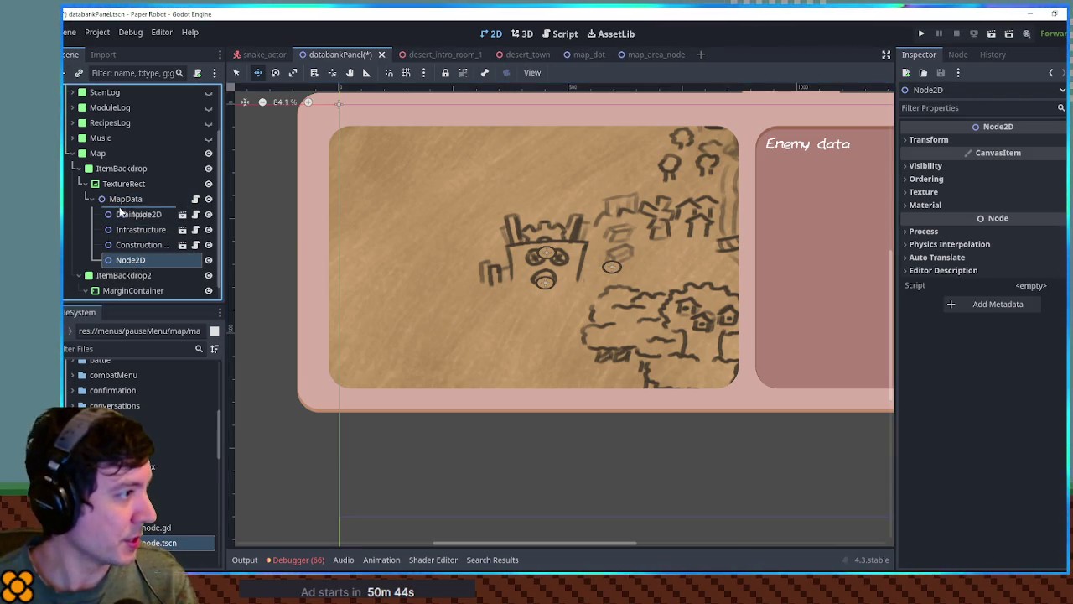
left_click_drag(135, 267, 130, 212)
double_click(130, 213)
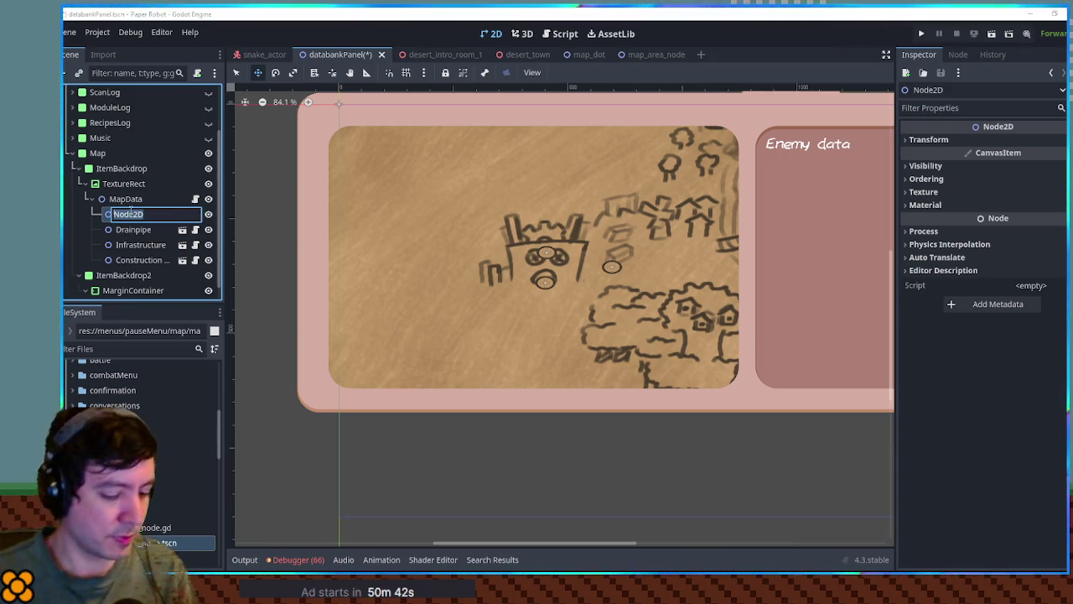
type("MapAreas")
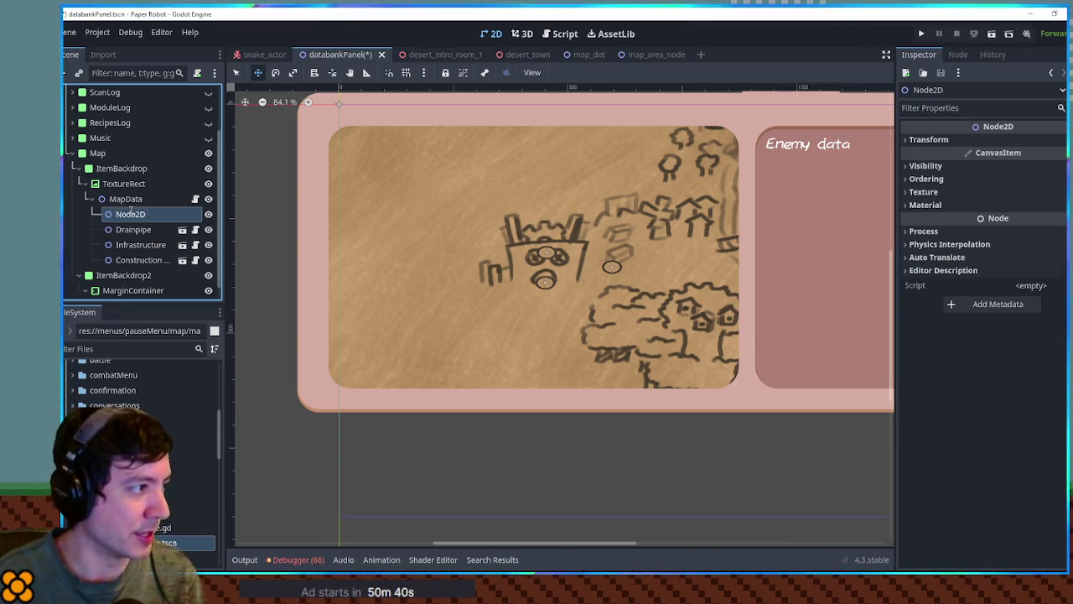
Move Drainpipe, Infrastructure and Construction under MapAreas and save the scene
left_click(130, 229)
left_click(134, 258, "shift")
left_click_drag(134, 242, 134, 215)
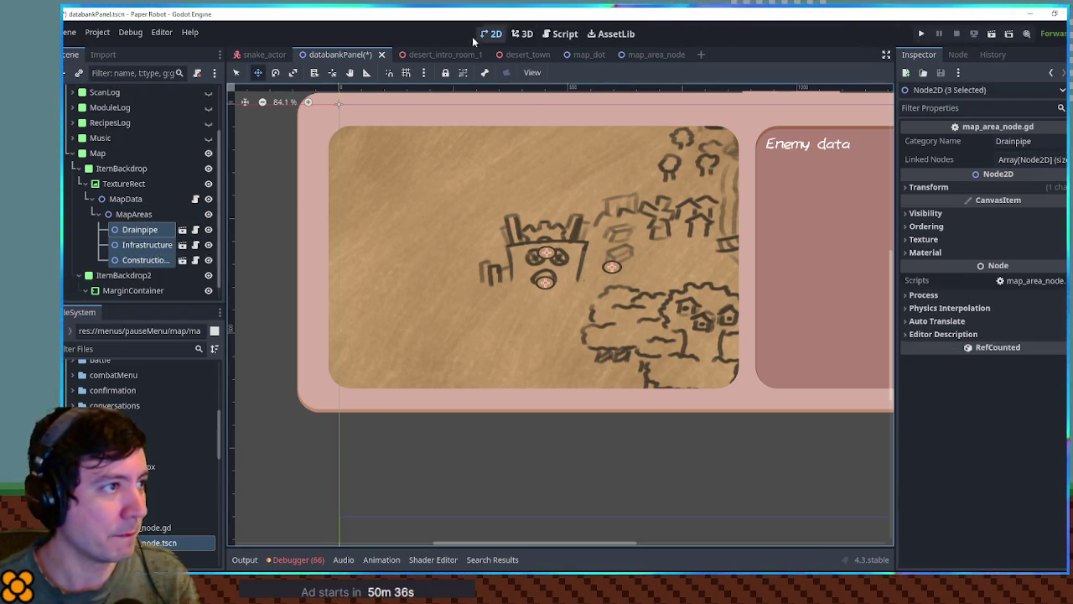
key("ctrl+s")
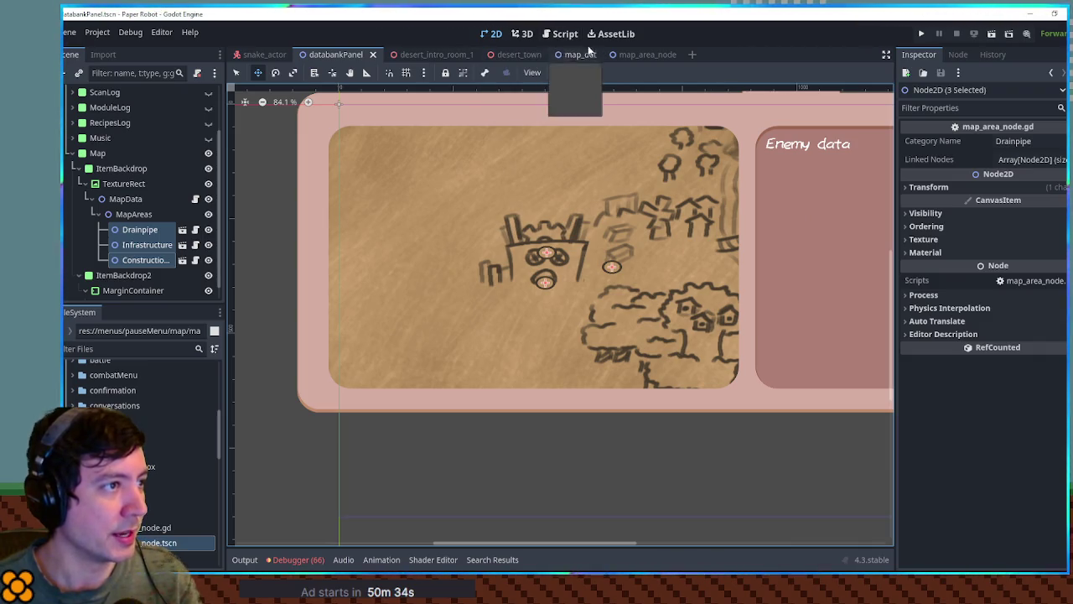
left_click(559, 34)
double_click(482, 157)
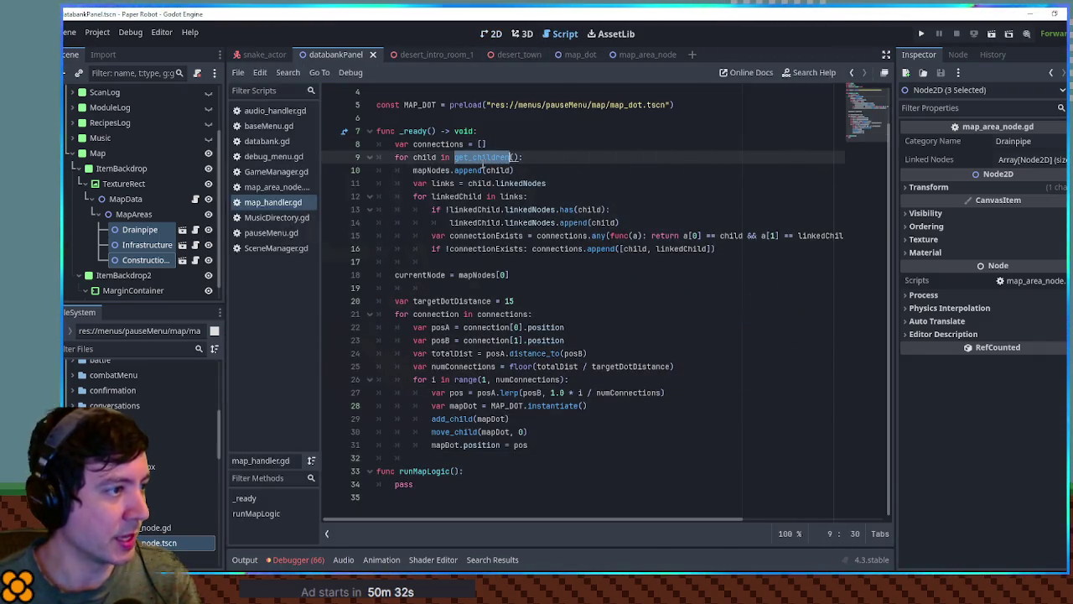
Add an onready map_areas reference and loop over map_areas.get_children()
scroll(482, 157, "up", 1)
left_click(140, 217)
left_click_drag(140, 217, 442, 159)
key("ctrl+c")
left_click(454, 210)
key("ctrl+v")
type(".")
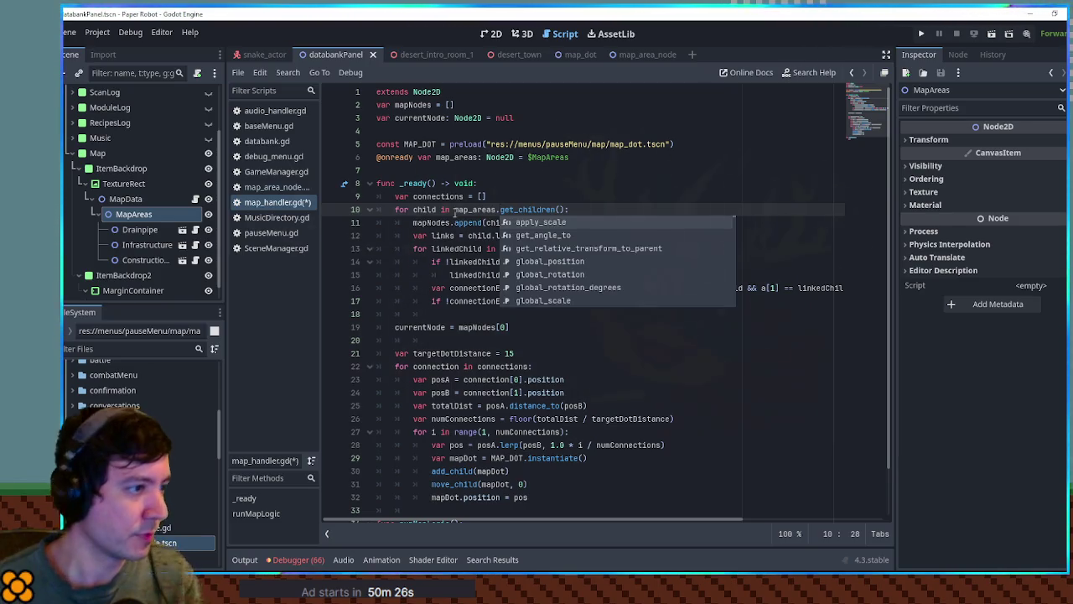
left_click(482, 196)
Add a Node2D named Dots under MapData
left_click(123, 198)
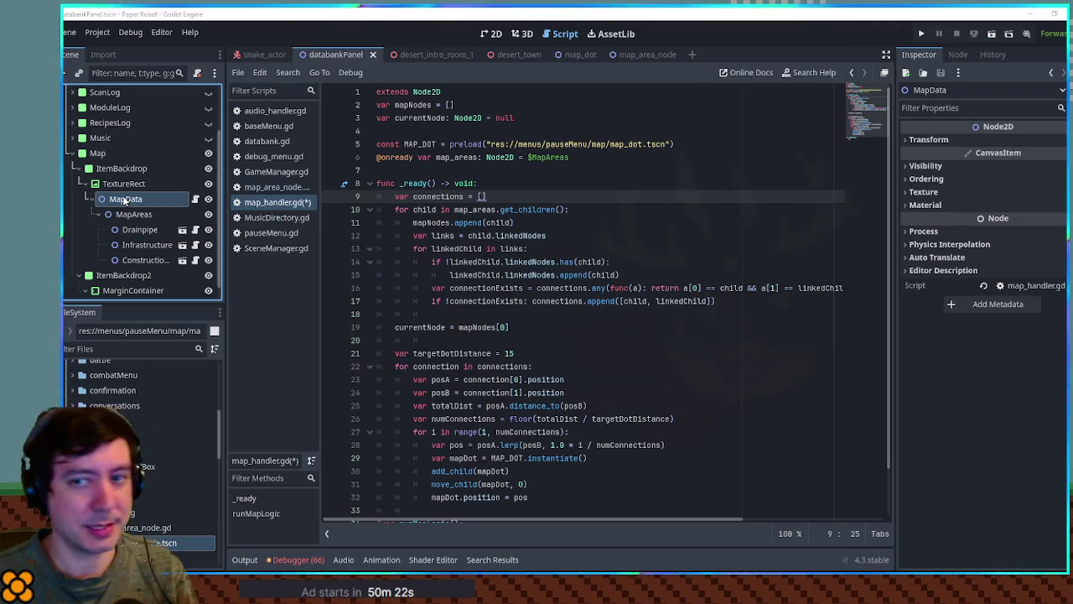
key("ctrl+a")
key("Return")
key("F2")
type("Dots")
key("Return")
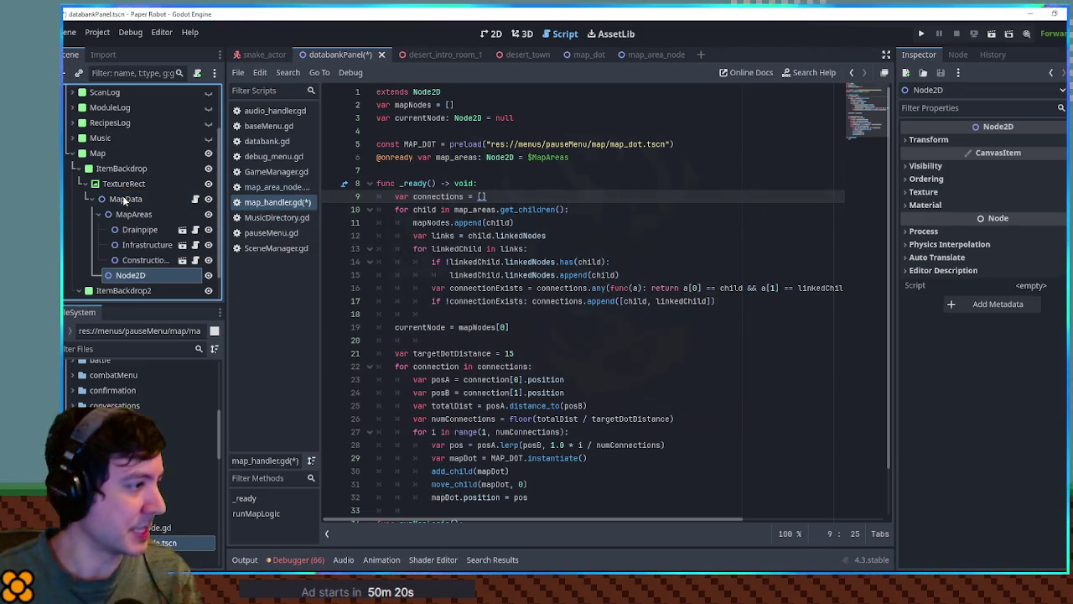
Reference Dots in the script, call dots.add_child for map dots, and remove move_child
left_click_drag(167, 269, 436, 170)
double_click(445, 171)
scroll(445, 332, "down", 2)
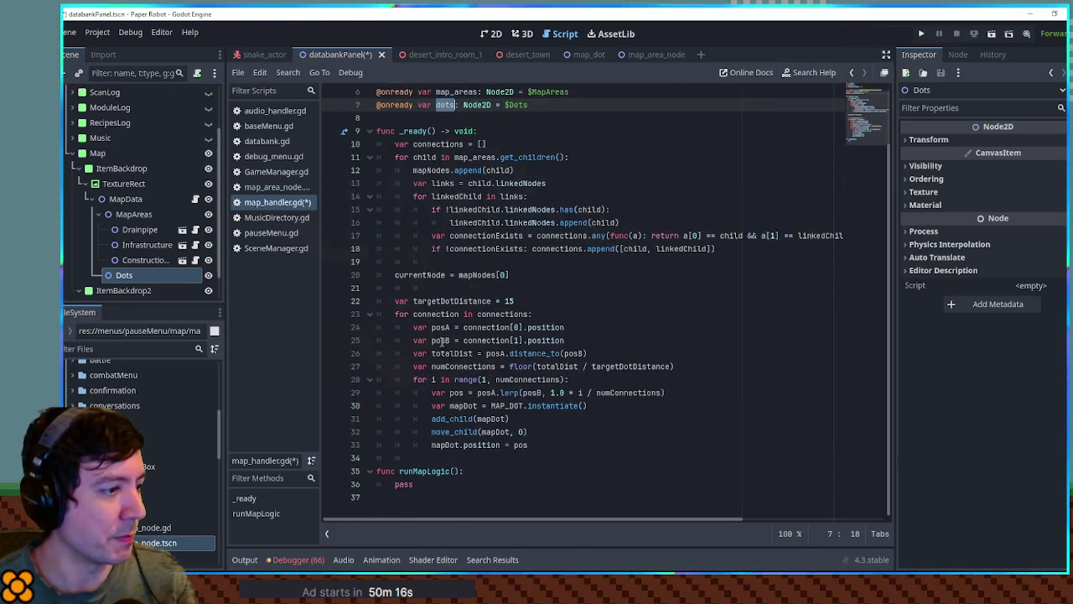
left_click(429, 419)
type(".")
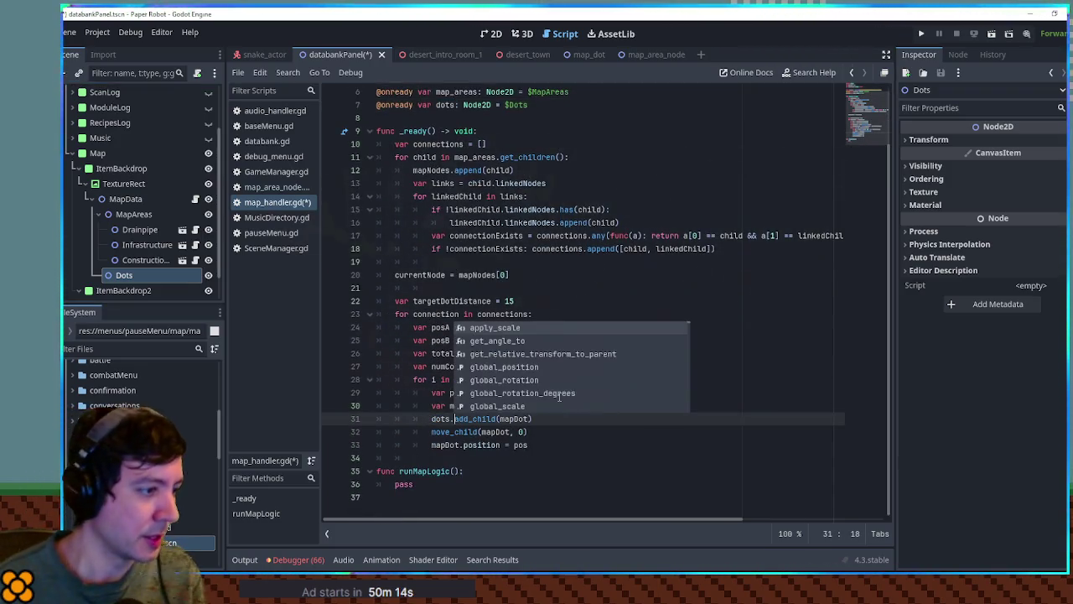
left_click(484, 430)
key("ctrl+shift+k")
Place Dots above MapAreas in MapData and save the script and scene
left_click_drag(124, 275, 137, 215)
left_click(577, 353)
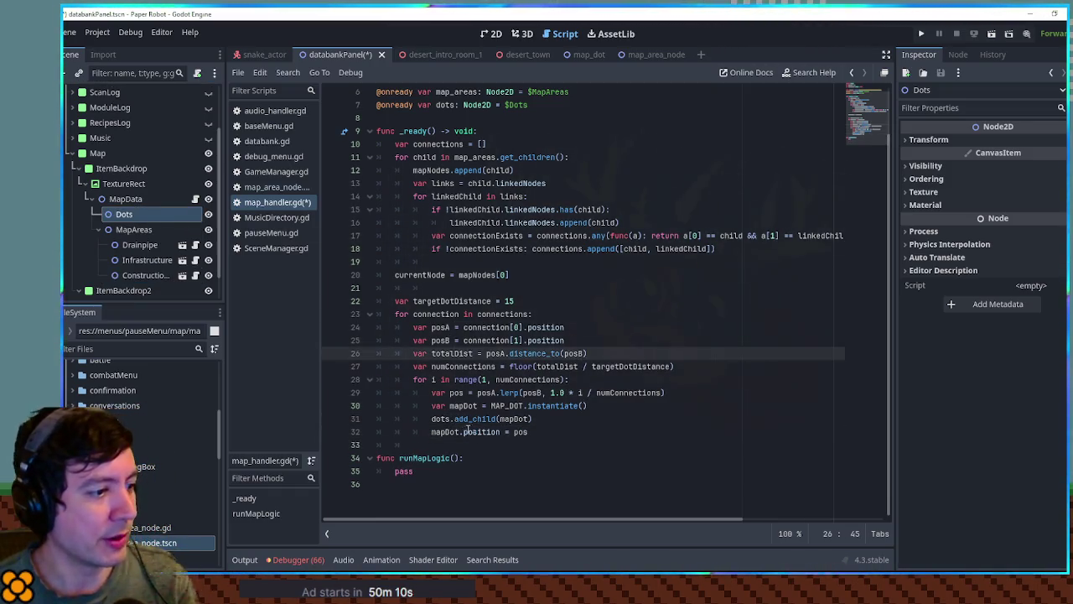
left_click(617, 274)
key("ctrl+s")
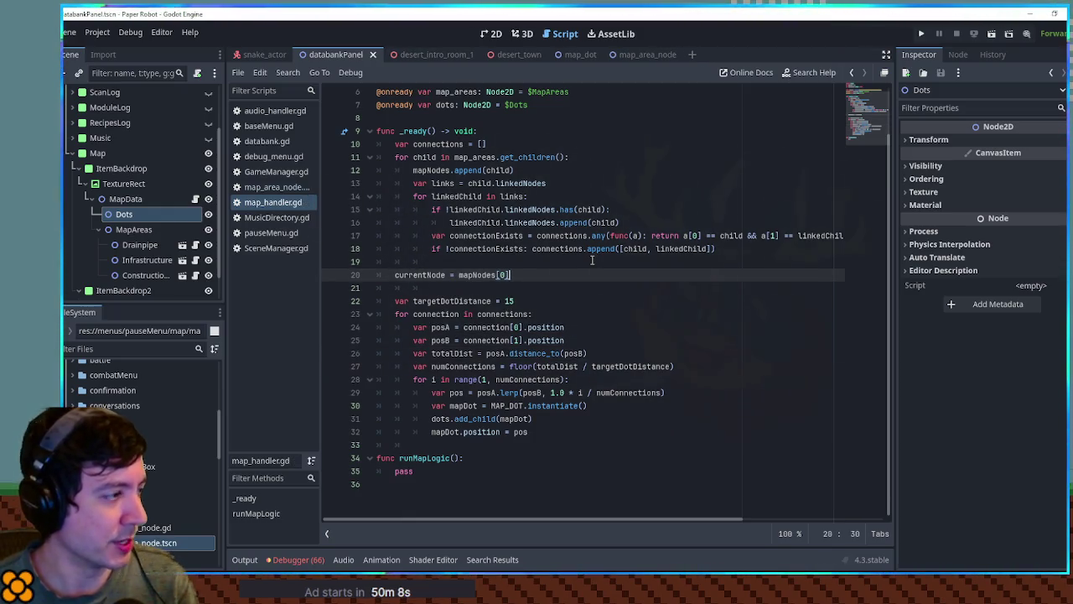
left_click(124, 200)
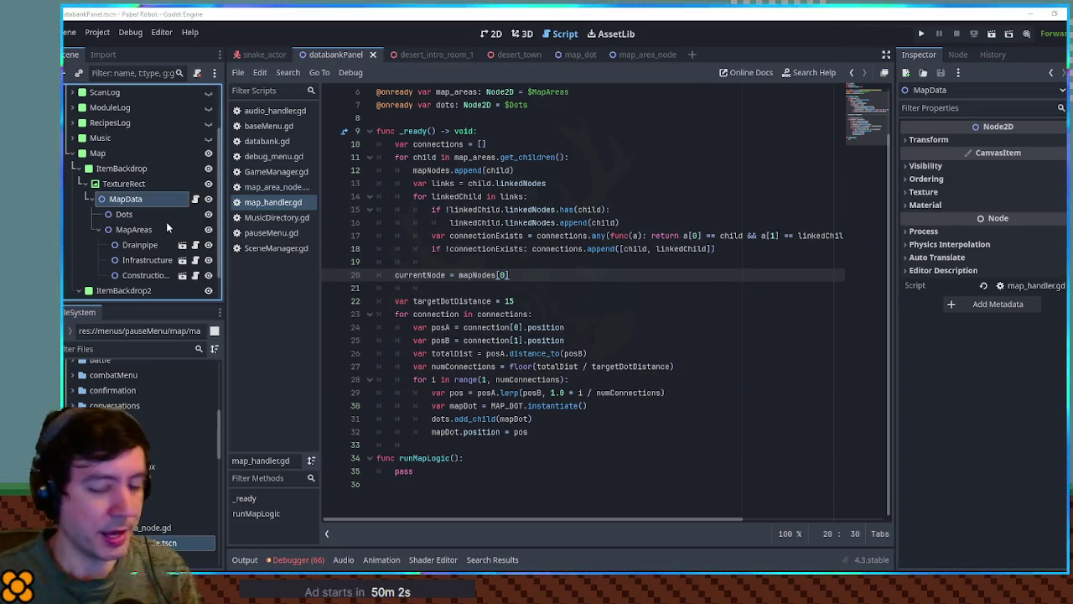
Add a Node2D named Cursor under MapData and view the map in 2D
key("ctrl+a")
key("Return")
type("Curs")
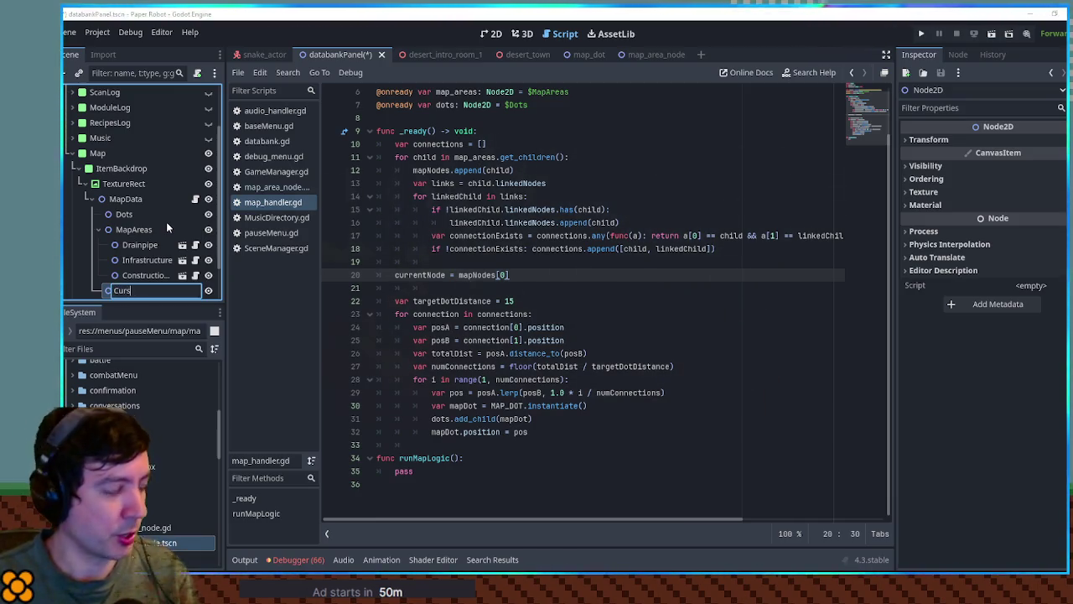
type("or")
key("Return")
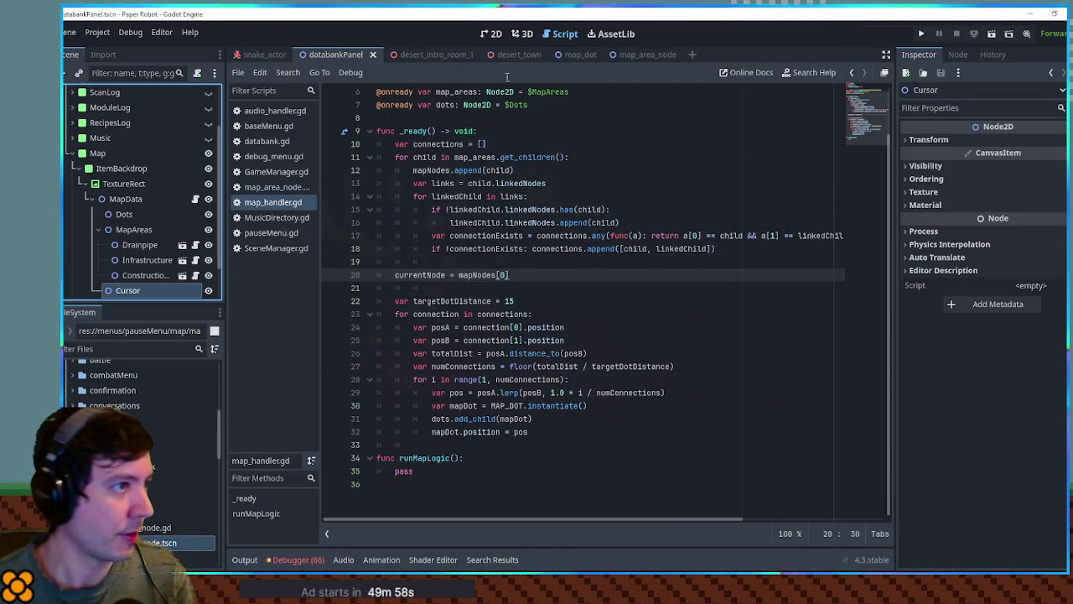
key("ctrl+F1")
scroll(523, 163, "up", 3)
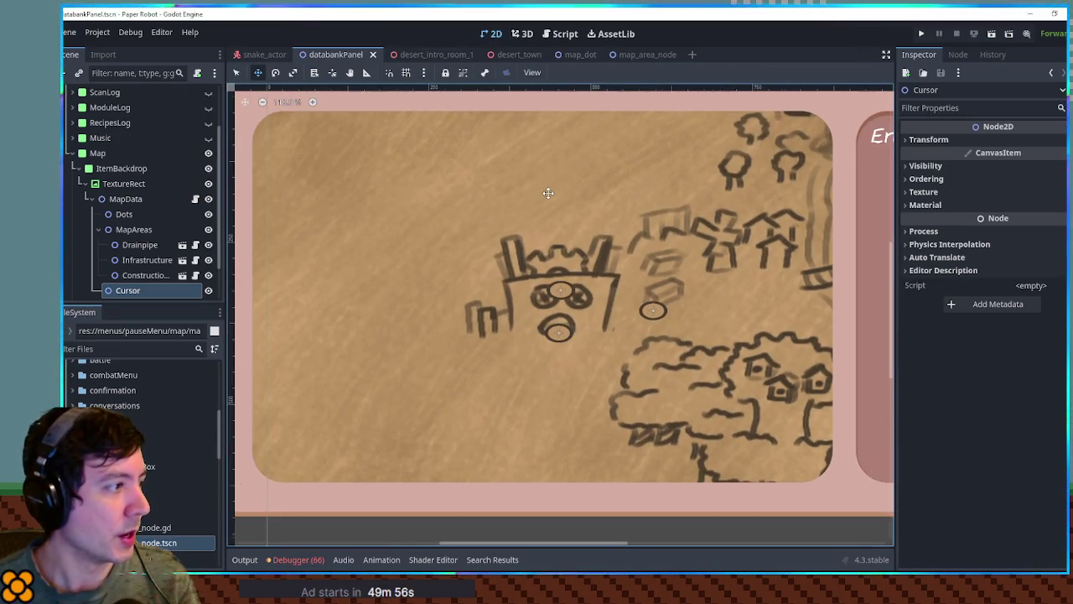
scroll(536, 232, "down", 2)
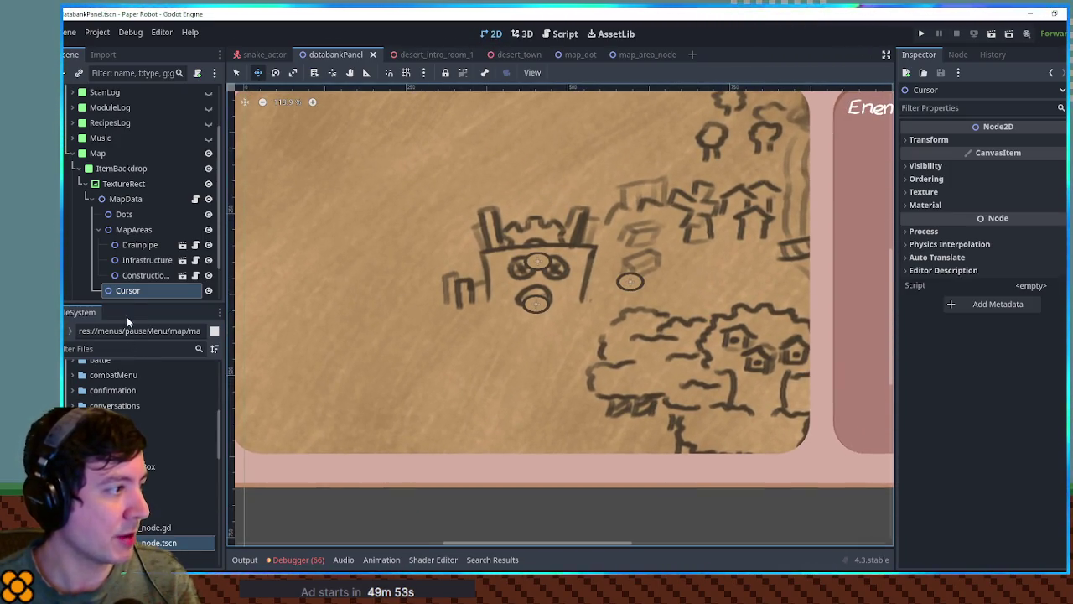
scroll(314, 273, "down", 3)
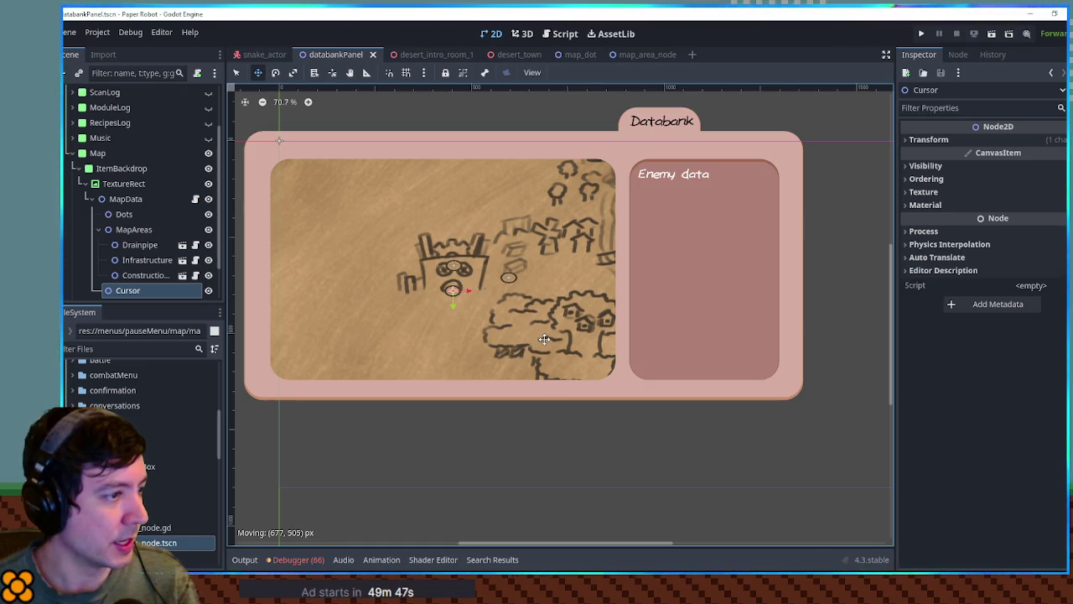
scroll(452, 293, "up", 4)
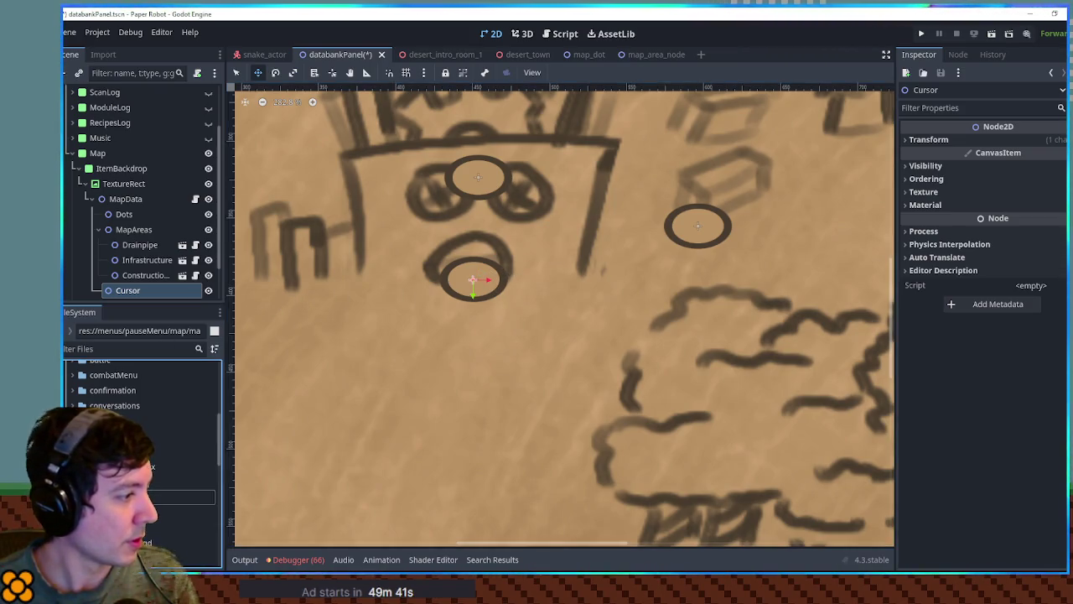
scroll(138, 374, "up", 5)
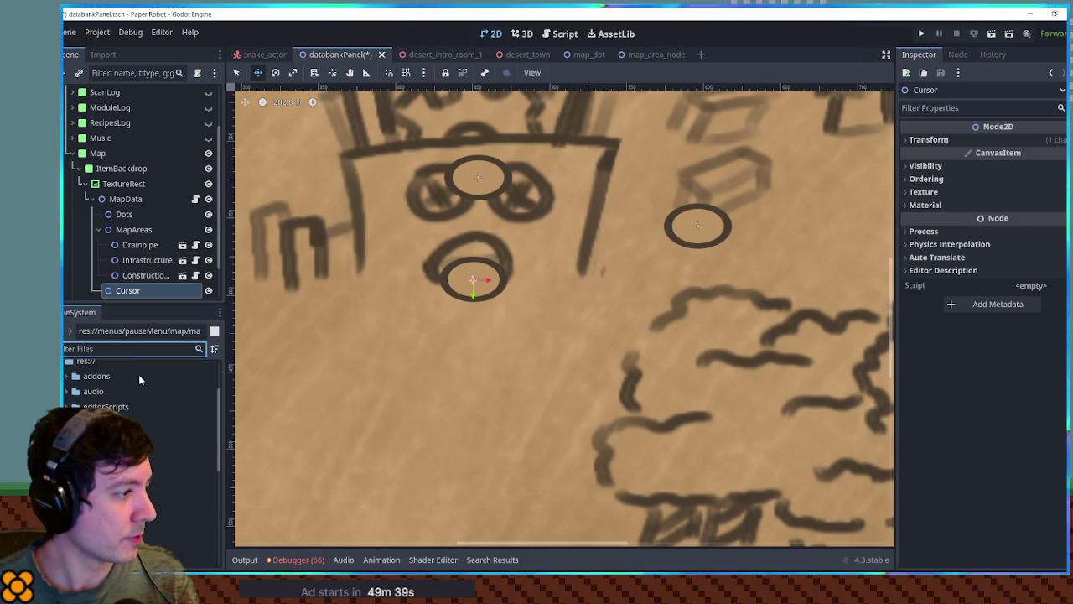
Add a Sprite2D child under Cursor using icons.png as its texture
left_click(132, 291)
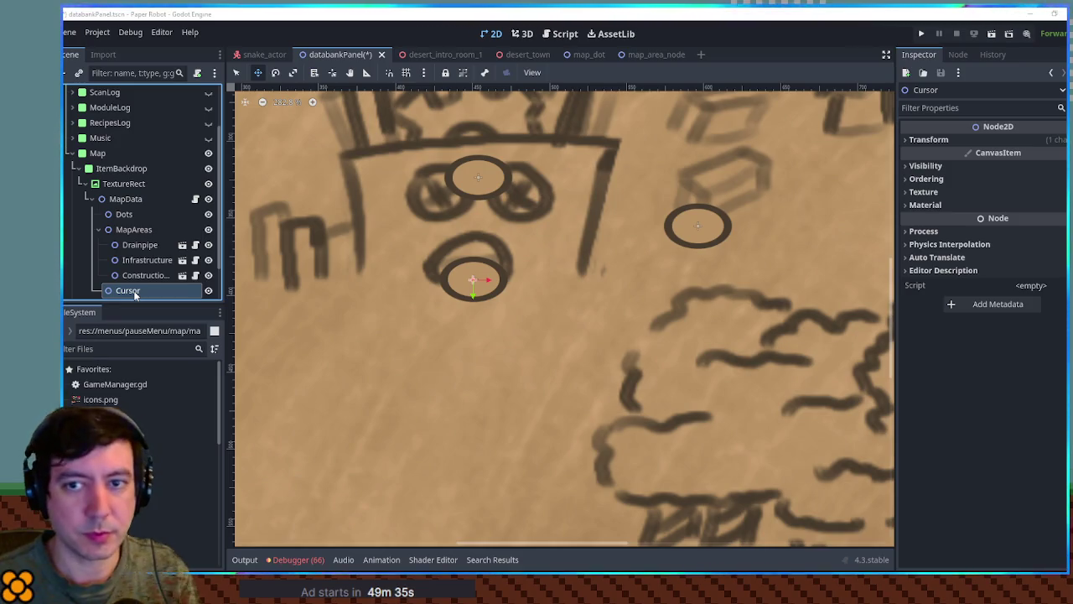
key("ctrl+a")
key("Return")
mouse_move(93, 400)
left_mouse_down()
mouse_move(134, 251)
mouse_move(1031, 143)
left_mouse_up()
Enable the sprite's Region and select the red arrow icon in the region editor
left_click(922, 200)
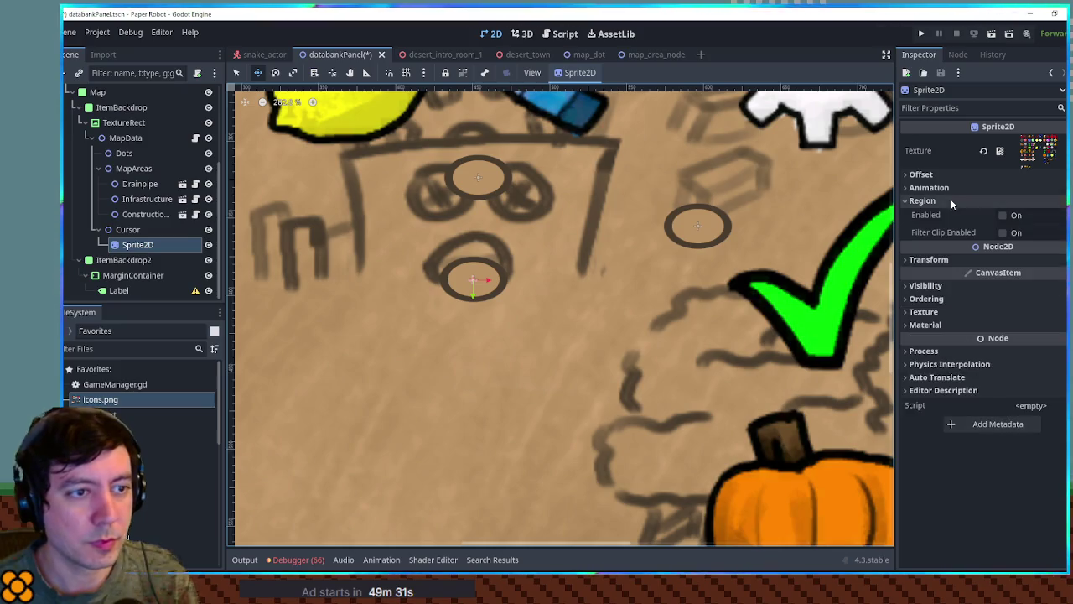
left_click(1003, 215)
left_click(1011, 266)
left_click(1001, 284)
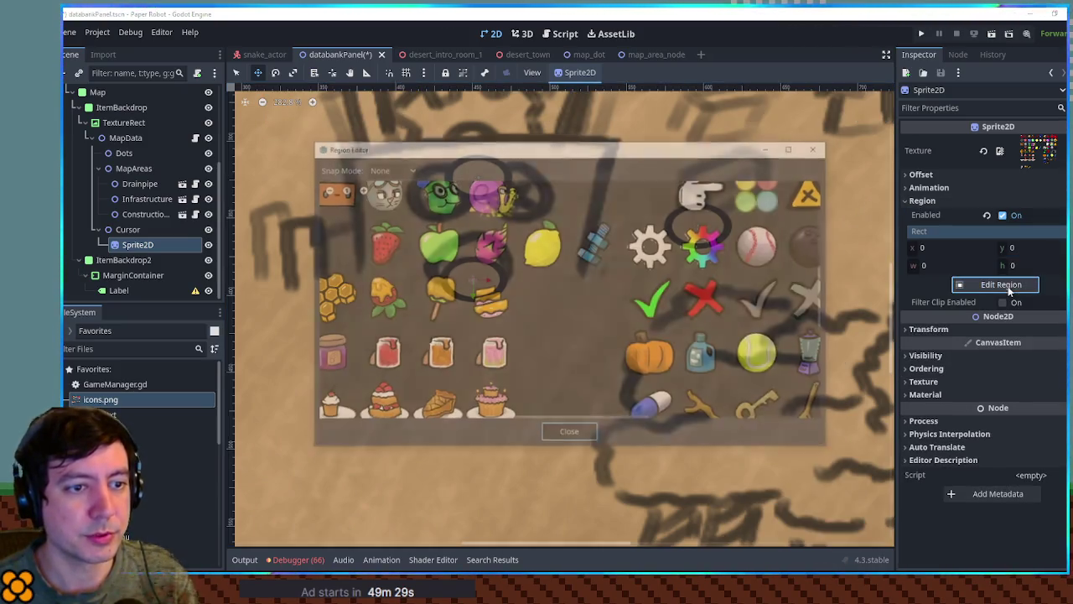
scroll(639, 339, "down", 1)
scroll(658, 246, "up", 2)
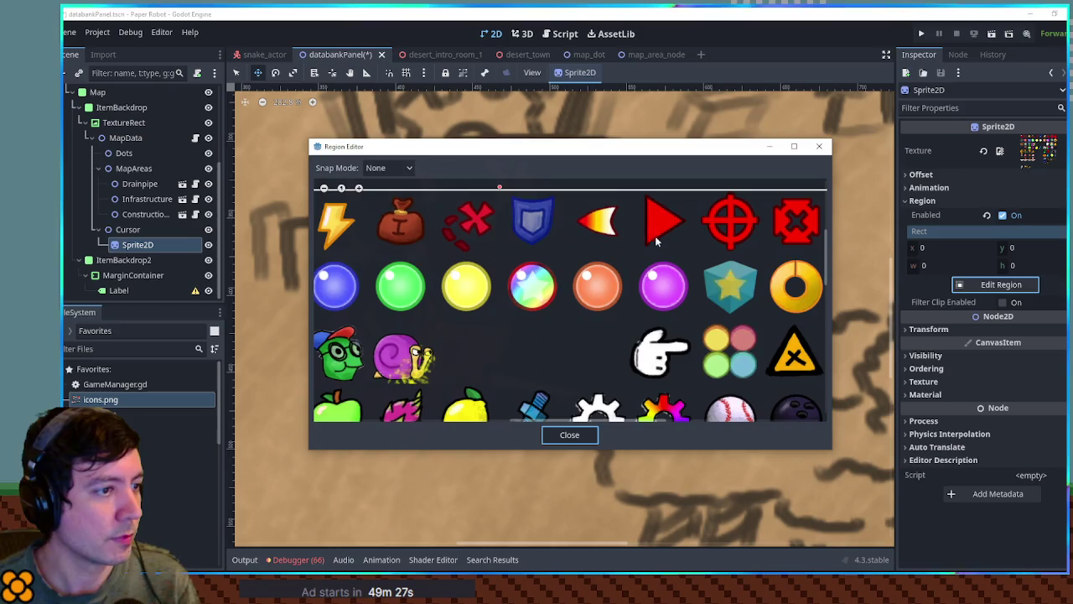
left_click_drag(632, 190, 693, 249)
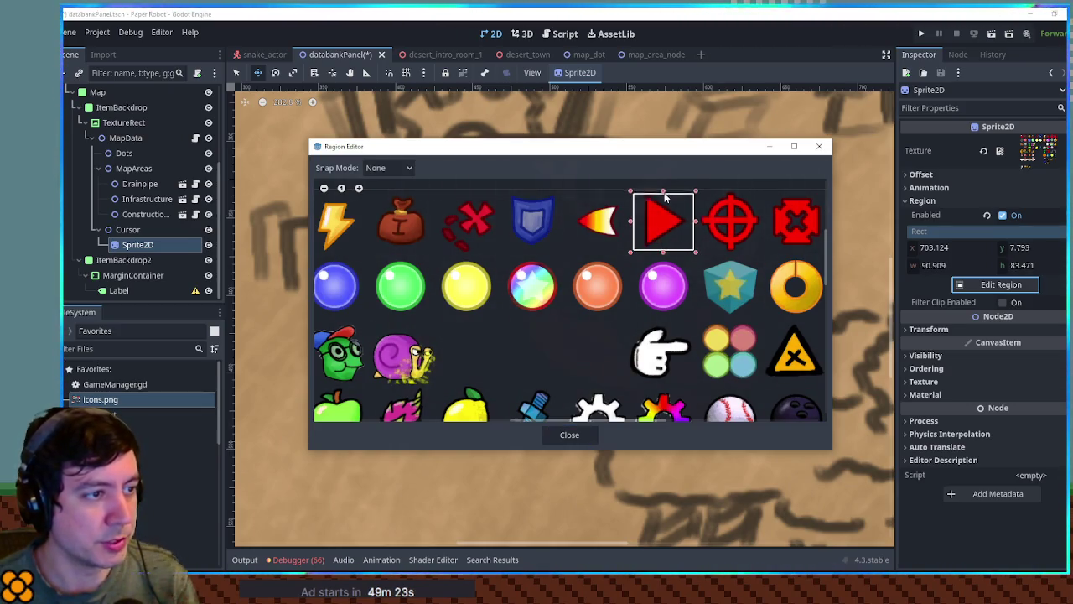
left_click(575, 437)
Set the region rect to x 700 with 100×100 size
left_click(956, 266)
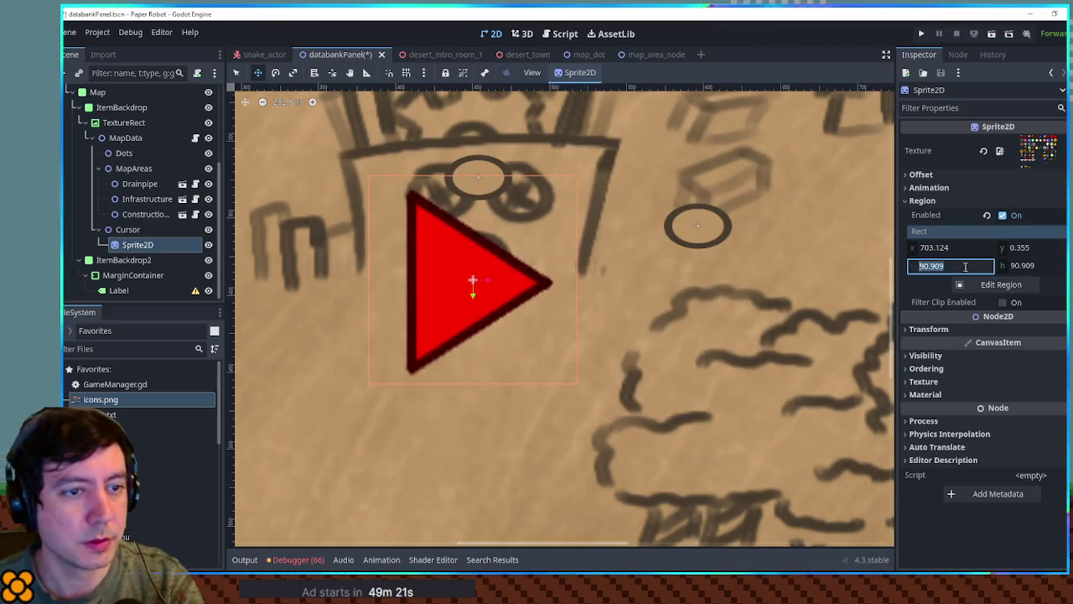
type("100")
key("Tab")
type("100")
left_click(961, 249)
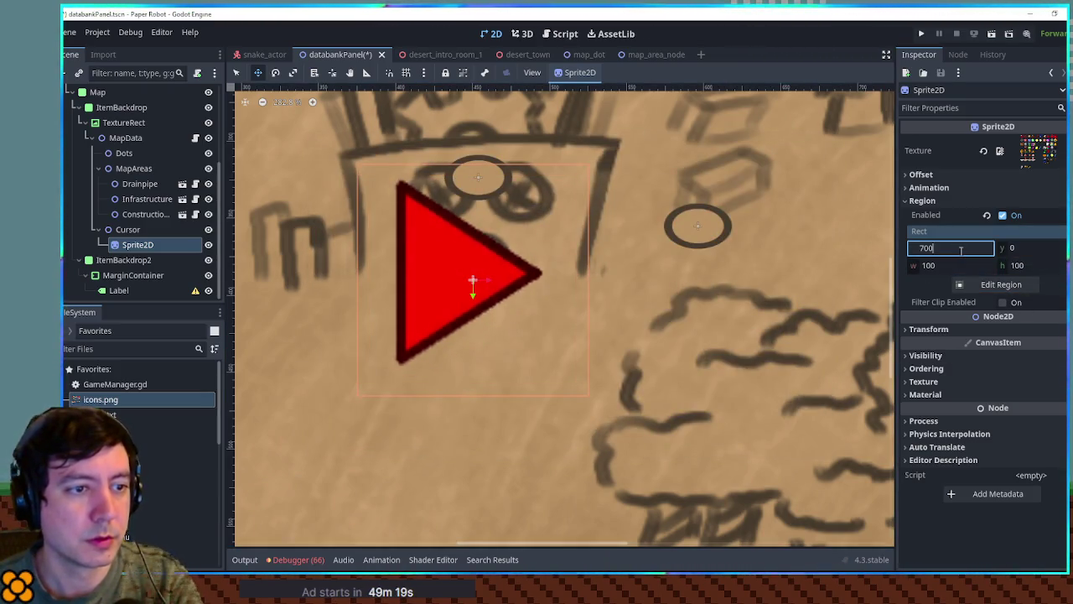
key("Return")
Scale the arrow down to about 0.34×0.21 and move it left of the map circle
left_click(960, 329)
mouse_move(1000, 402)
left_mouse_down()
mouse_move(964, 402)
mouse_move(1010, 414)
mouse_move(997, 414)
left_mouse_up()
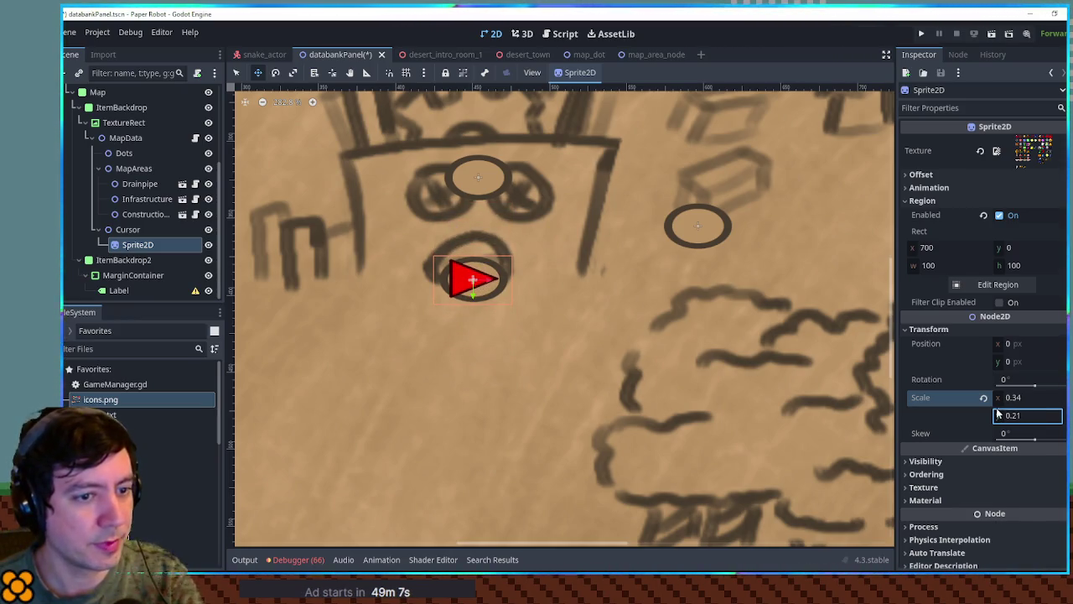
mouse_move(474, 280)
left_mouse_down()
mouse_move(391, 286)
mouse_move(400, 295)
left_mouse_up()
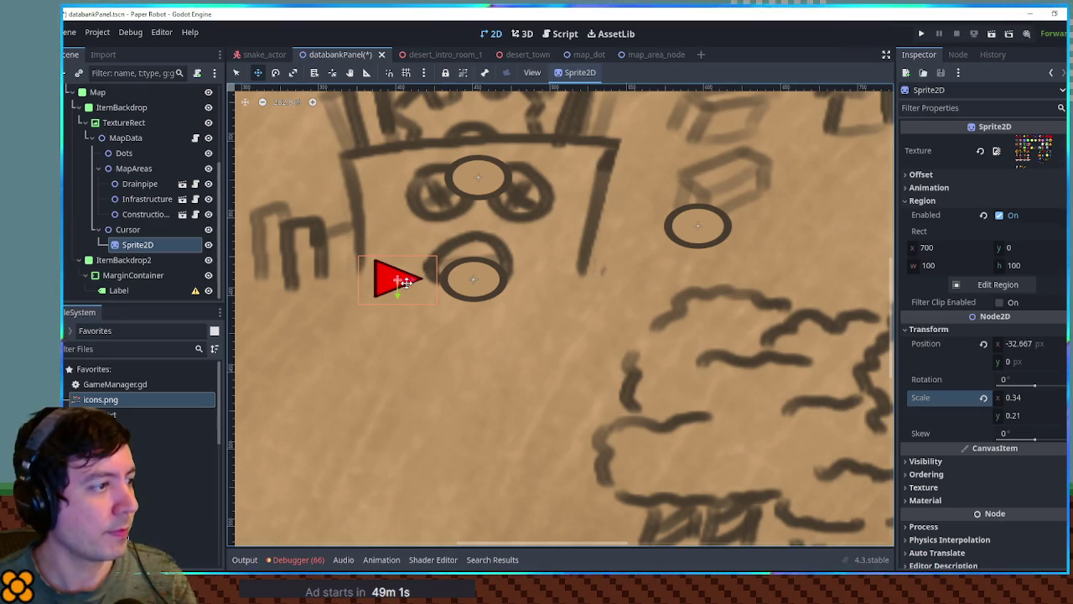
Duplicate the Cursor node
left_click(132, 230)
left_click(138, 244)
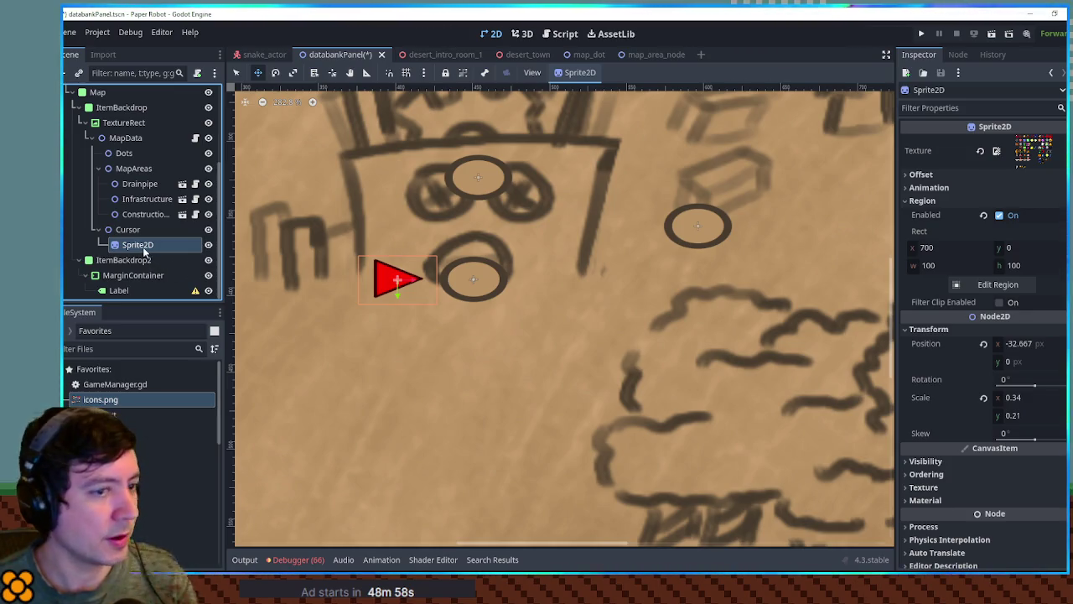
left_click(134, 230)
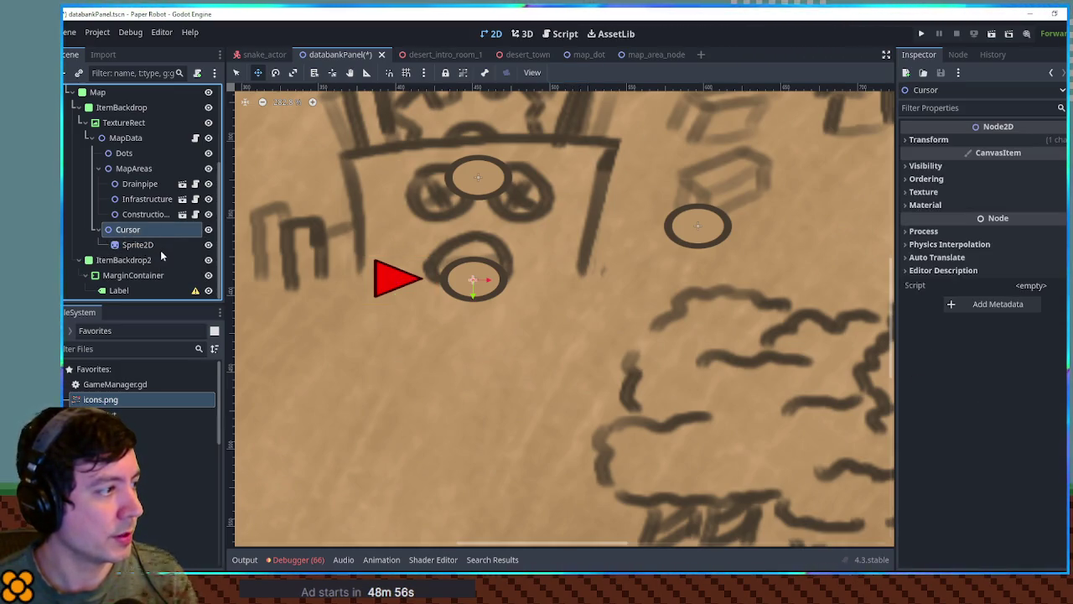
key("ctrl+d")
Move the duplicated arrow sprite under Cursor and delete Cursor2
left_click_drag(137, 275, 134, 236)
left_click(147, 274)
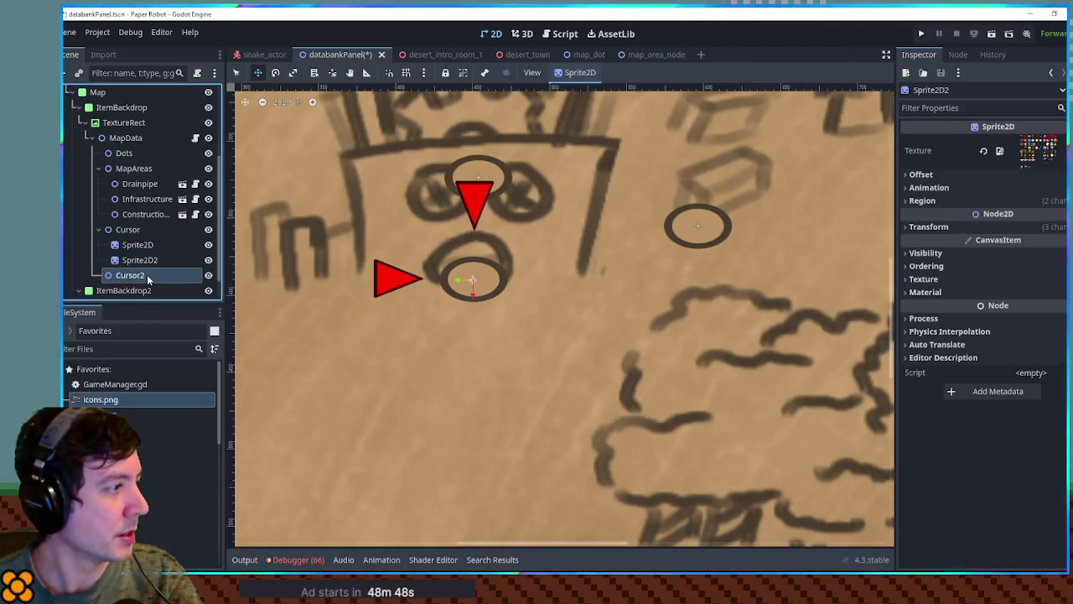
key("Delete")
key("Return")
Duplicate Cursor, rotate the copy 180°, move its two arrows under Cursor, then delete Cursor2
left_click(127, 232)
key("ctrl+d")
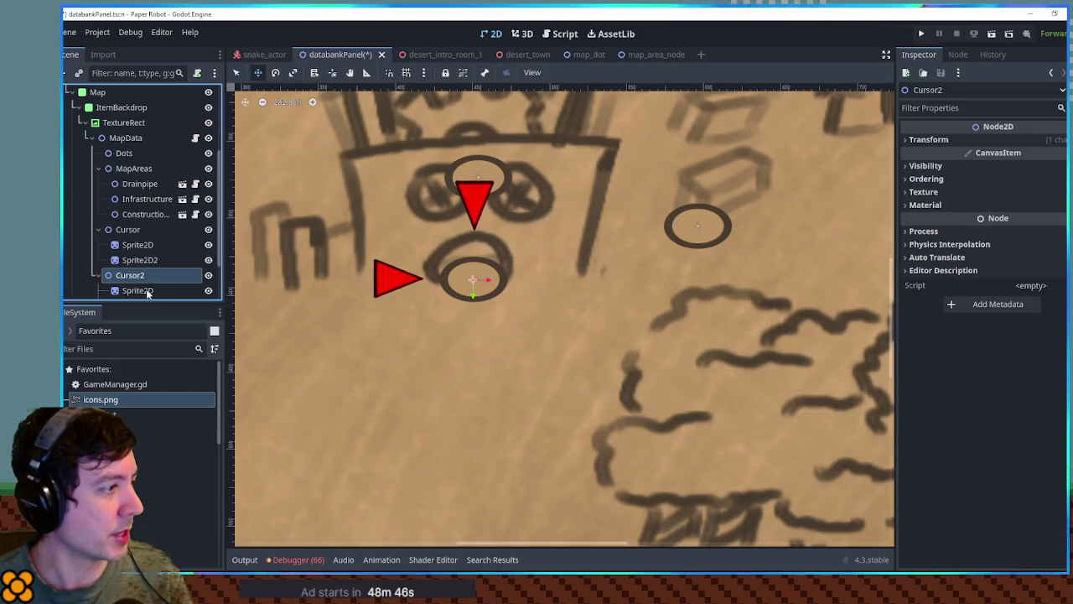
left_click(942, 141)
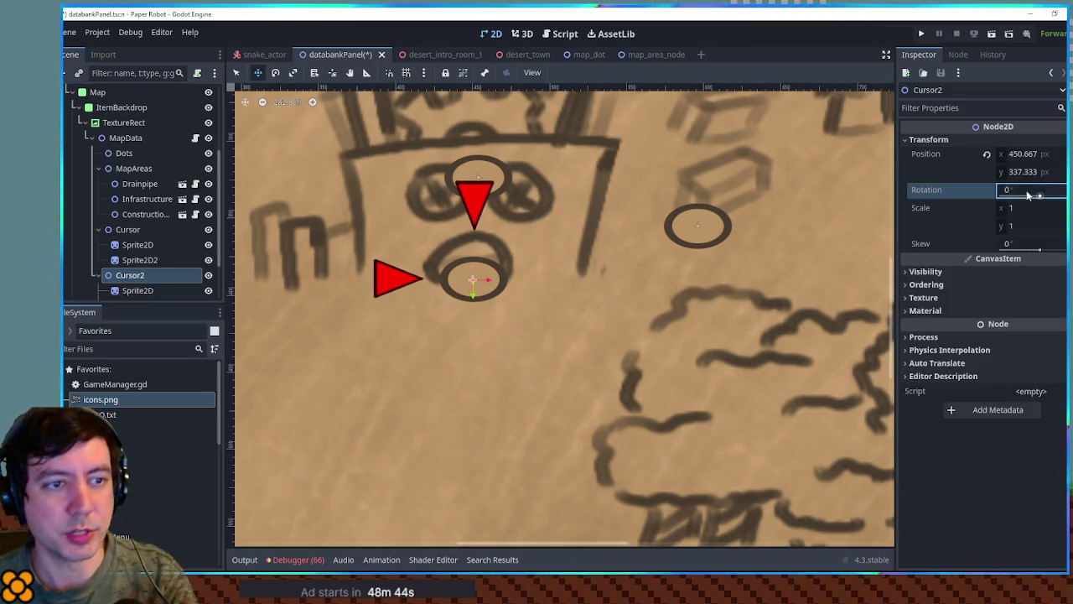
type("0")
key("Return")
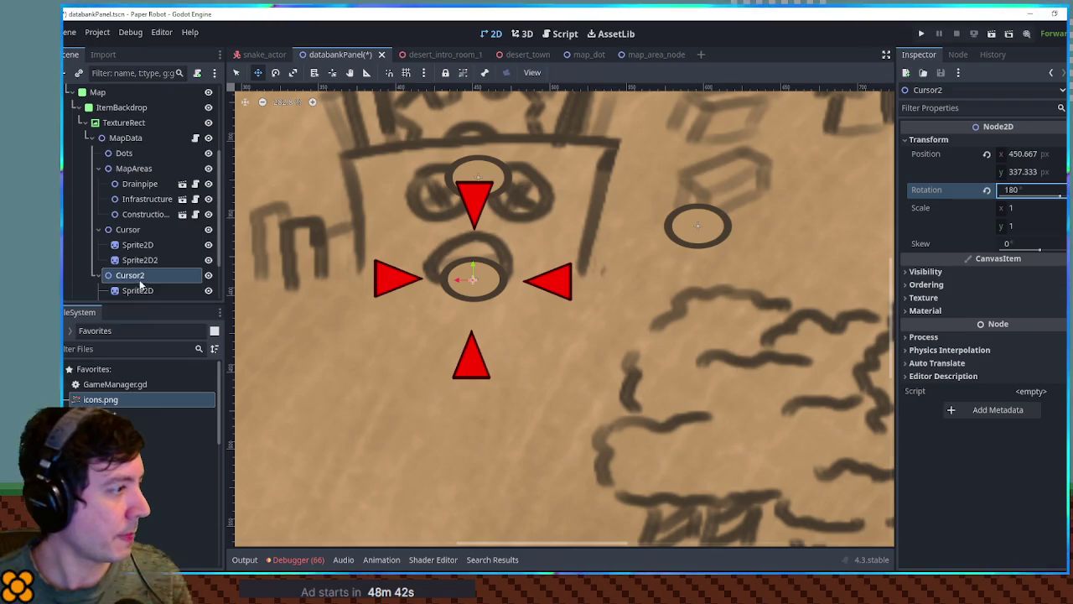
scroll(140, 286, "down", 2)
left_click(137, 238)
left_click(139, 252, "shift")
left_click_drag(137, 242, 134, 183)
left_click(141, 250)
key("Delete")
key("Return")
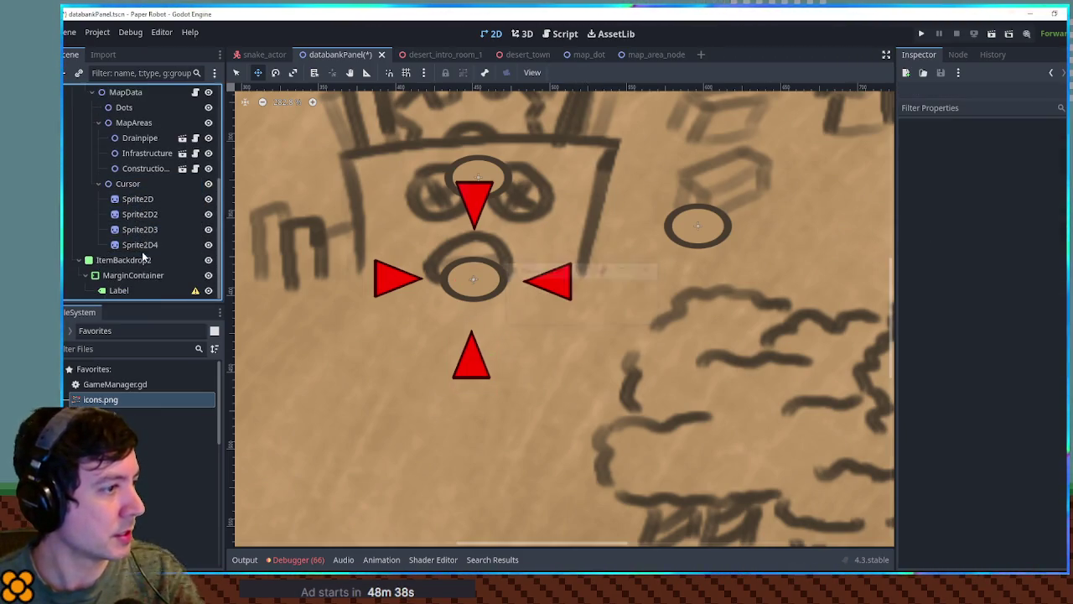
Add an empty Node2D as Cursor's first child
key("ctrl+a")
key("Return")
left_click_drag(137, 260, 130, 198)
Rename the new Node2D to Rotator
double_click(130, 198)
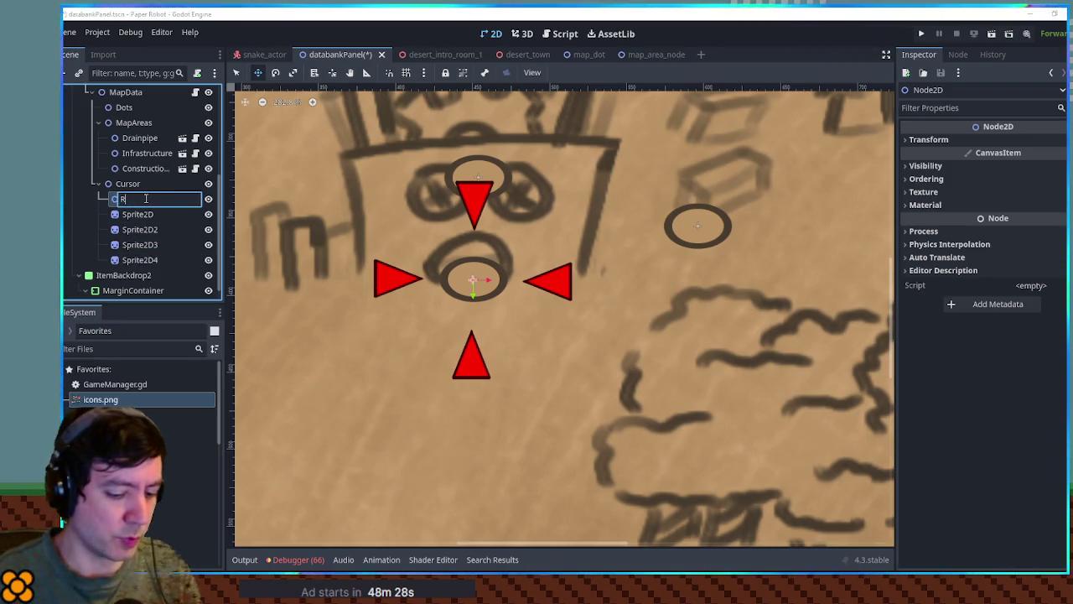
type("otator")
key("Return")
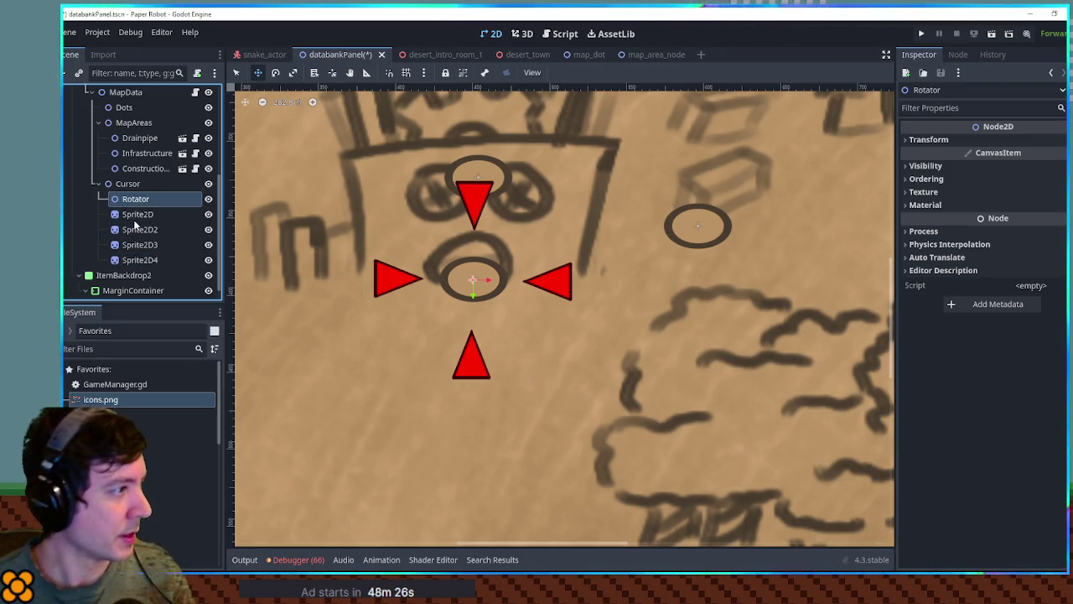
Squash the Cursor's four red arrow sprites vertically
left_click(136, 214)
left_click(138, 260, "shift")
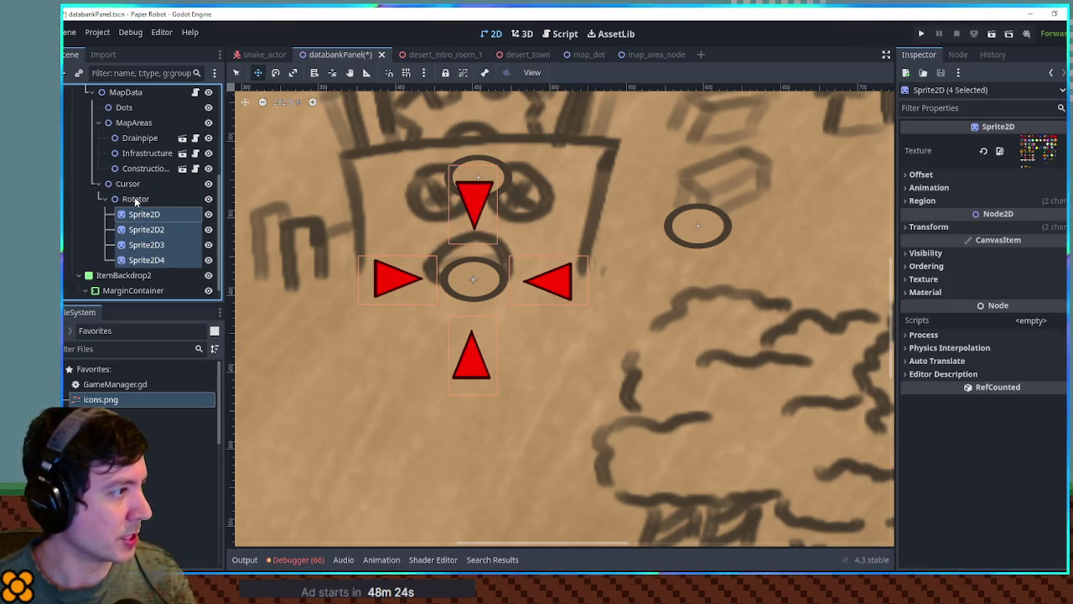
left_click(128, 183)
left_click(964, 139)
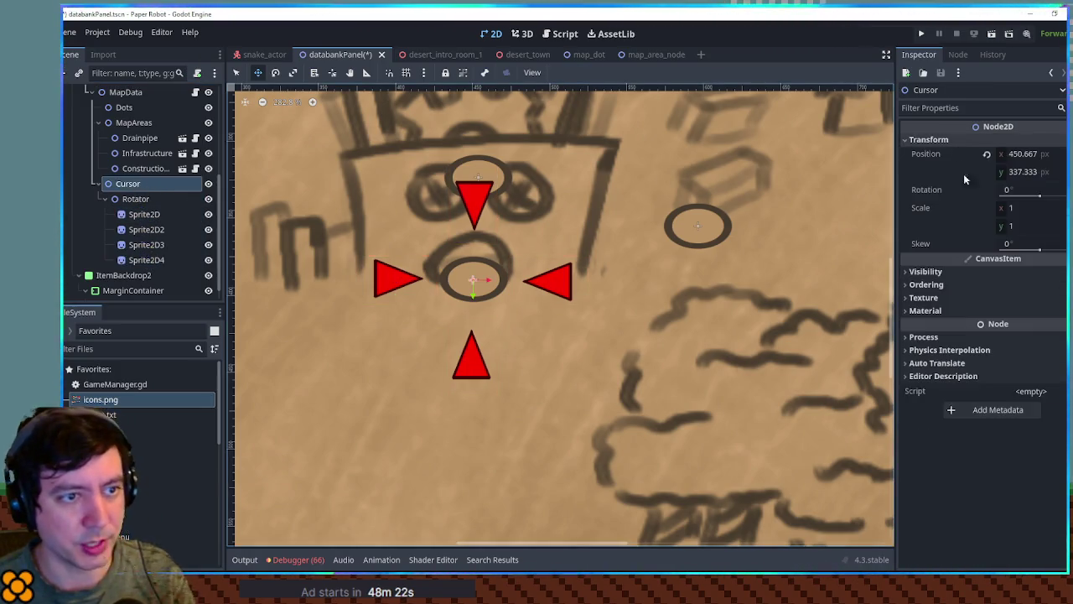
left_click_drag(1003, 225, 969, 224)
Test-spin the Rotator's four arrows, then reset its rotation to 0
left_click(190, 201)
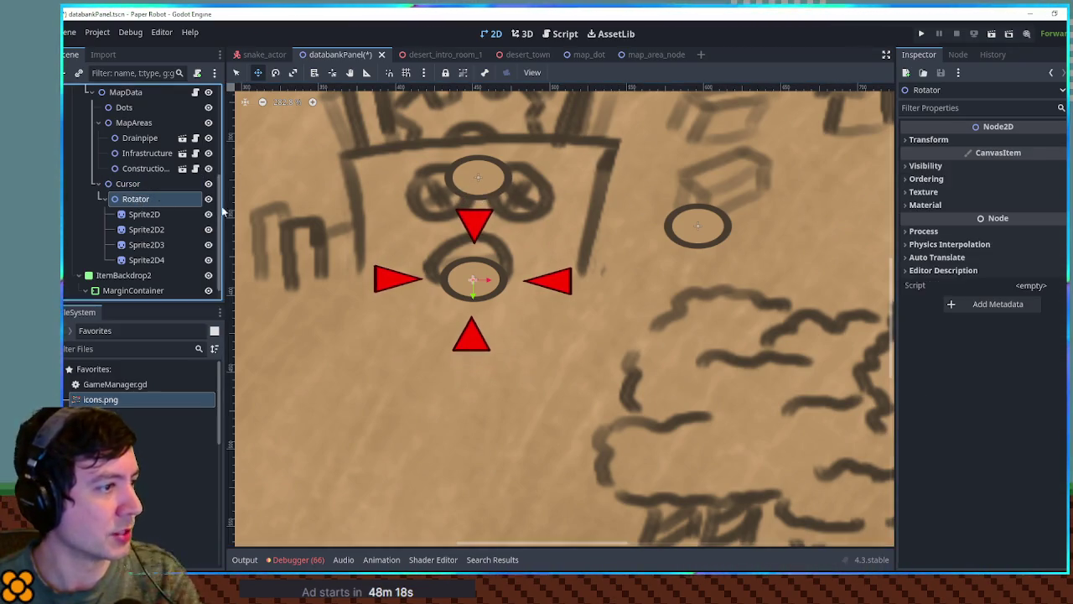
left_click(952, 139)
left_click_drag(1025, 197, 989, 196)
left_click(987, 191)
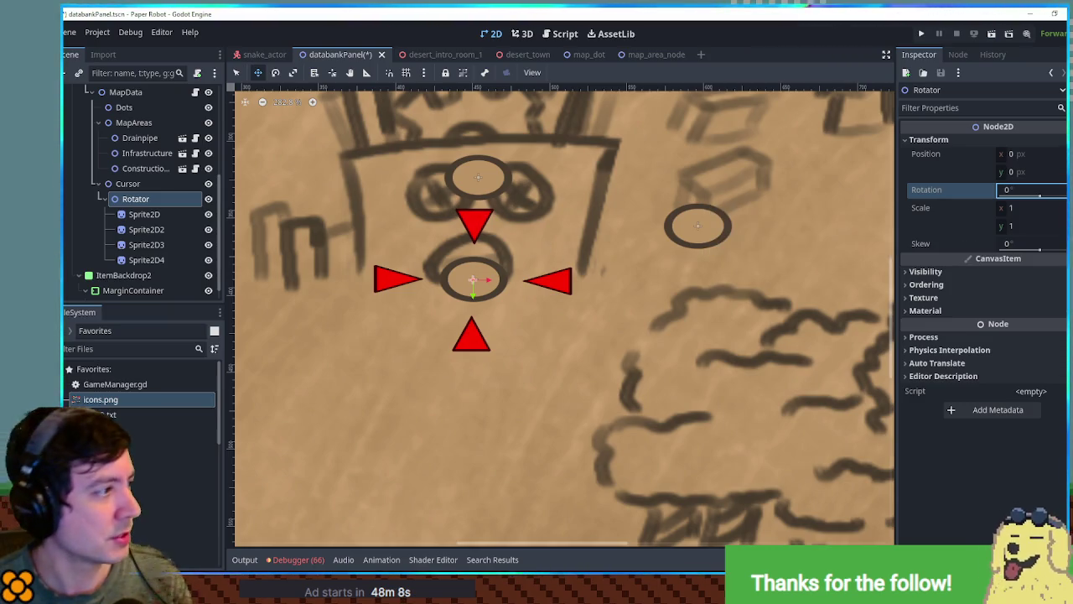
Add an AnimationPlayer as a child of the Cursor node
left_click(140, 214)
left_click(134, 198)
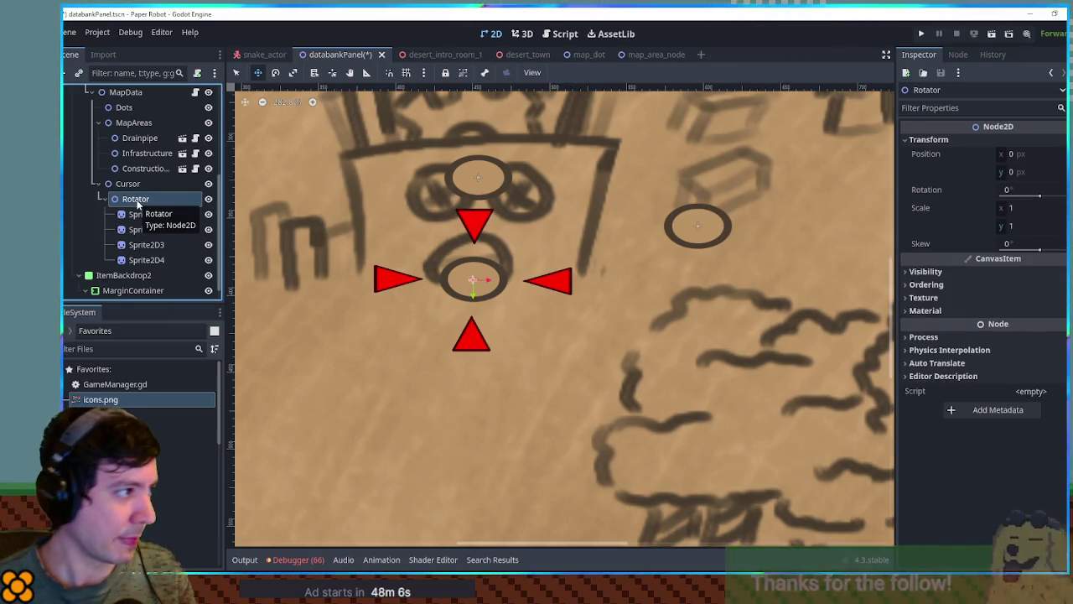
left_click(129, 184)
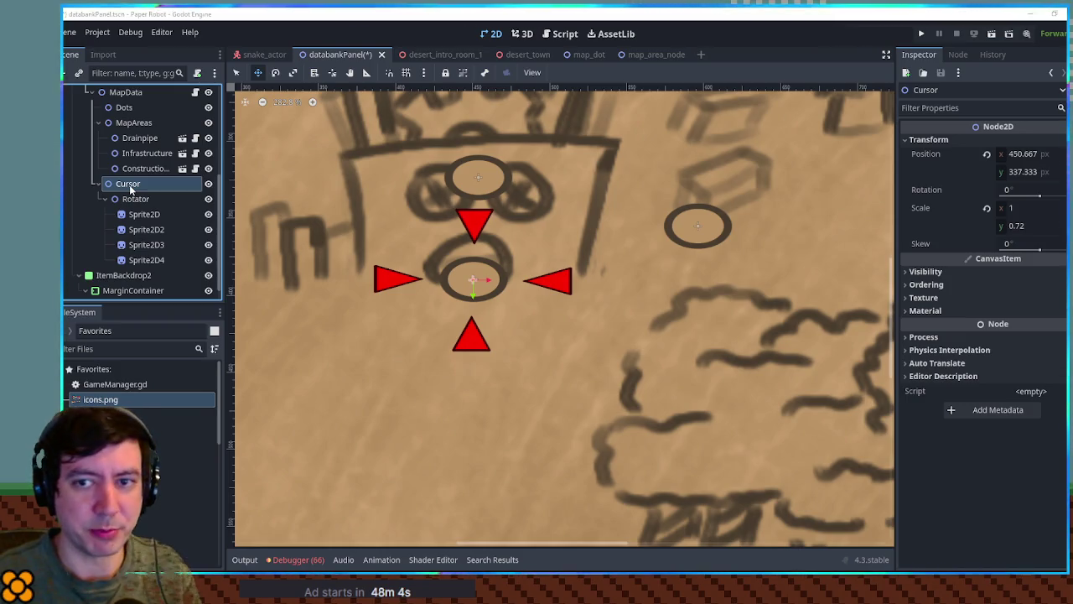
key("ctrl+v")
Create a looping animation named new_animation
left_click(388, 434)
left_click(394, 446)
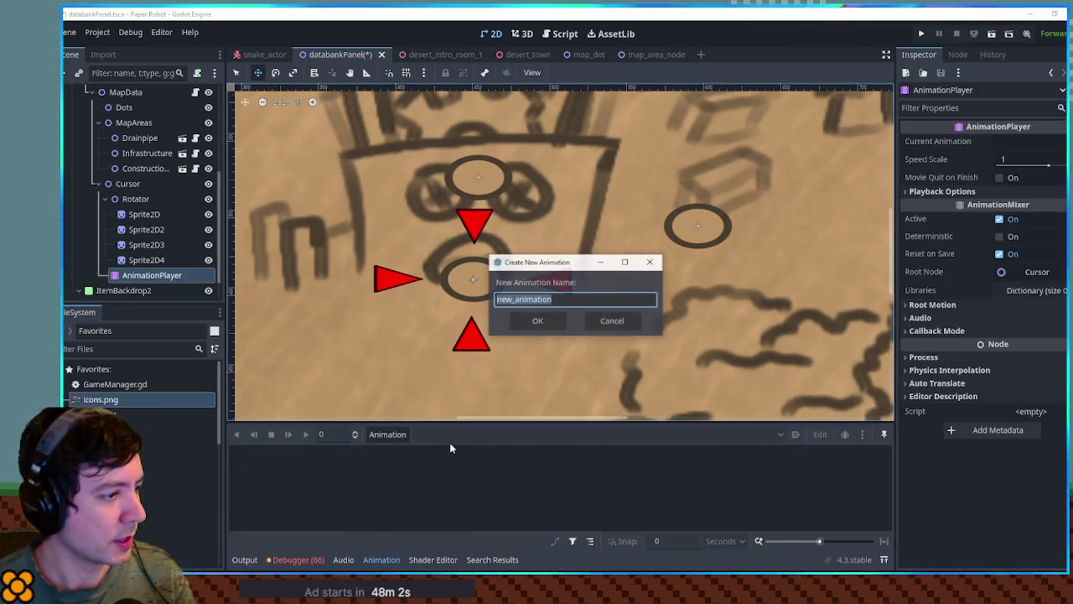
left_click(537, 318)
left_click(883, 454)
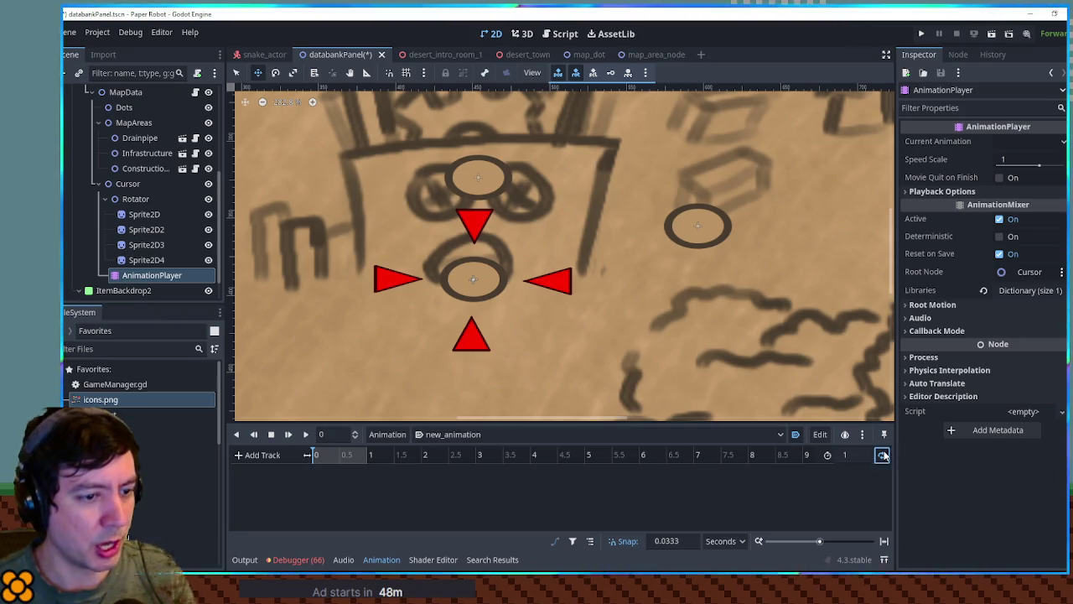
Add a Rotator rotation property track keyed at 0° at time 0
left_click(281, 455)
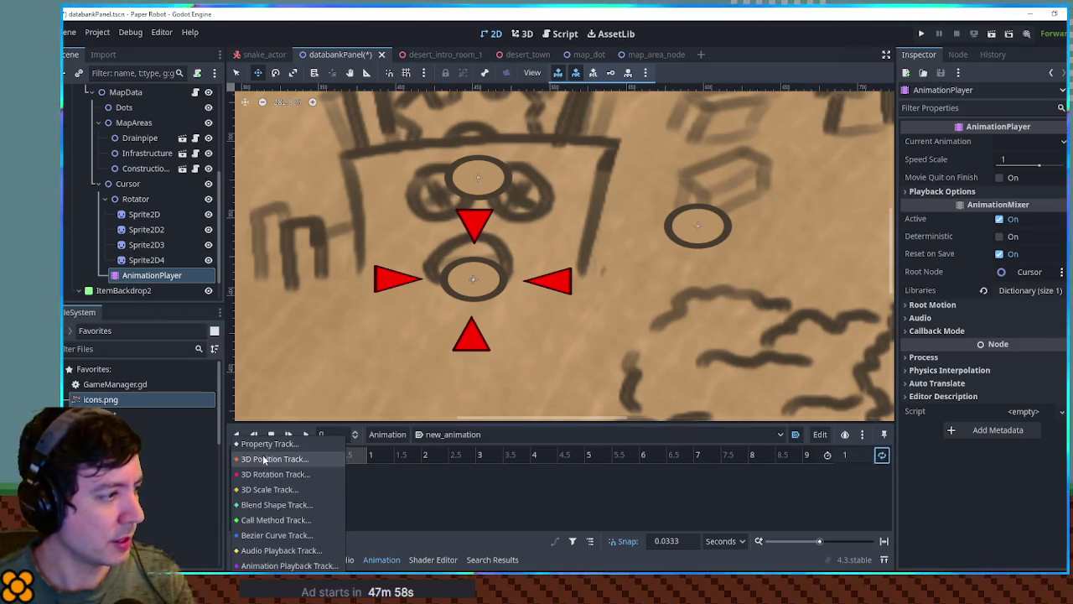
left_click(119, 154)
left_click(135, 199)
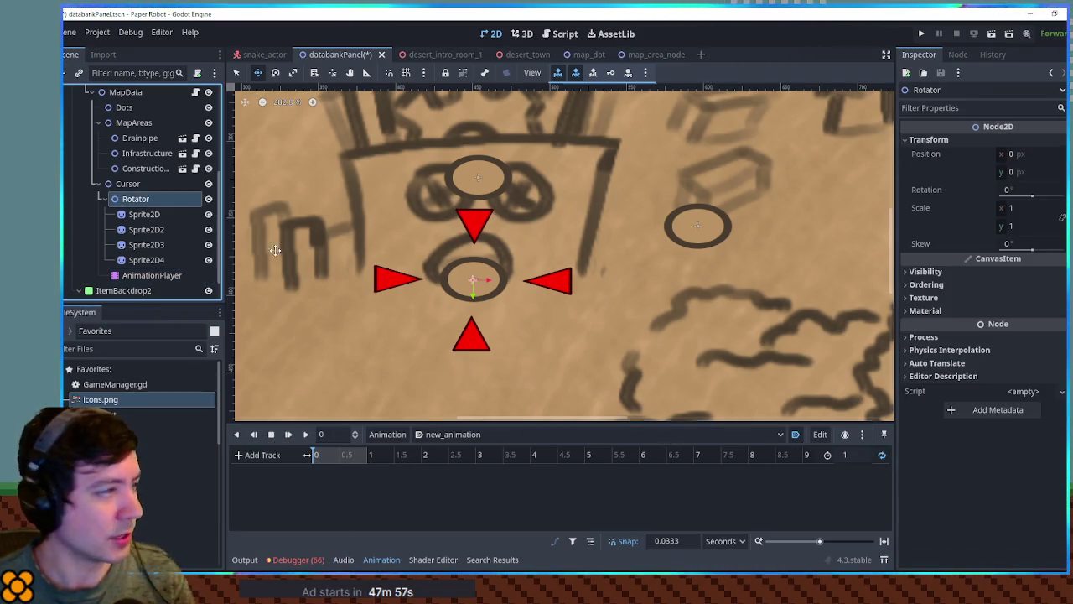
left_click(990, 189)
left_click(330, 487)
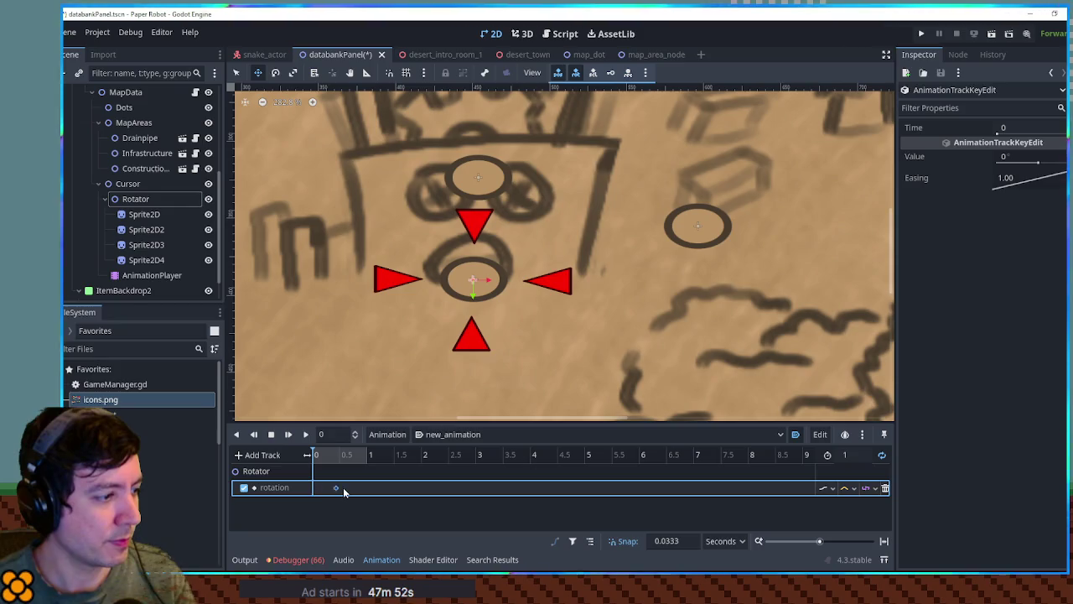
key("ctrl+z")
Set snap to 1 and insert a rotation key of 360 at 1 second
left_click(663, 541)
type("1")
right_click(363, 484)
left_click(375, 478)
left_click(1030, 156)
type("360")
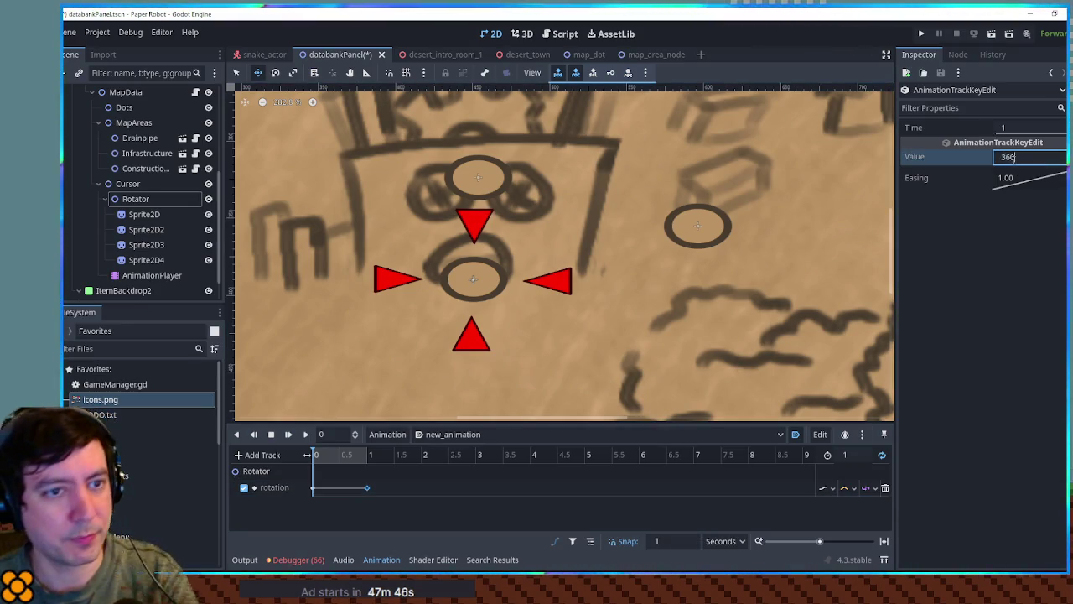
Save the scene and collapse the Rotator's children in the Scene dock
key("ctrl+s")
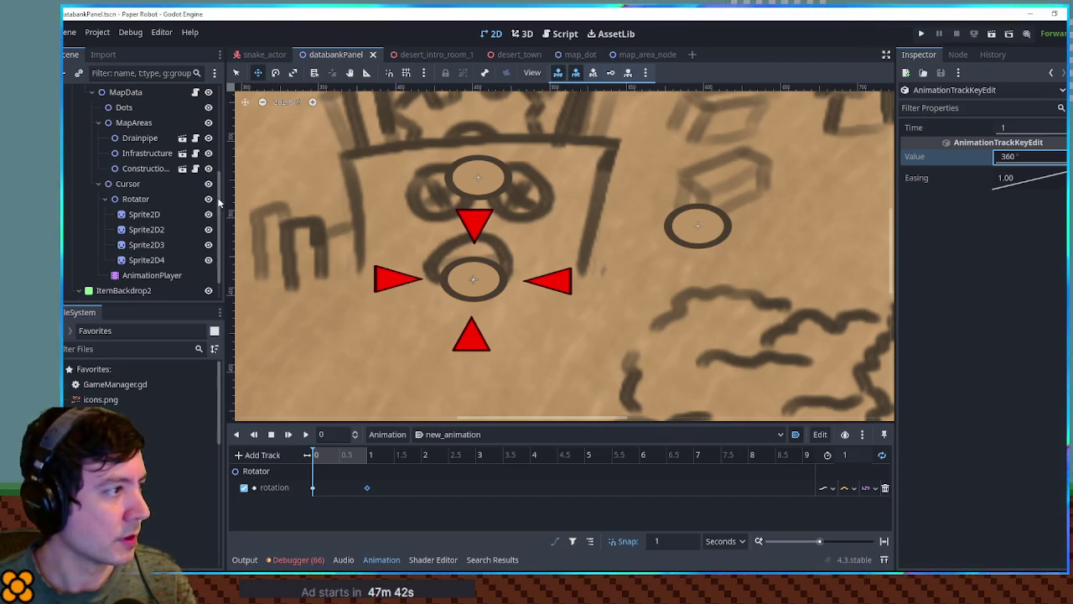
left_click(132, 186)
left_click(104, 199)
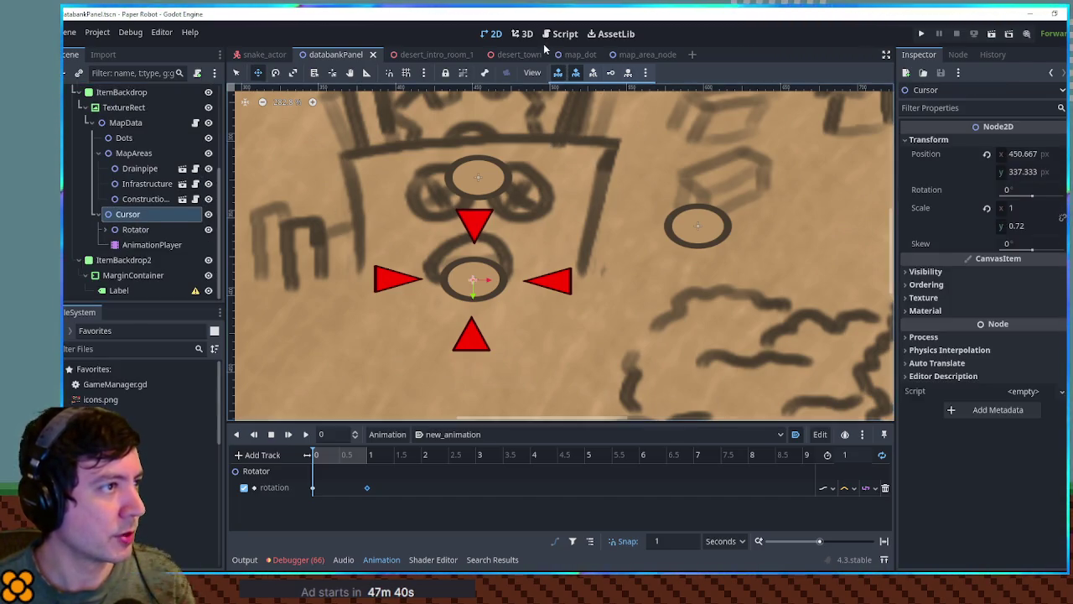
key("ctrl+F3")
left_click_drag(146, 210, 444, 112)
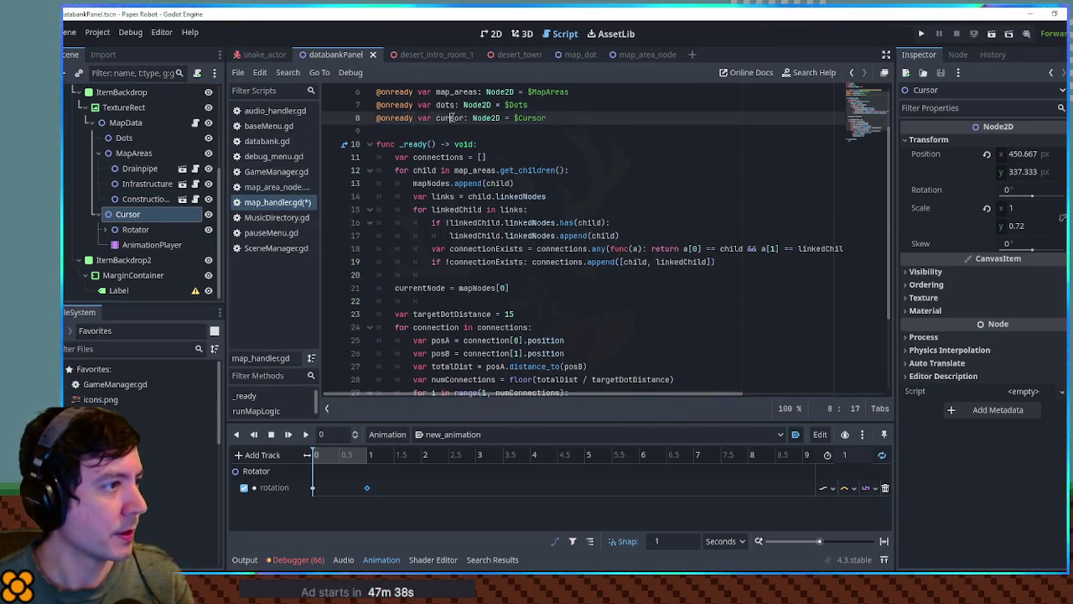
scroll(871, 140, "down", 3)
Replace pass in runMapLogic with cursor.position = cursor.position.lerp(
double_click(403, 366)
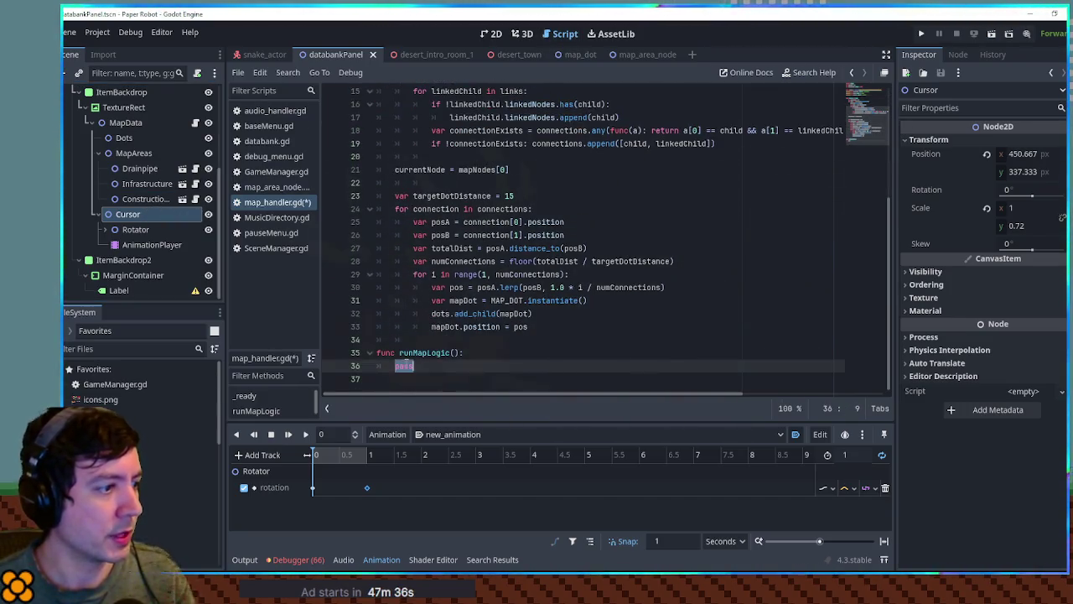
type("cursor.pos")
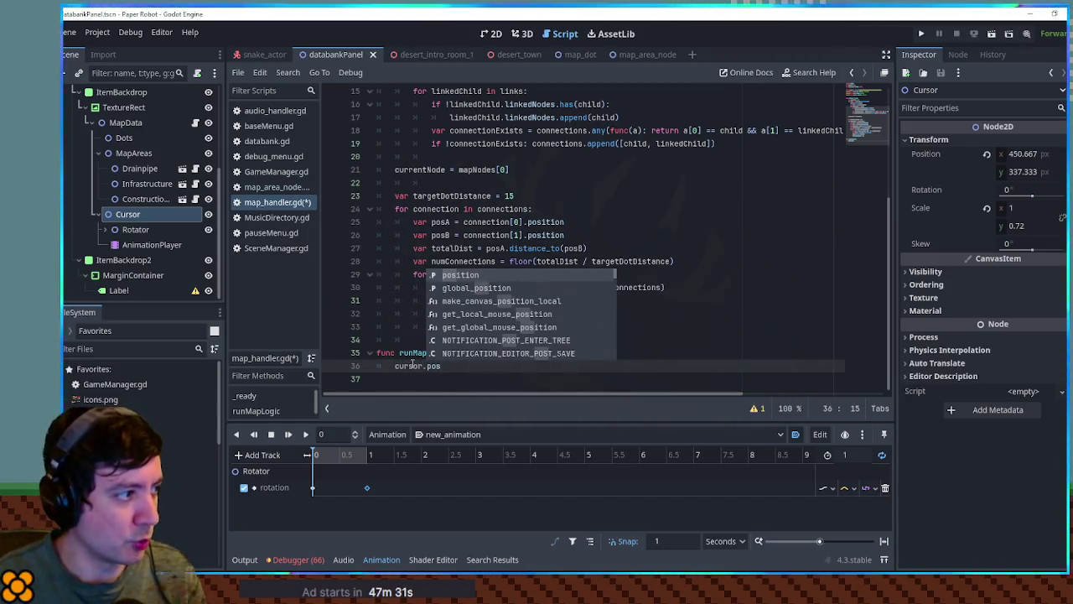
key("Return")
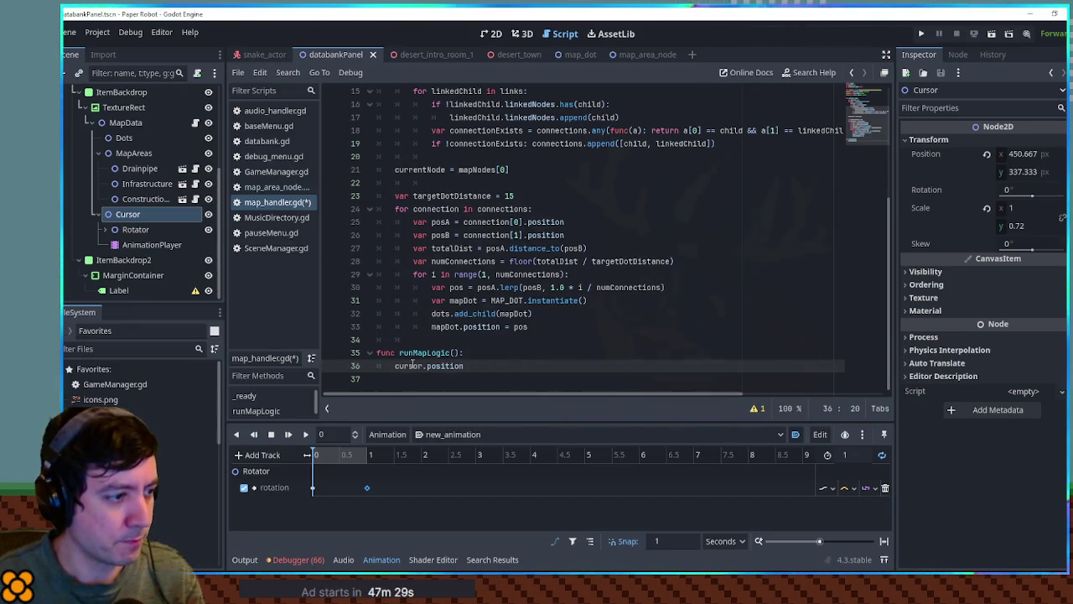
type(" = cursor.")
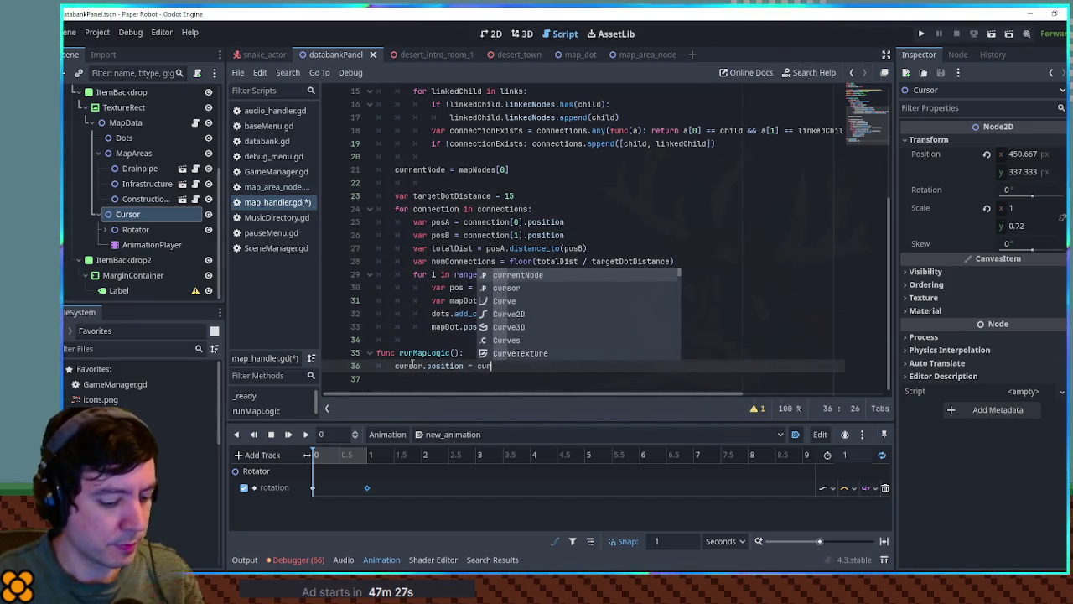
type("position.")
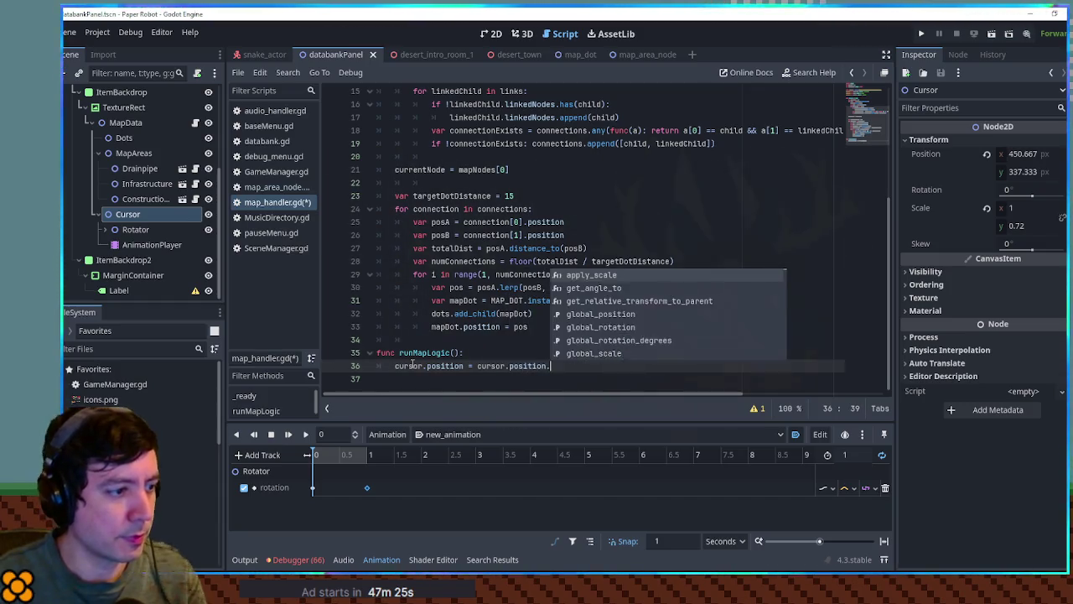
type("lerp(")
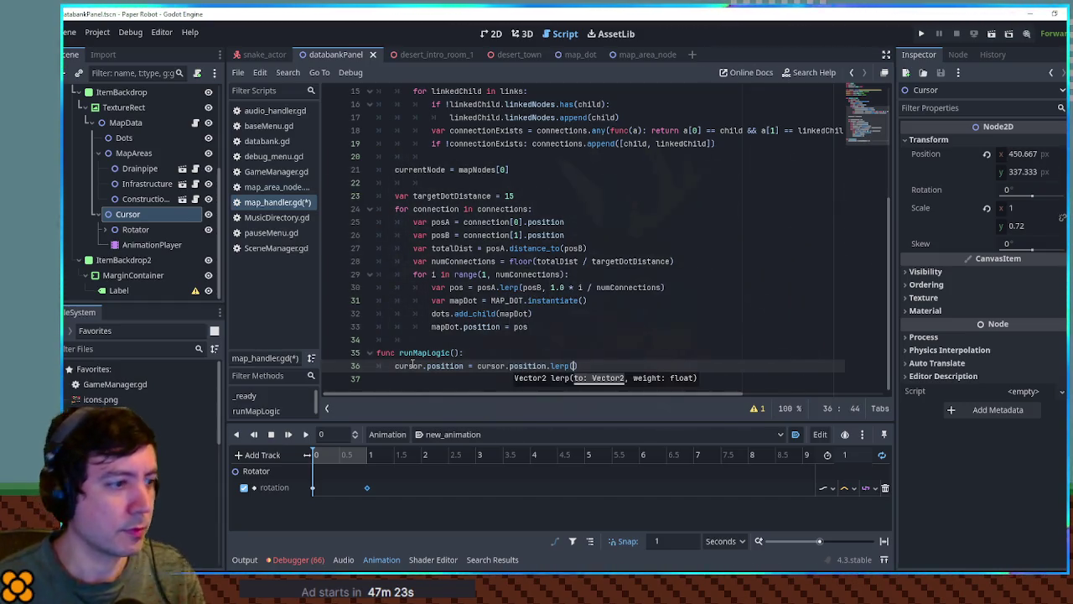
Wrap the lerp line inside an if currentNode: condition
scroll(473, 243, "up", 5)
left_click(433, 122)
scroll(486, 252, "down", 5)
left_click(490, 355)
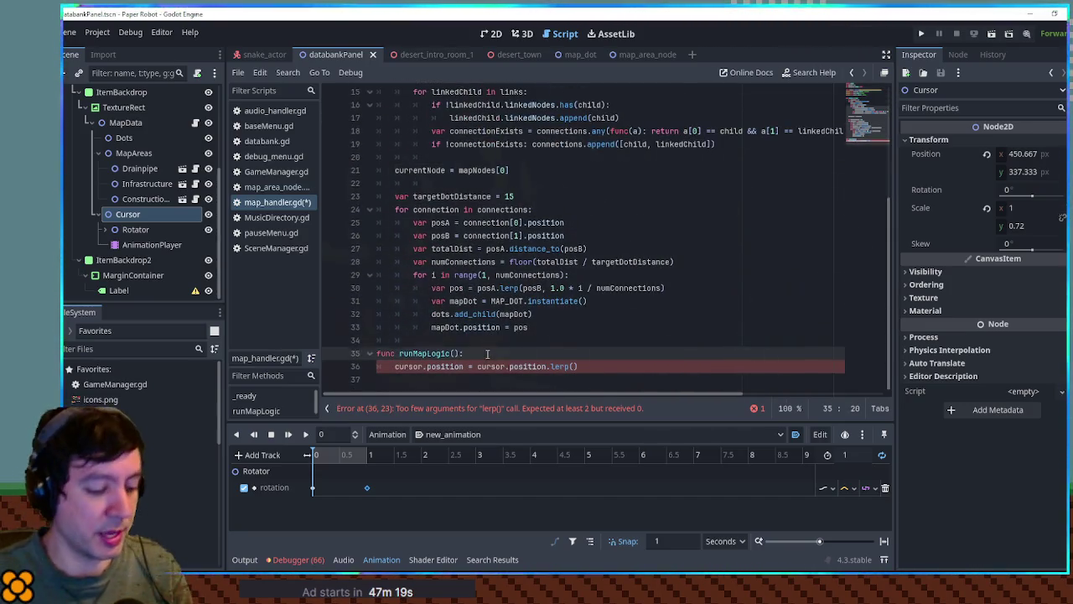
key("Return")
type("if currentNode:")
key("Down")
key("Home")
key("Tab")
Give the lerp the arguments currentNode.position, 0.1
key("End")
type("currentNode")
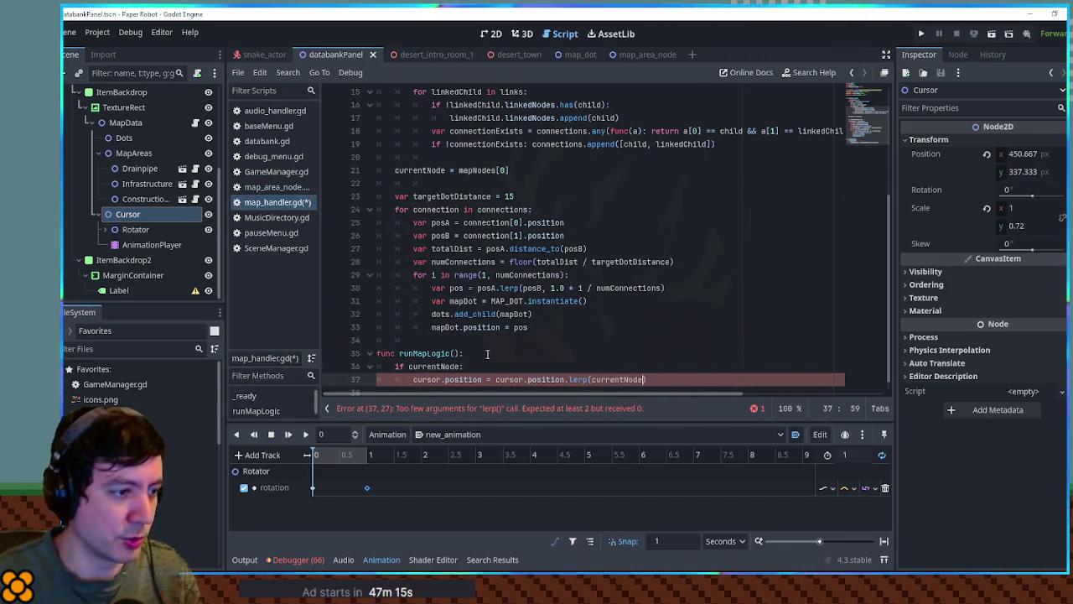
type(".position, 0.1")
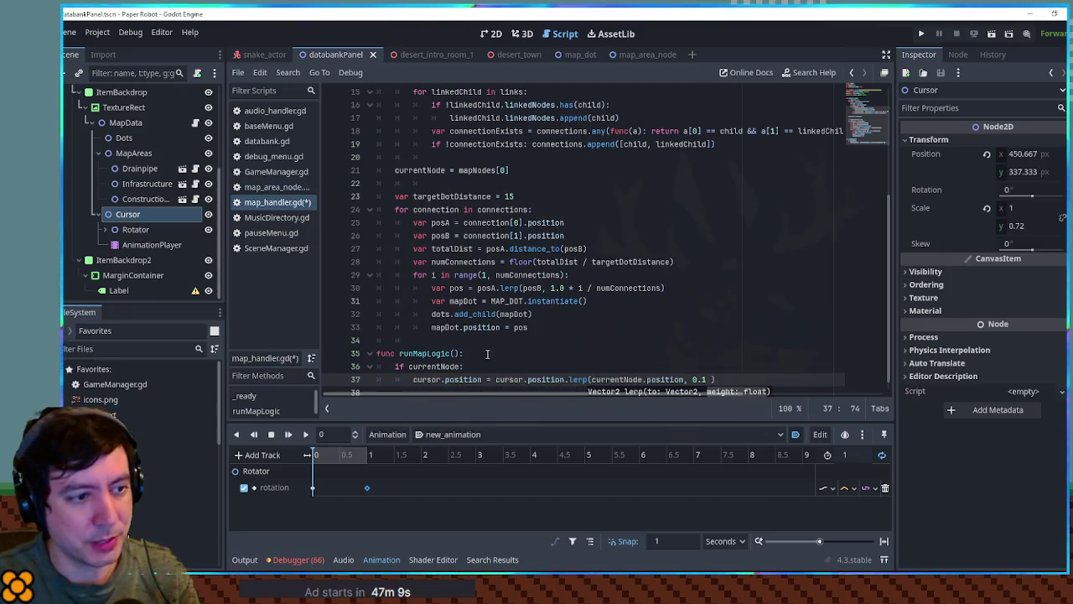
key("ctrl+shift+f")
Search the project for 60.0 and extend the lerp weight to 0.1 * (delta * 60.0)
type("60")
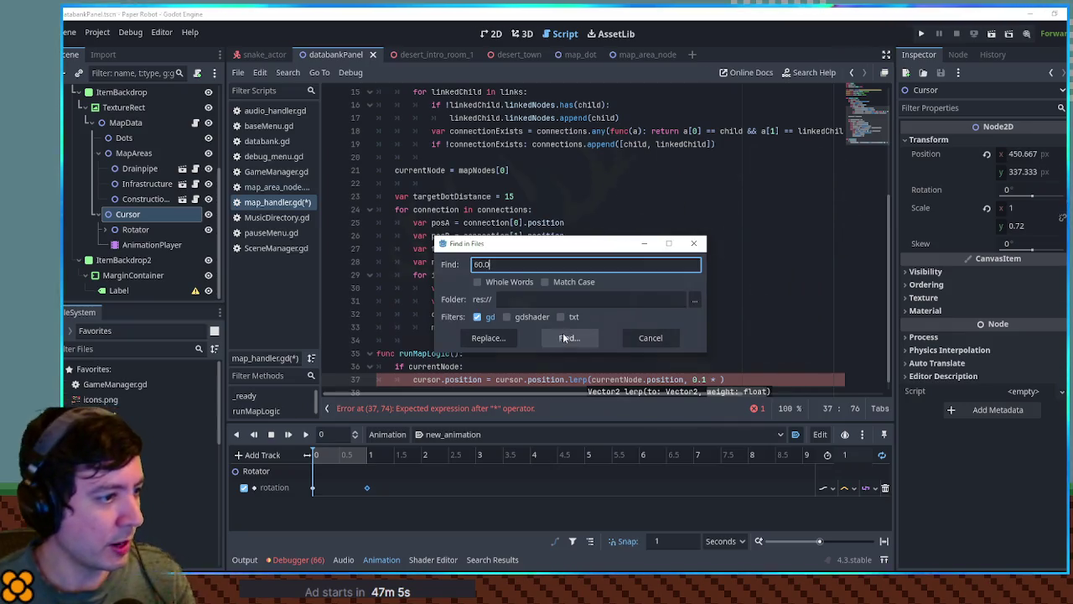
left_click(562, 337)
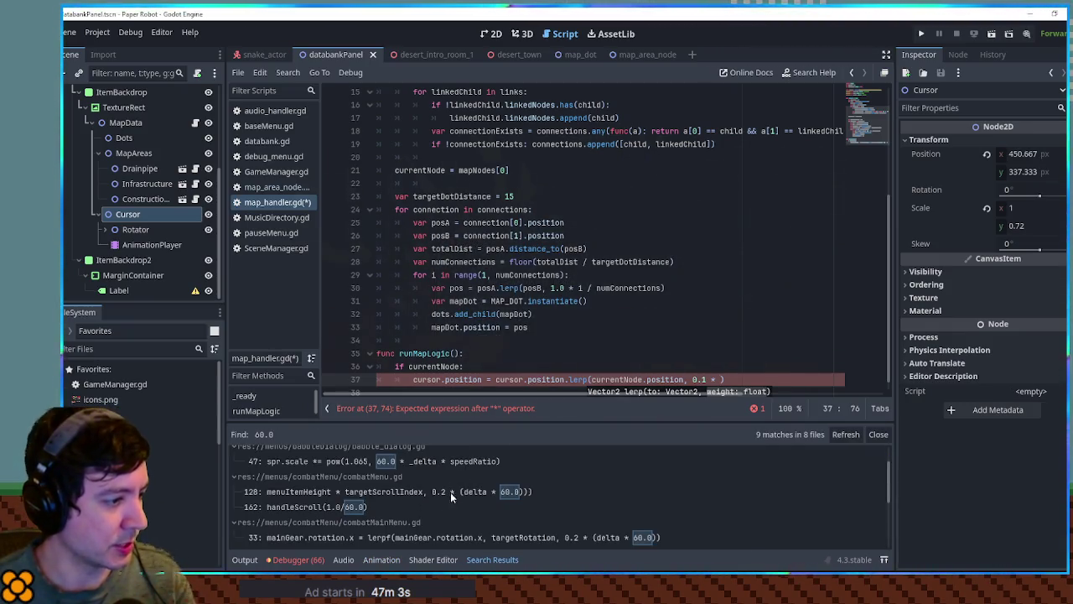
left_click(721, 379)
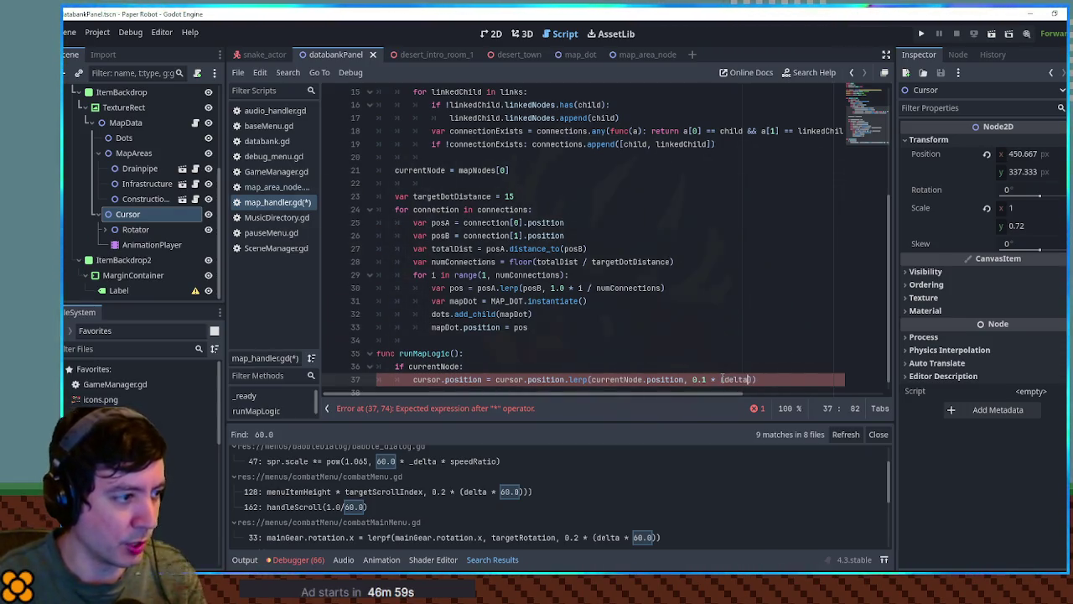
type("*")
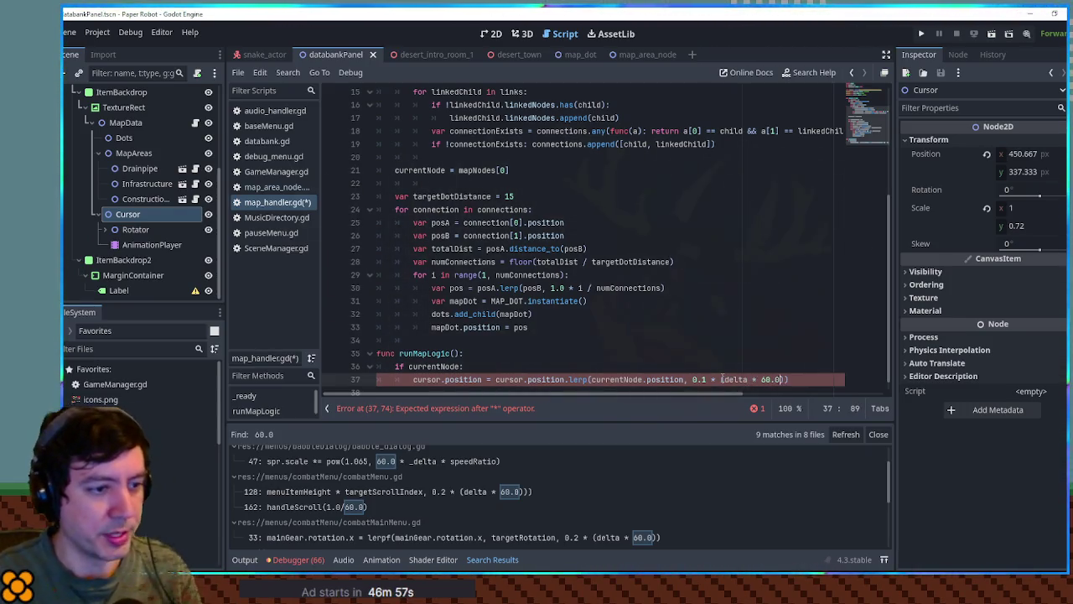
double_click(735, 379)
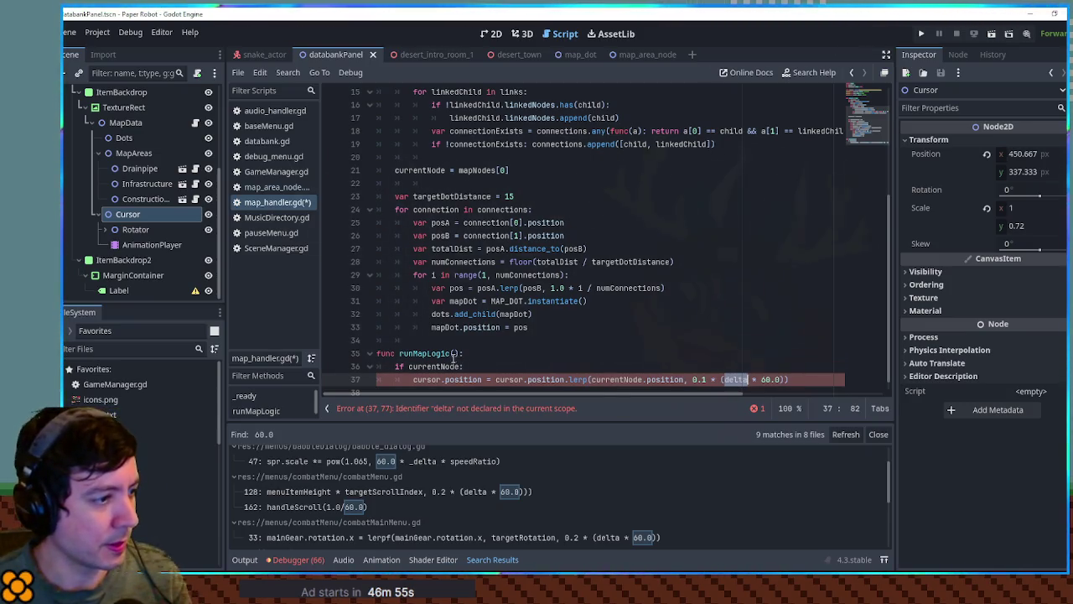
Add a delta parameter to runMapLogic and save map_handler.gd
left_click(454, 353)
type("delta")
key("ctrl+s")
Pass delta into the runMapLogic() call in databank.gd and save
double_click(424, 353)
key("ctrl+c")
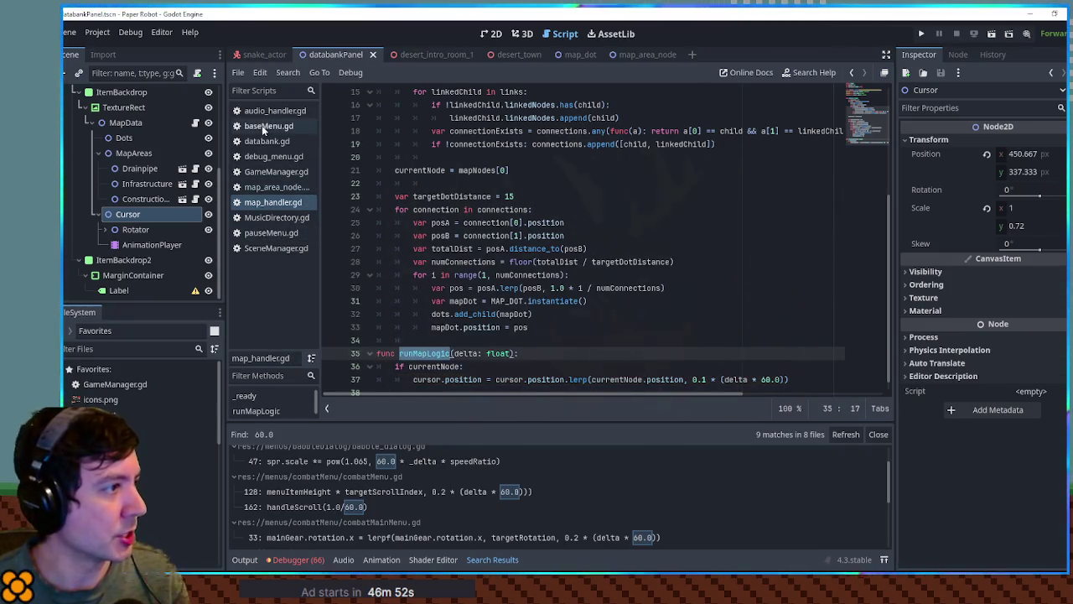
left_click(266, 141)
key("ctrl+f")
key("ctrl+v")
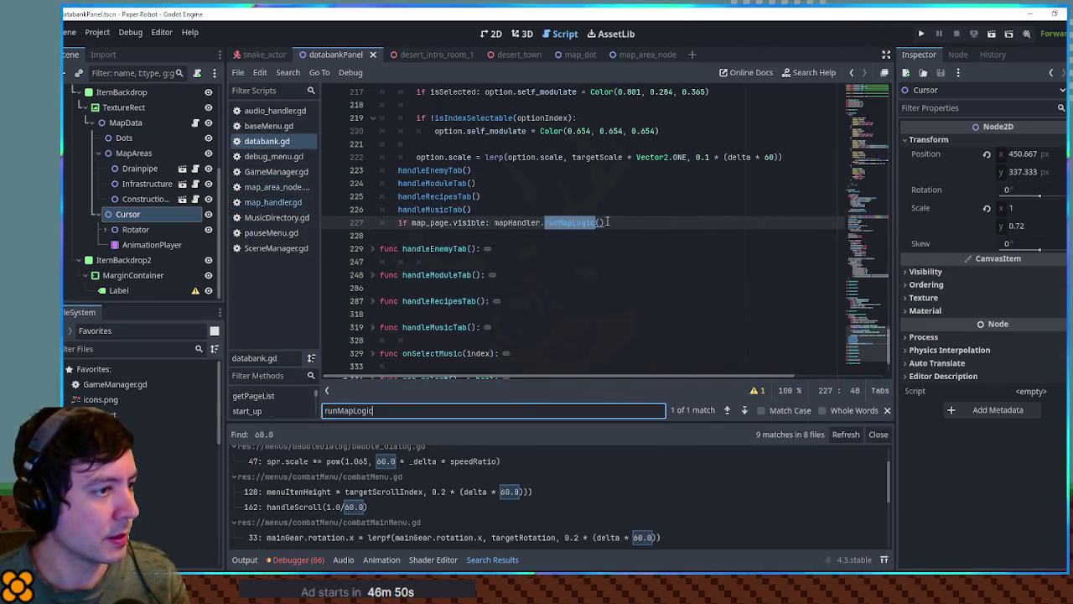
left_click(597, 222)
type("delta")
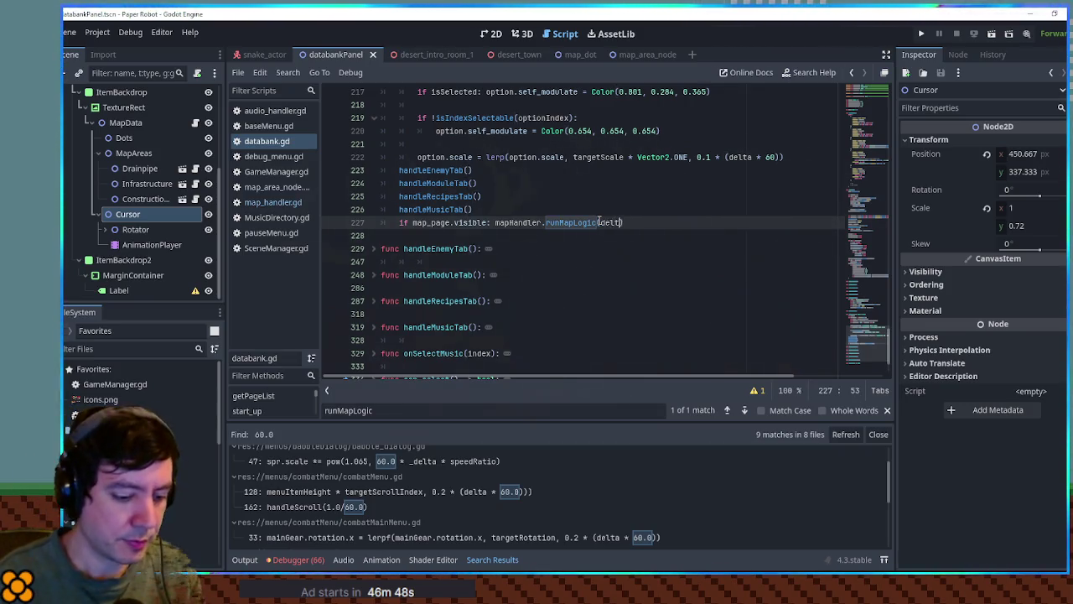
key("ctrl+s")
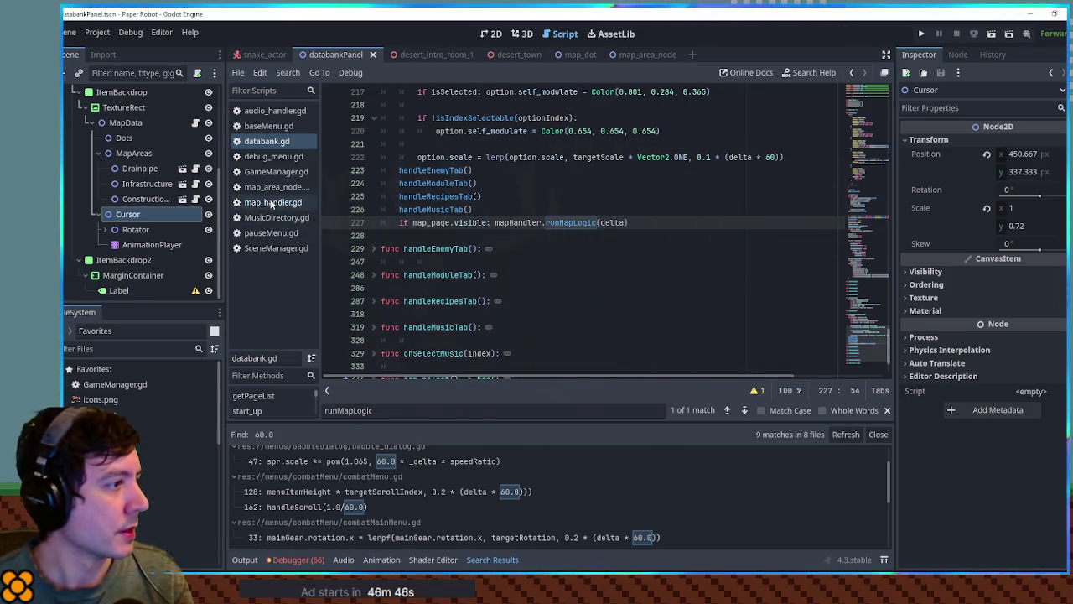
Back in map_handler.gd, fold the _ready function and put the caret on line 38
left_click(270, 202)
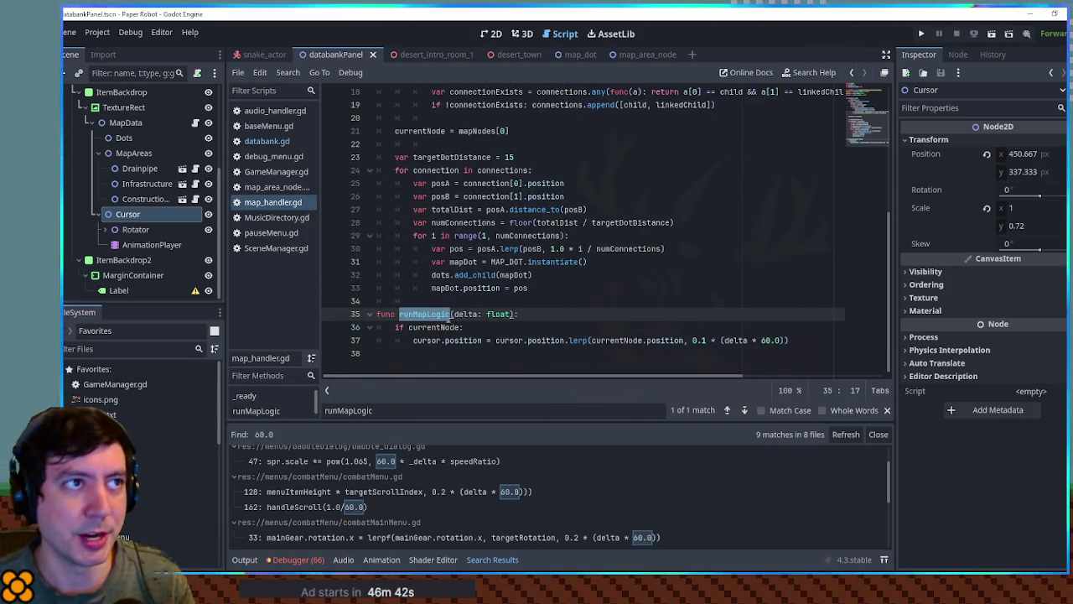
scroll(401, 254, "up", 6)
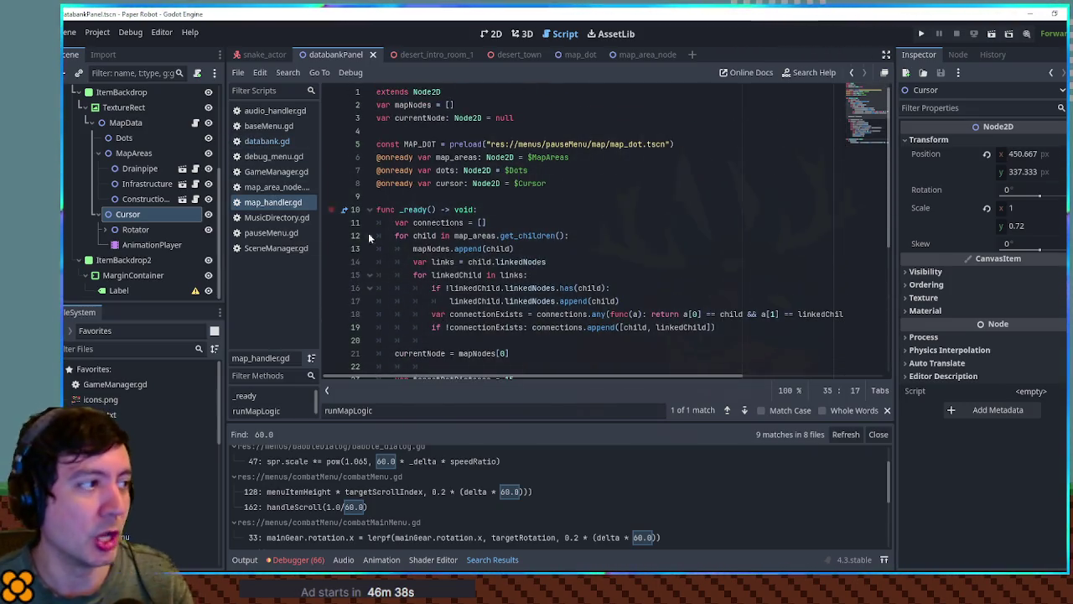
left_click(370, 209)
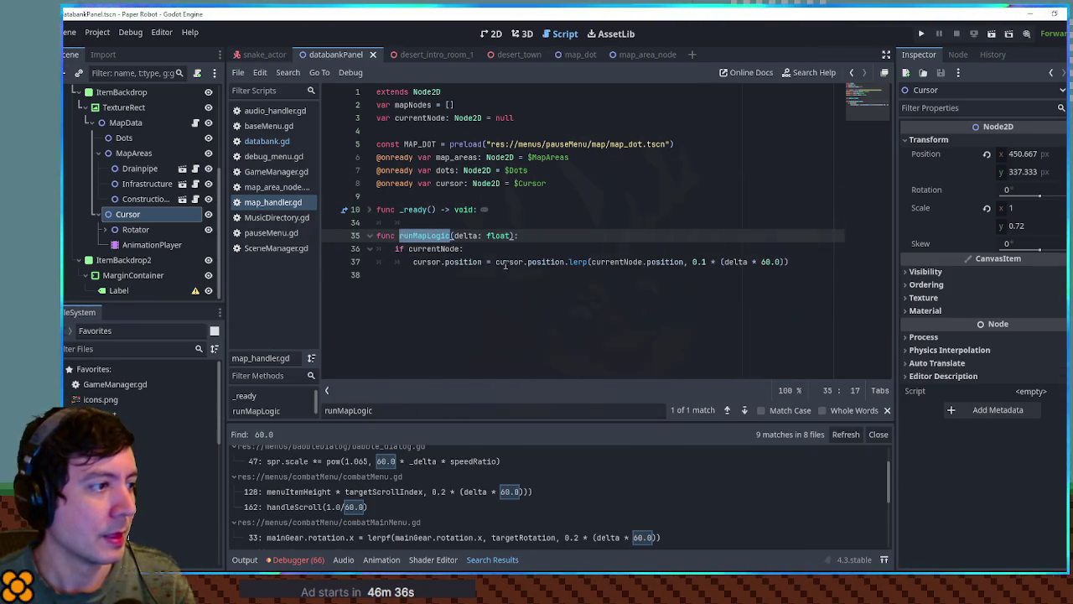
left_click(423, 271)
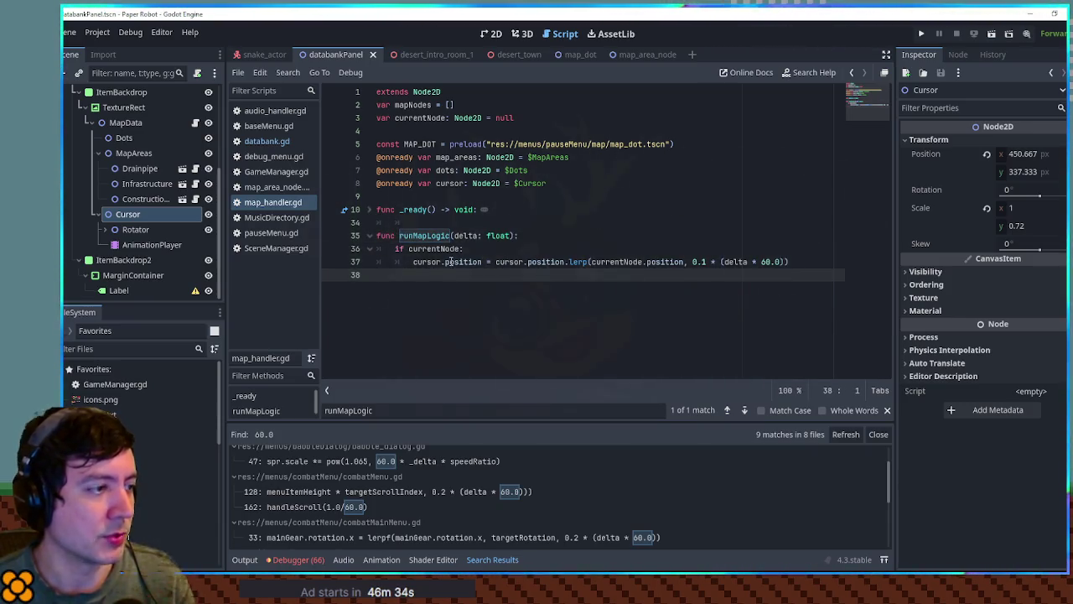
Select the Cursor node and its AnimationPlayer in the Scene dock
left_click(133, 212)
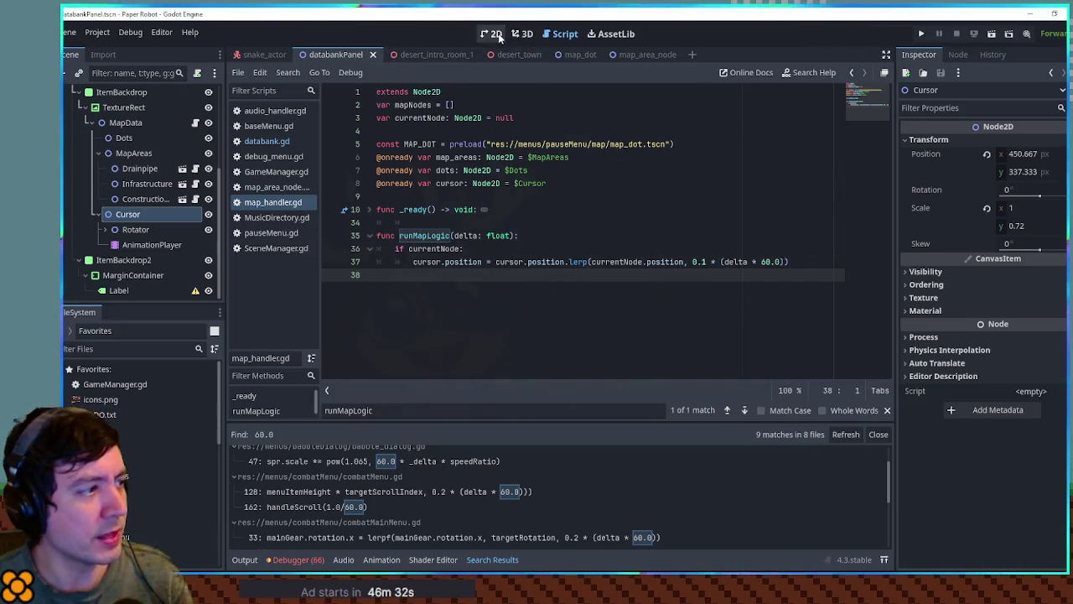
left_click(152, 244)
left_click(145, 214)
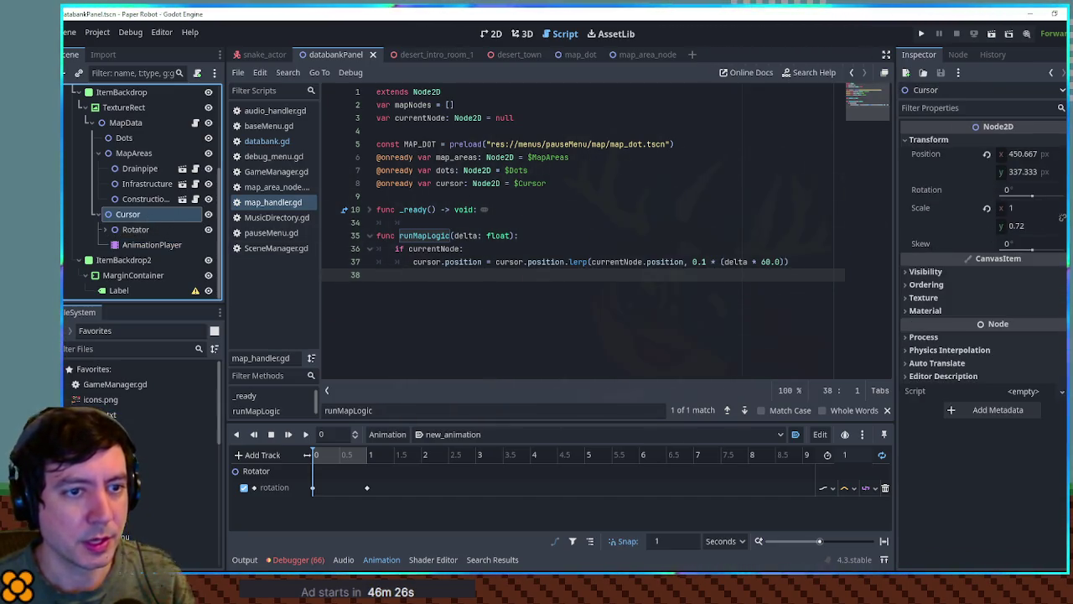
Key the Cursor's scale and move a second scale key to 0.5 s using snap 0.5
left_click(1062, 216)
right_click(364, 518)
left_click(370, 522)
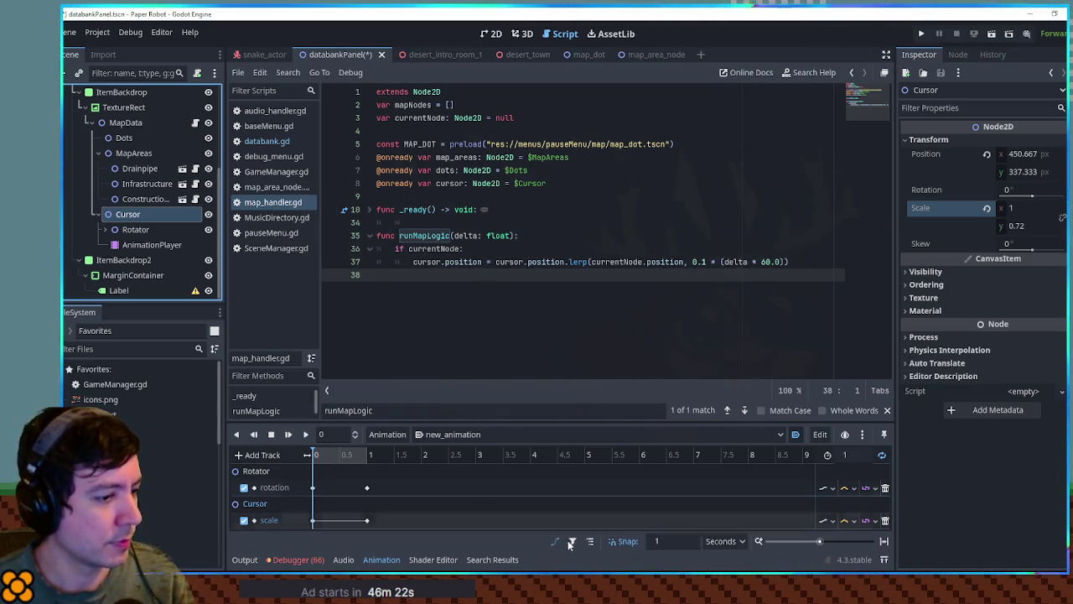
left_click(684, 540)
type("0.5")
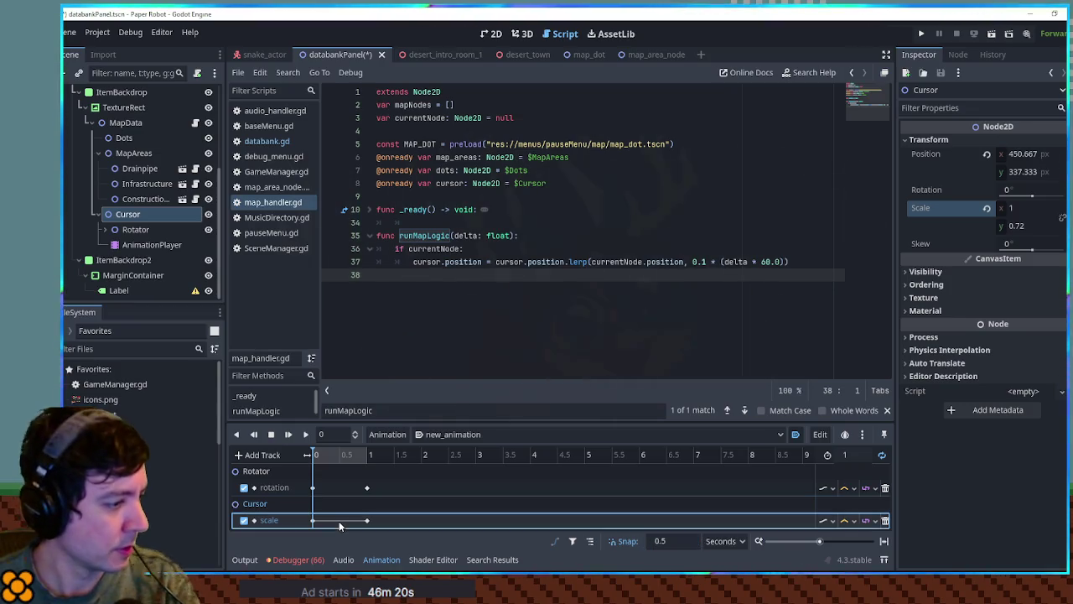
left_click(342, 520)
left_click_drag(366, 520, 340, 520)
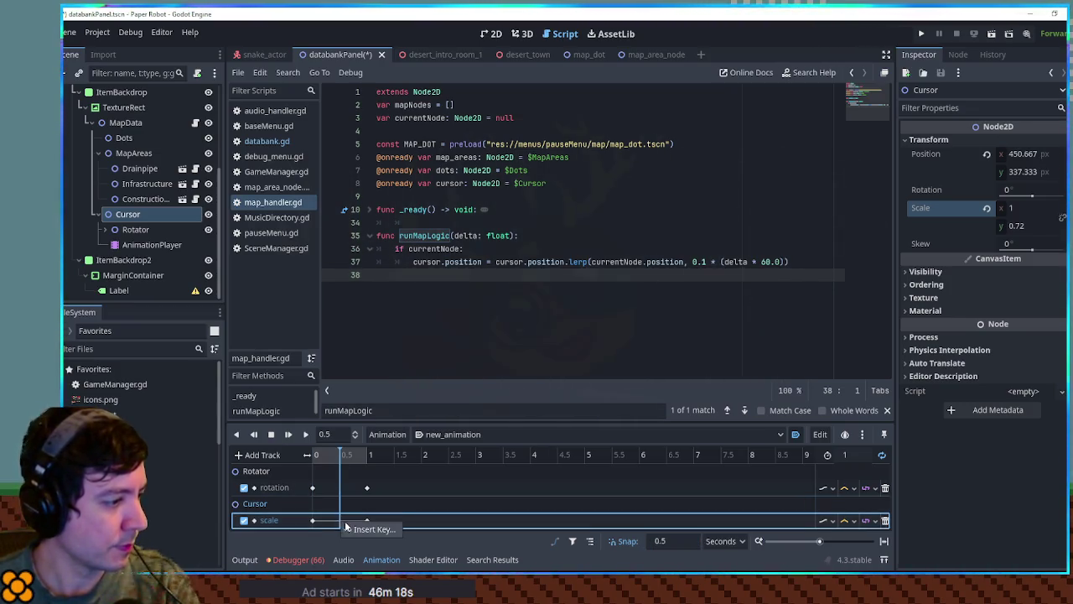
Set the 0.5 s scale key to 0.92 × 0.662 and save the scene
left_click(339, 519)
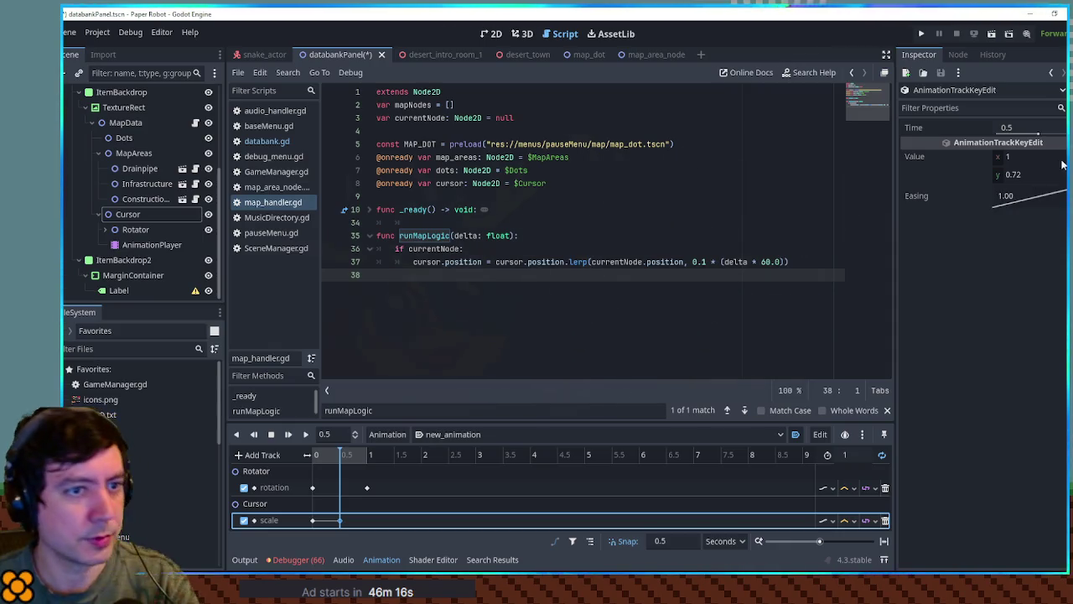
left_click_drag(1014, 159, 976, 160)
left_click(804, 520)
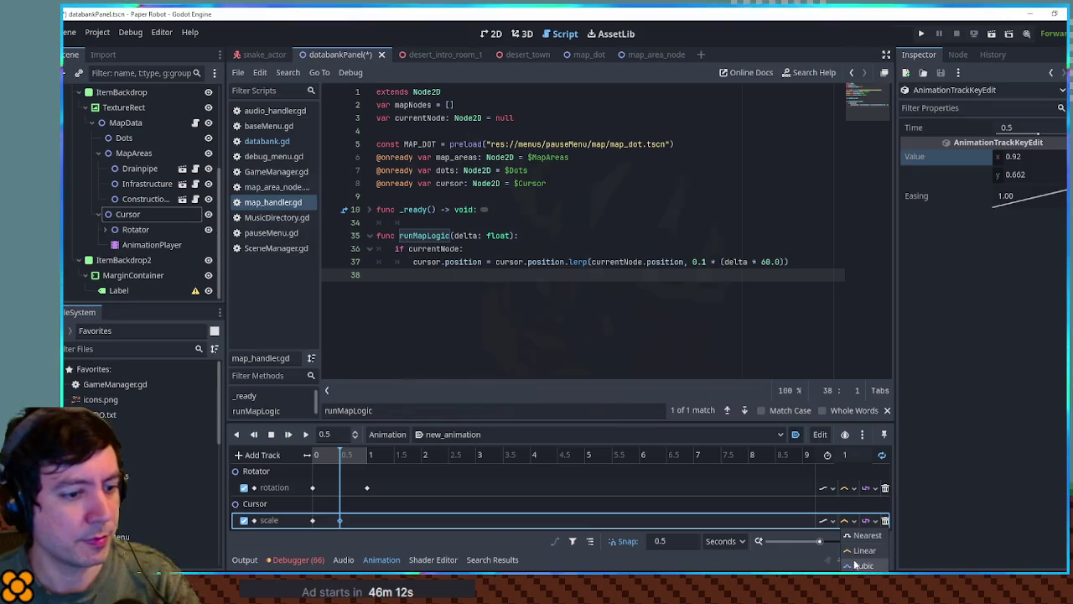
key("ctrl+s")
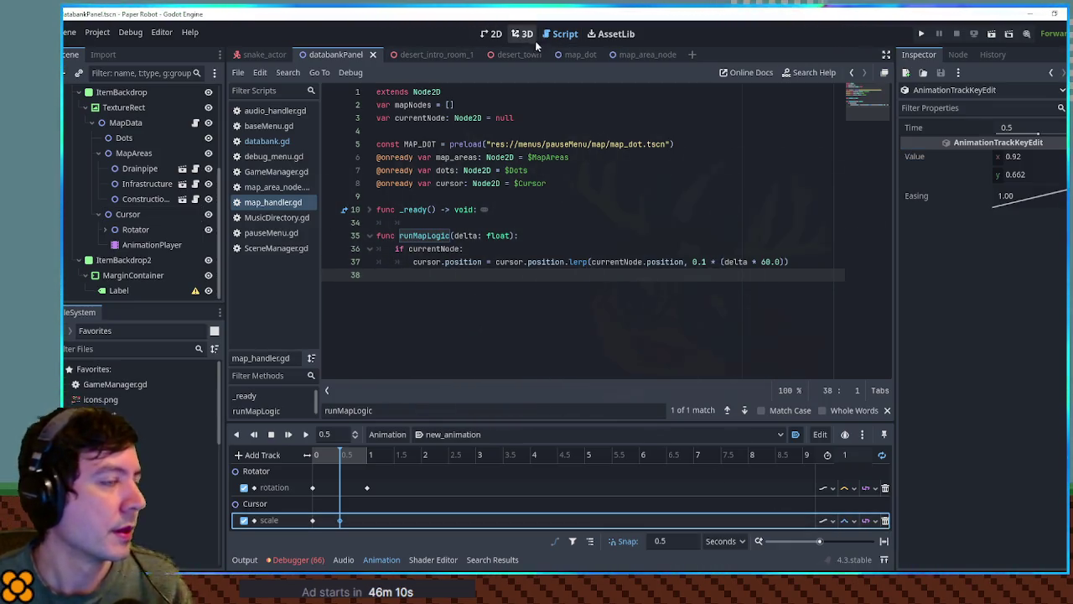
left_click(411, 275)
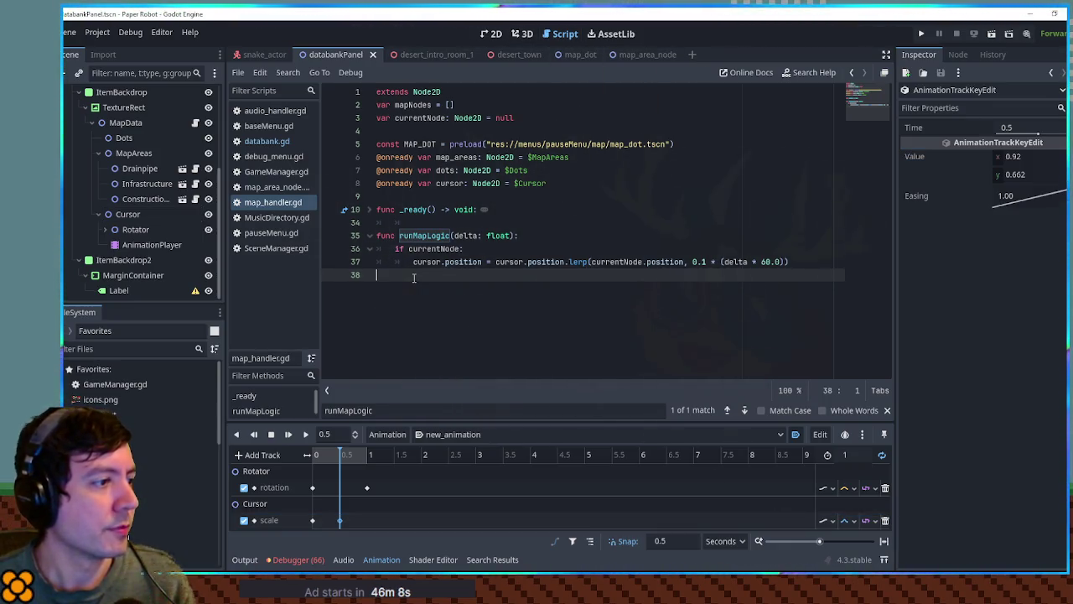
Indent line 38 and start an Input.get_vector() call
key("Tab")
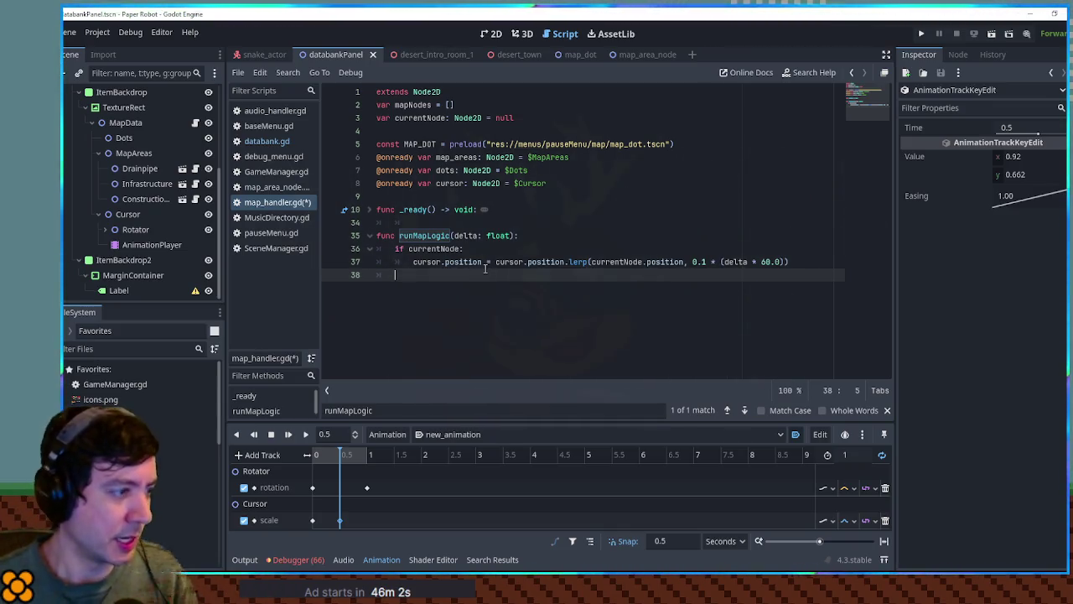
type("Input.get_v")
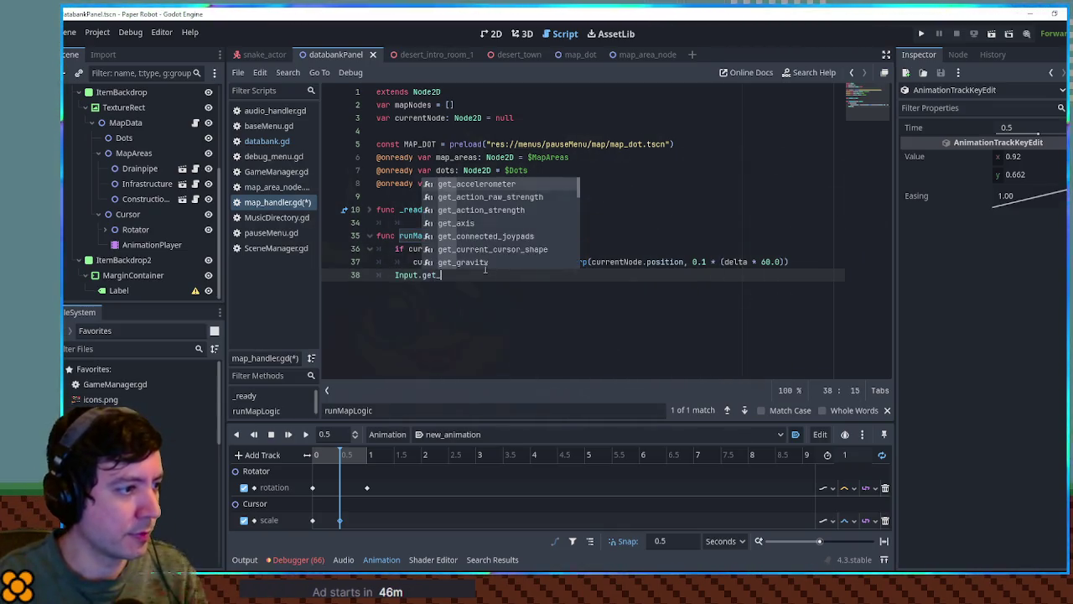
key("Return")
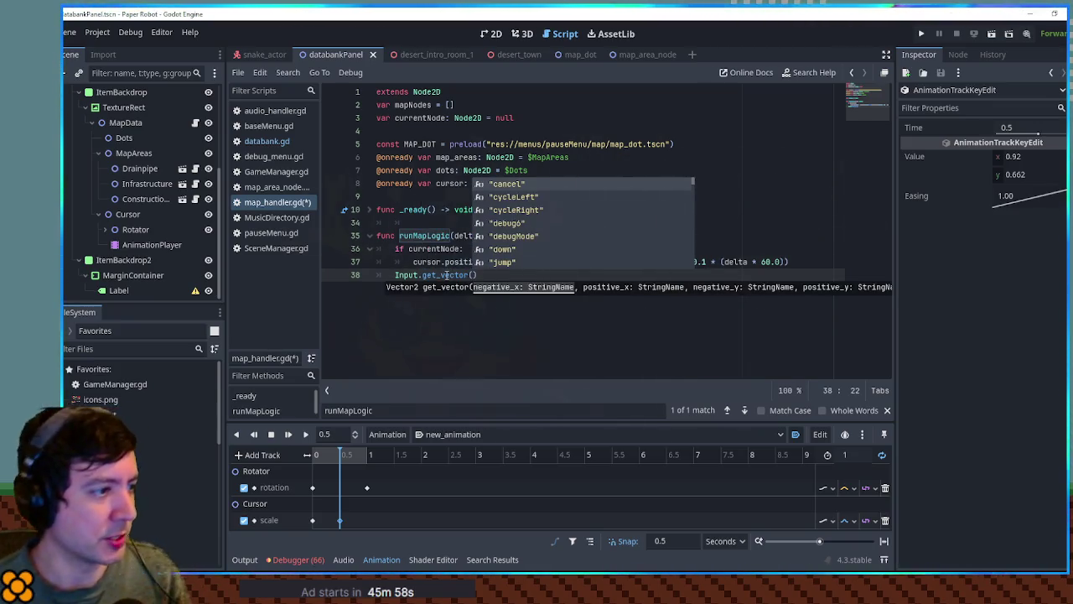
Find Input.get_vector across the project and copy match_2d.gd's input-direction lines 84–86
left_click(405, 275)
left_click_drag(395, 275, 469, 275)
key("ctrl+shift+f")
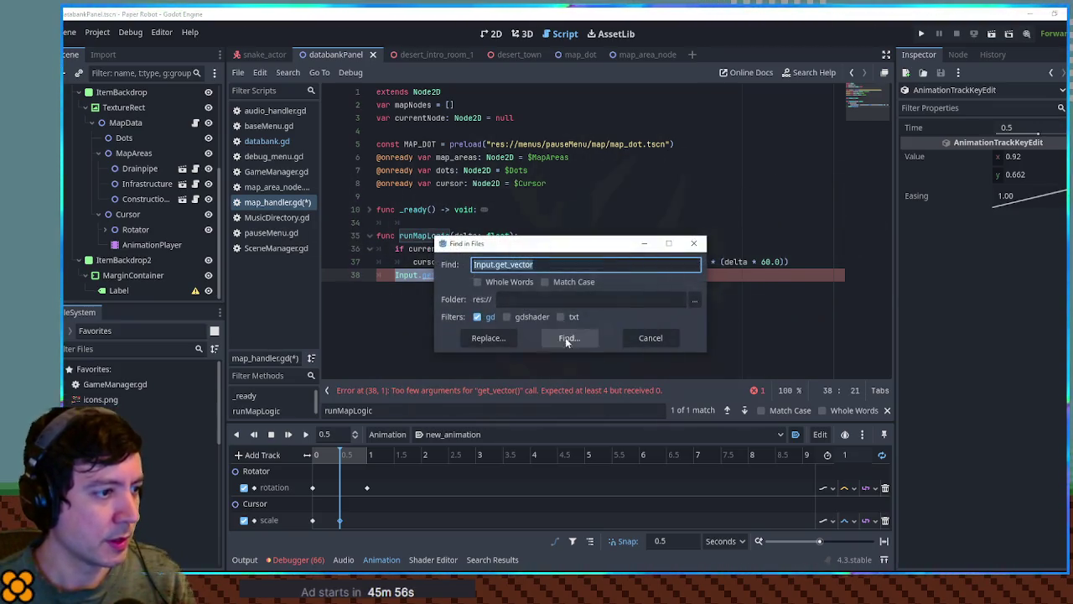
key("Return")
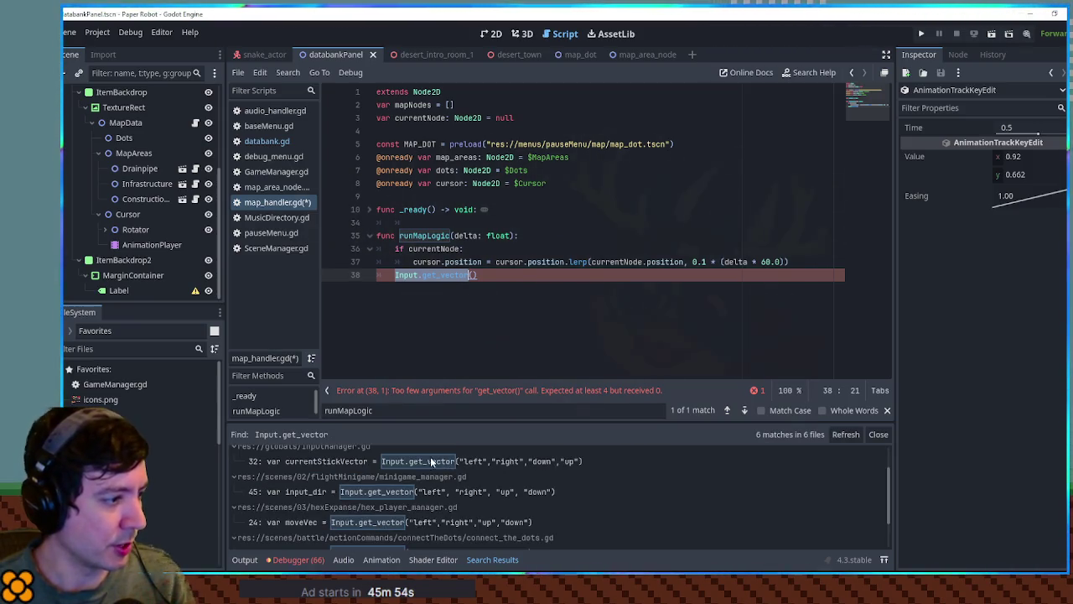
scroll(411, 470, "down", 2)
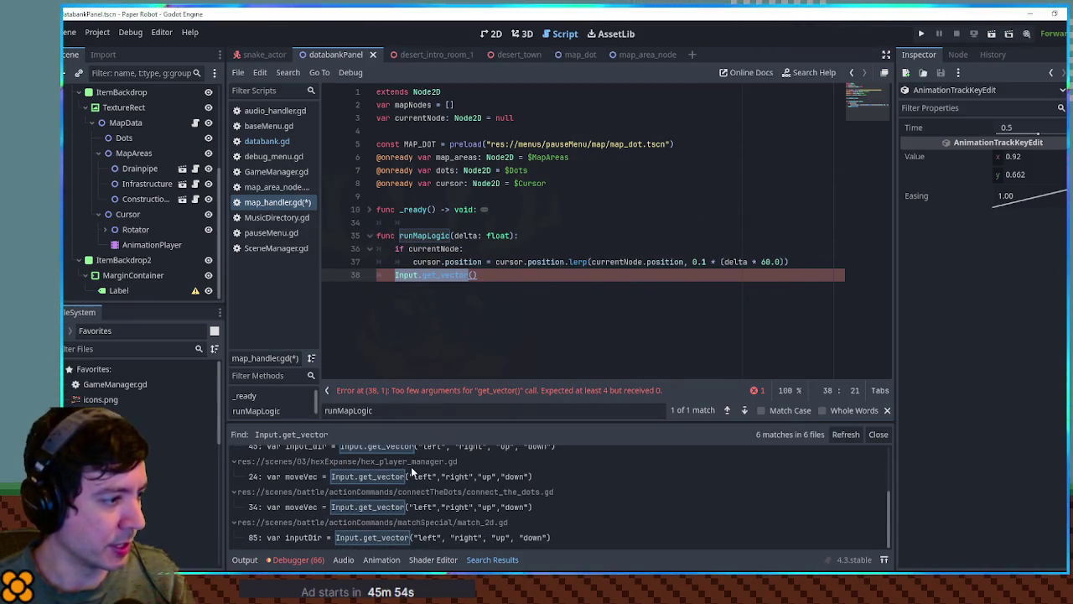
left_click(405, 541)
left_click_drag(706, 89, 707, 131)
left_click(706, 165)
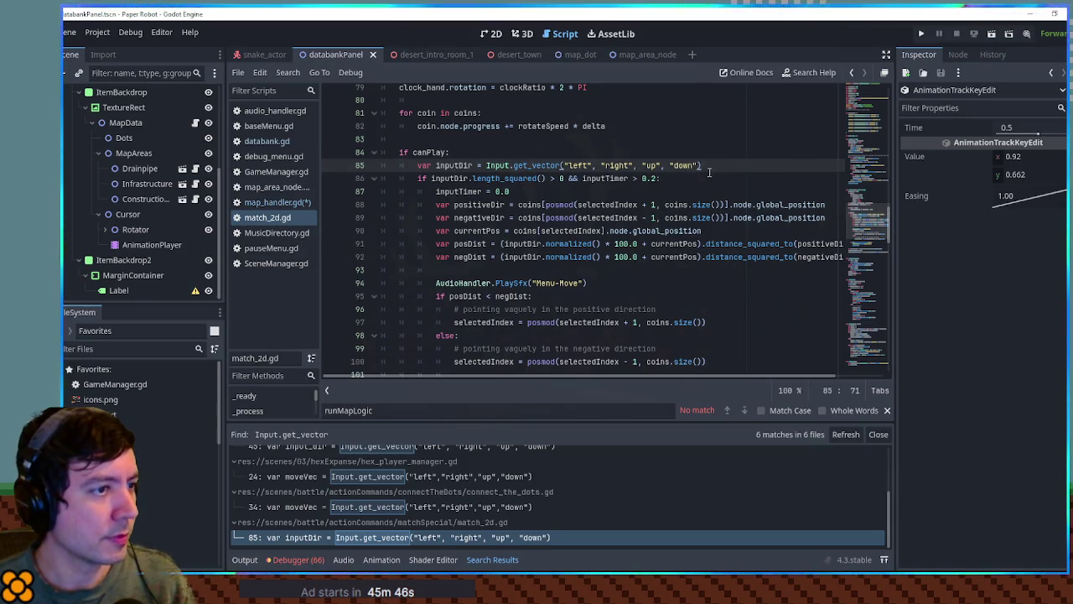
left_click_drag(699, 178, 699, 157)
key("ctrl+c")
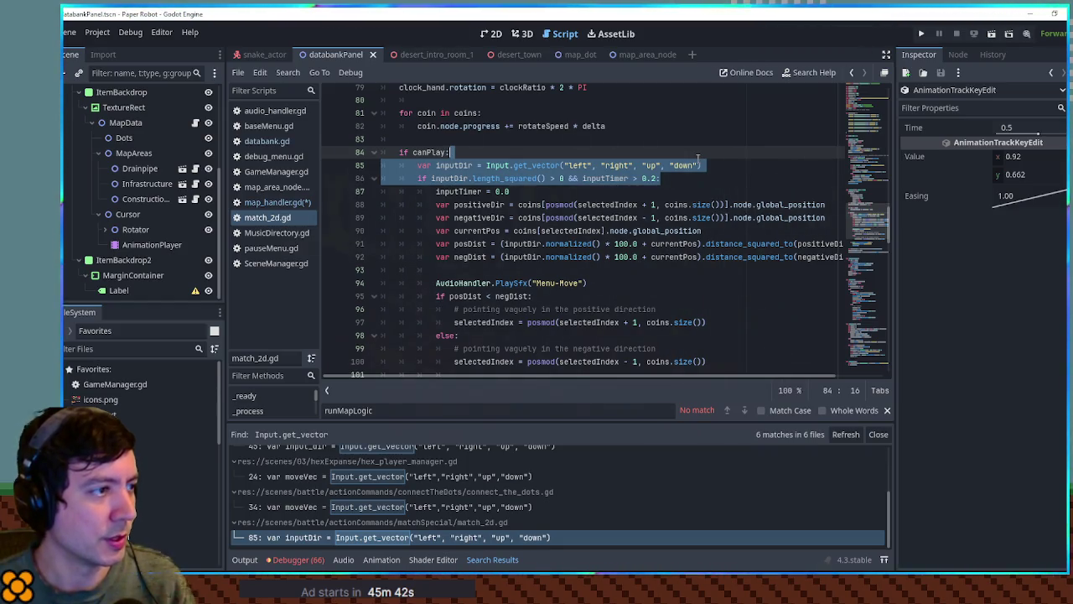
left_click(878, 434)
left_click(277, 202)
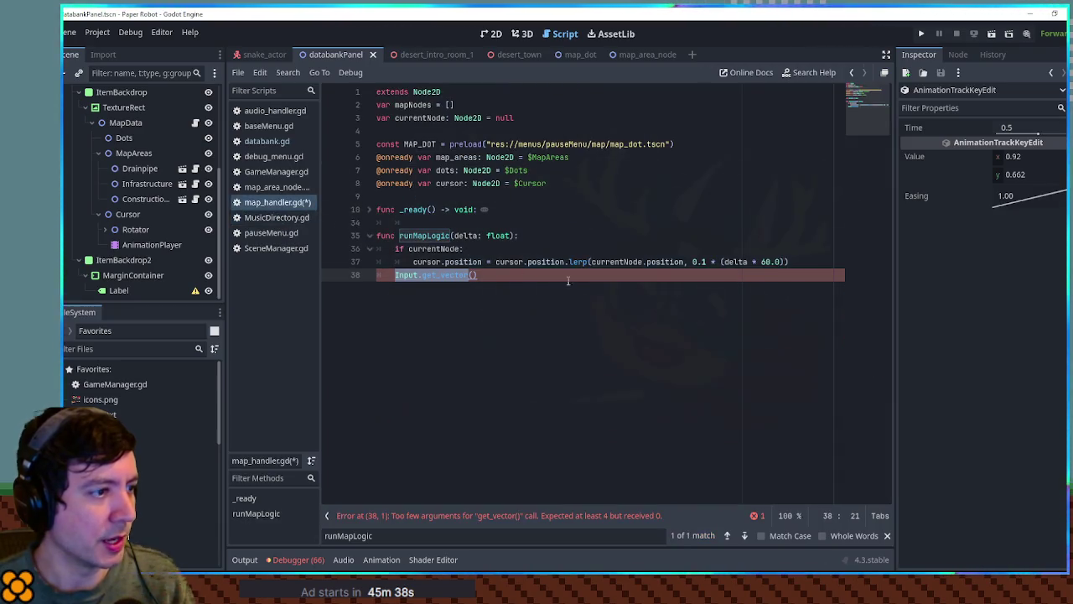
Paste the copied input-direction lines into runMapLogic and dedent them one level
key("ctrl+v")
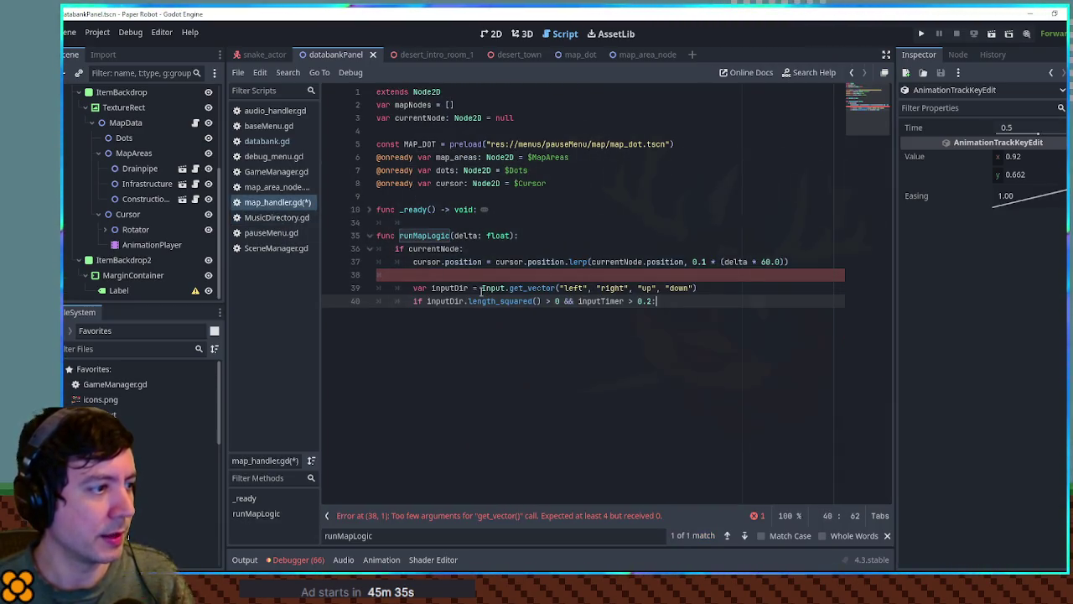
left_click(427, 281, "shift")
key("shift+Tab")
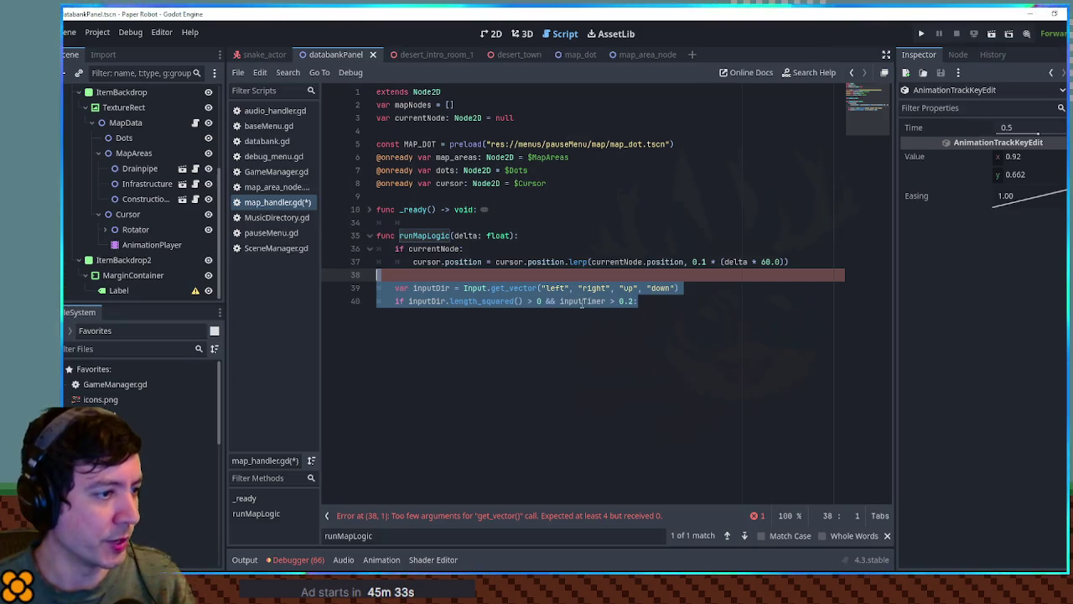
Declare an inputTimer variable among the script's top variables
double_click(582, 301)
left_click(544, 125)
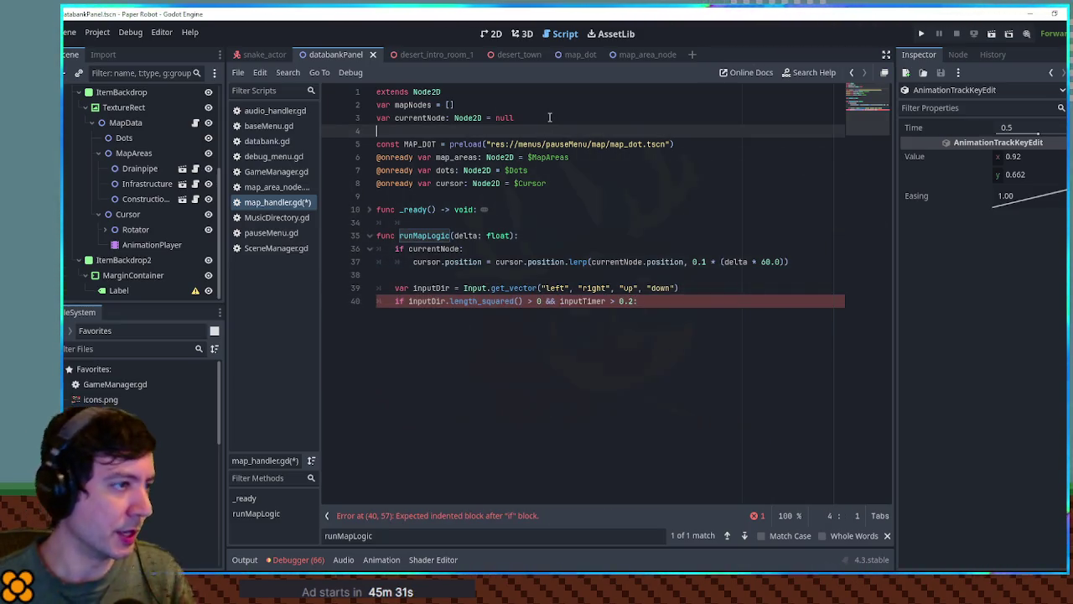
key("Return")
type("var =")
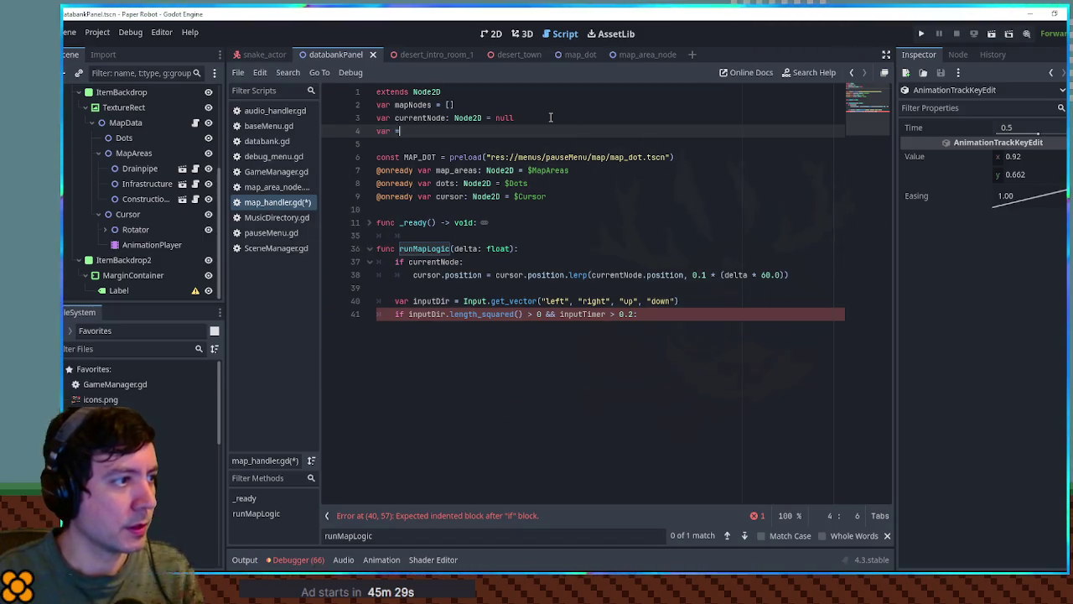
key("BackSpace")
type("inputTimer = 0.0")
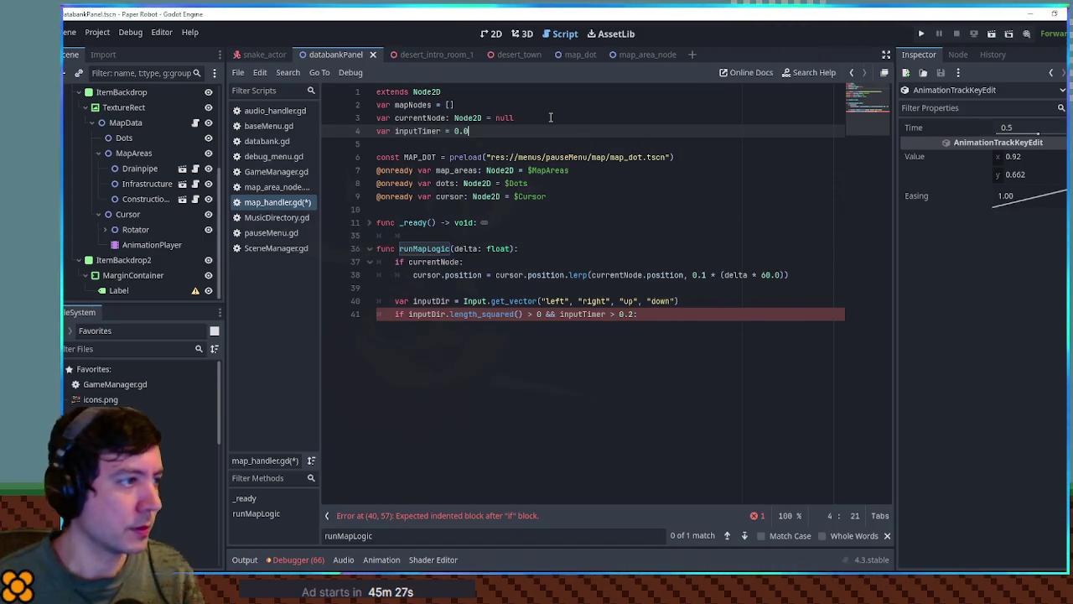
Add inputTimer += delta on line 39 of runMapLogic
double_click(411, 134)
key("ctrl+c")
left_click(480, 283)
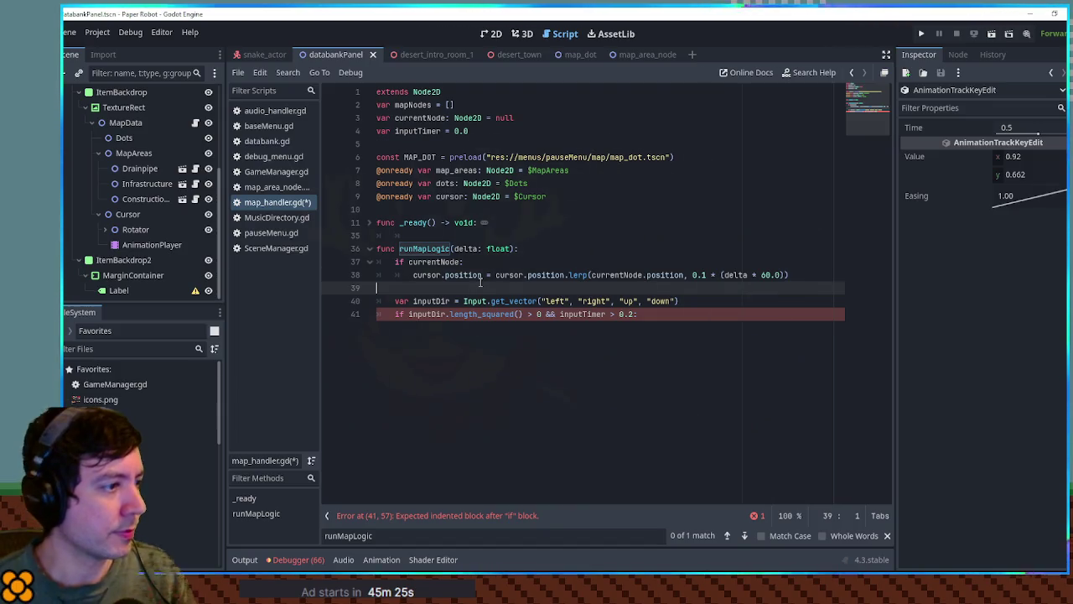
key("ctrl+v")
type("+= de")
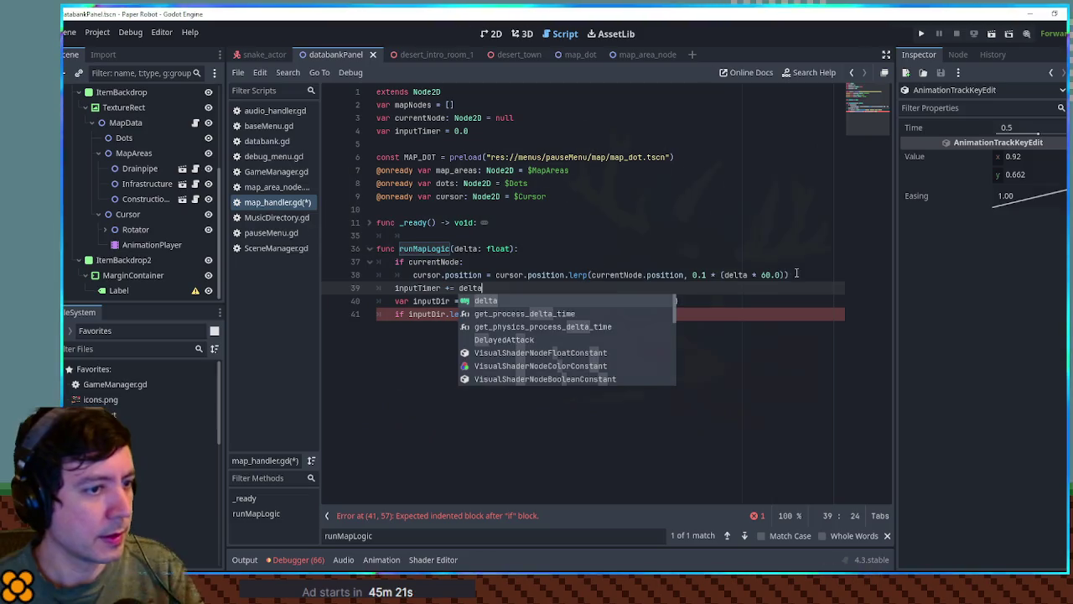
Reset inputTimer inside the check for input held longer than 0.2 seconds
left_click(793, 275)
key("Return")
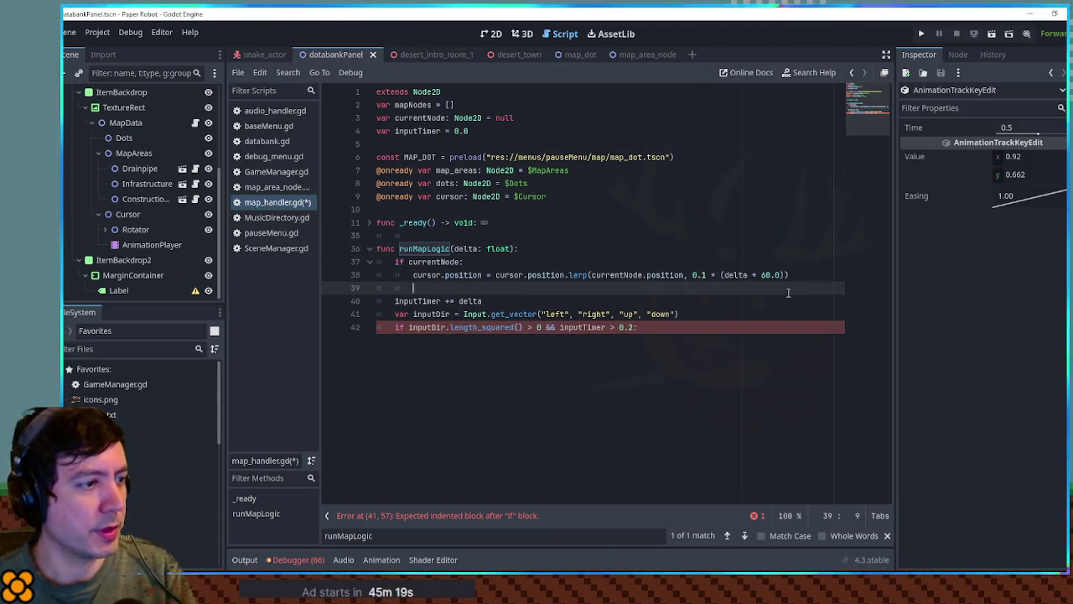
left_click(421, 301)
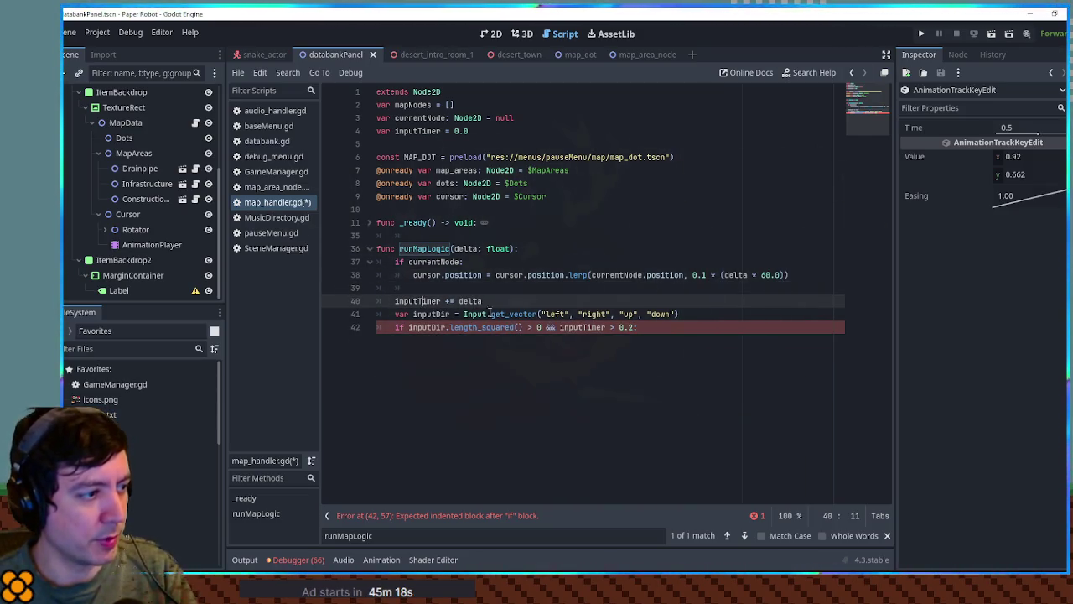
double_click(417, 300)
left_click(619, 339)
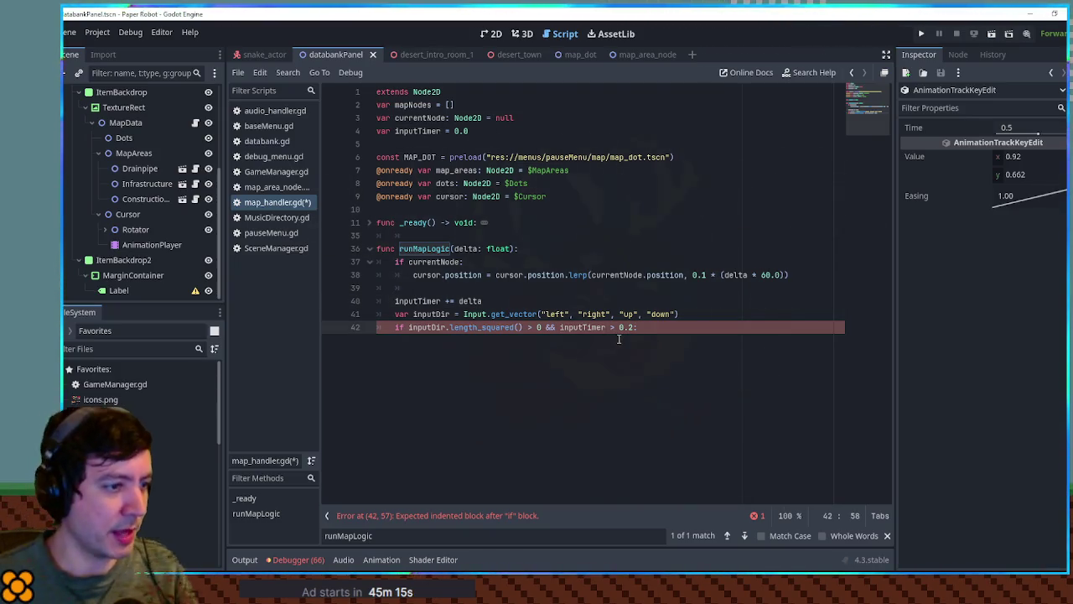
key("Return")
type("inputTimer = 0.0")
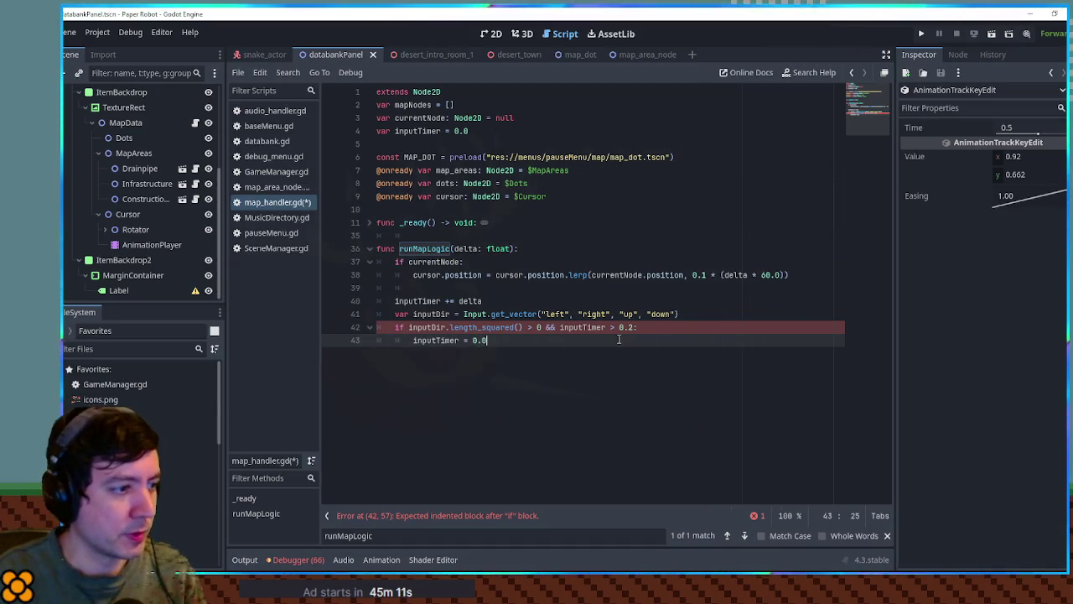
key("Return")
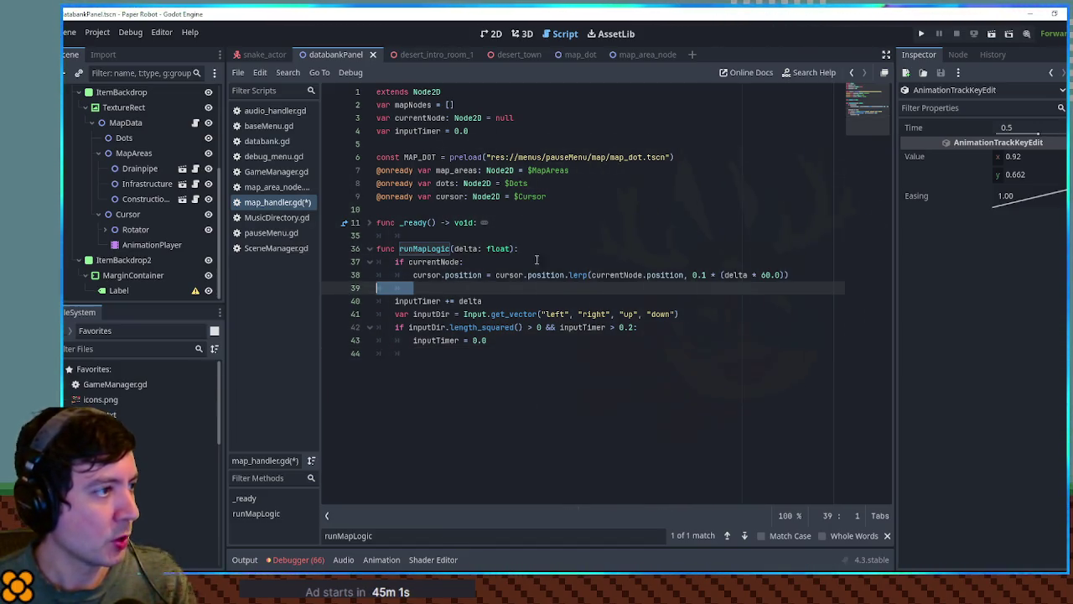
Name the line 44 variable currentConnections after reviewing how currentNode is set in _ready
left_click(592, 234)
left_click(446, 357)
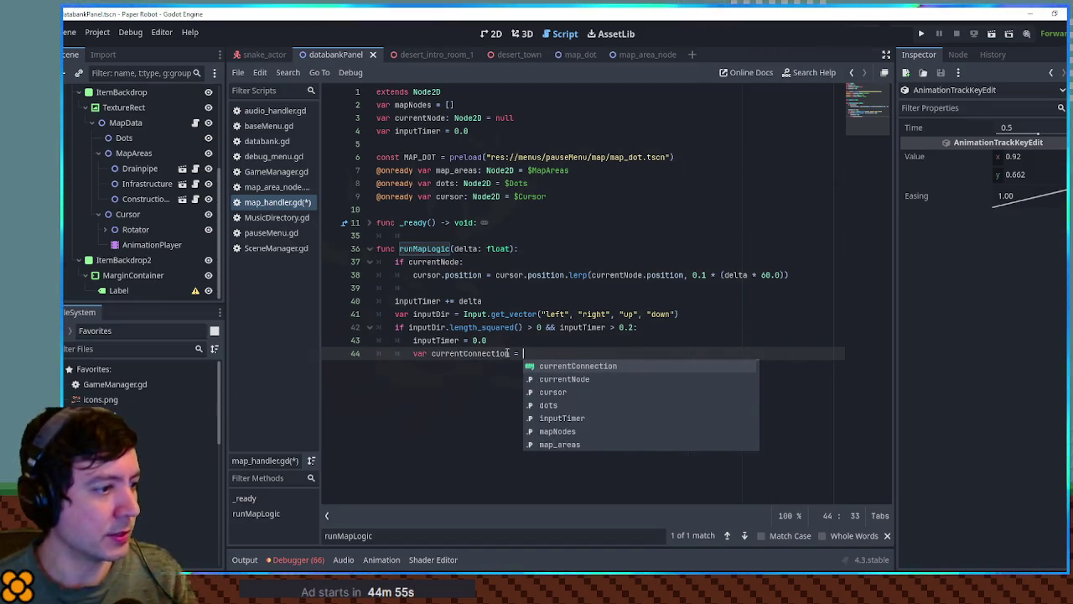
left_click(508, 353)
type("s")
double_click(408, 117)
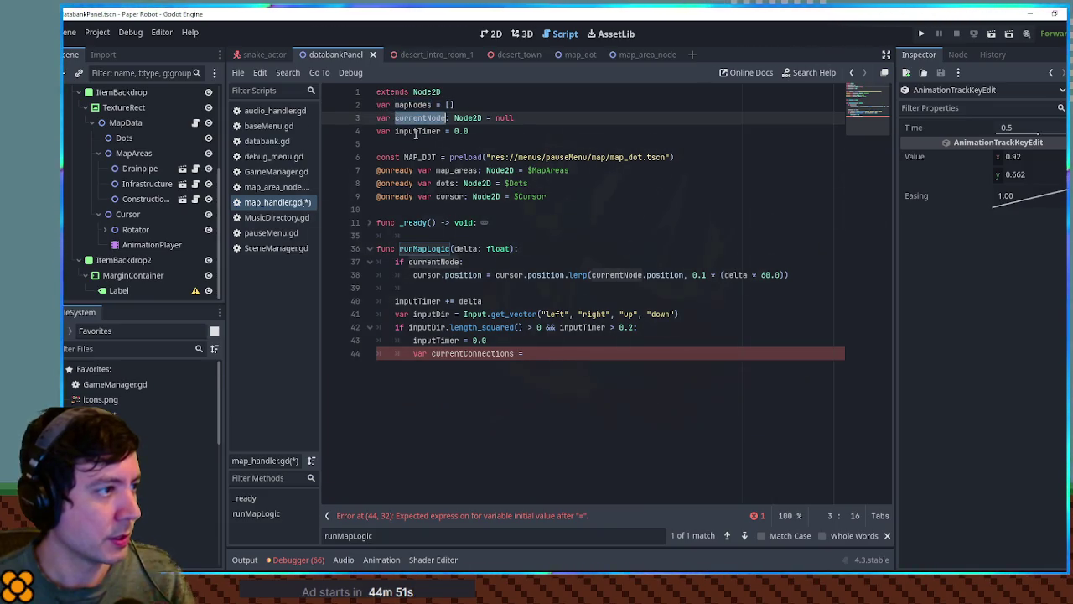
left_click(368, 222)
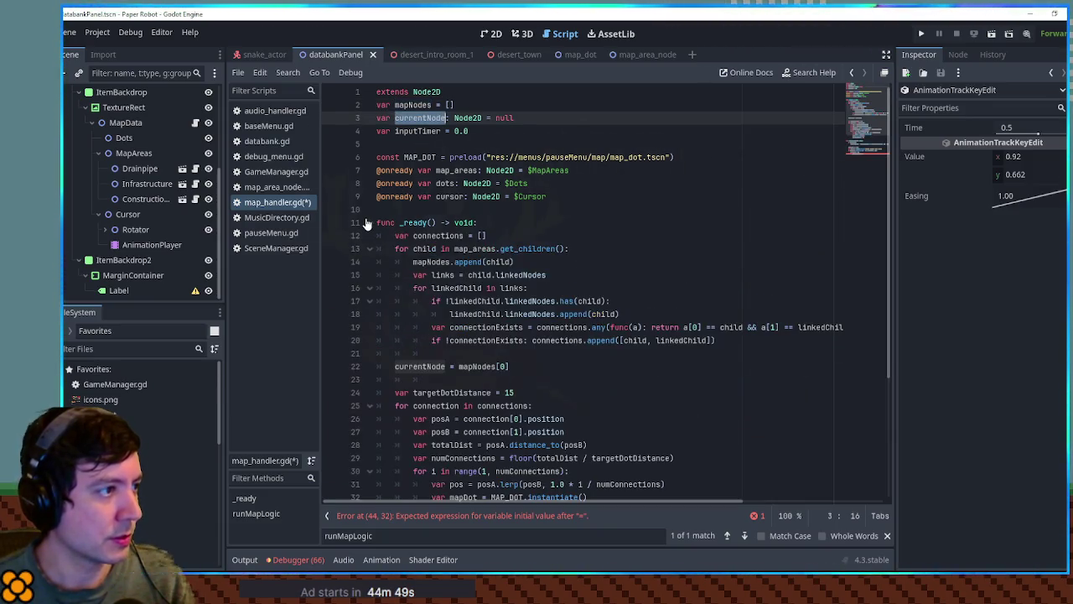
left_click(426, 367)
double_click(444, 236)
scroll(470, 233, "down", 3)
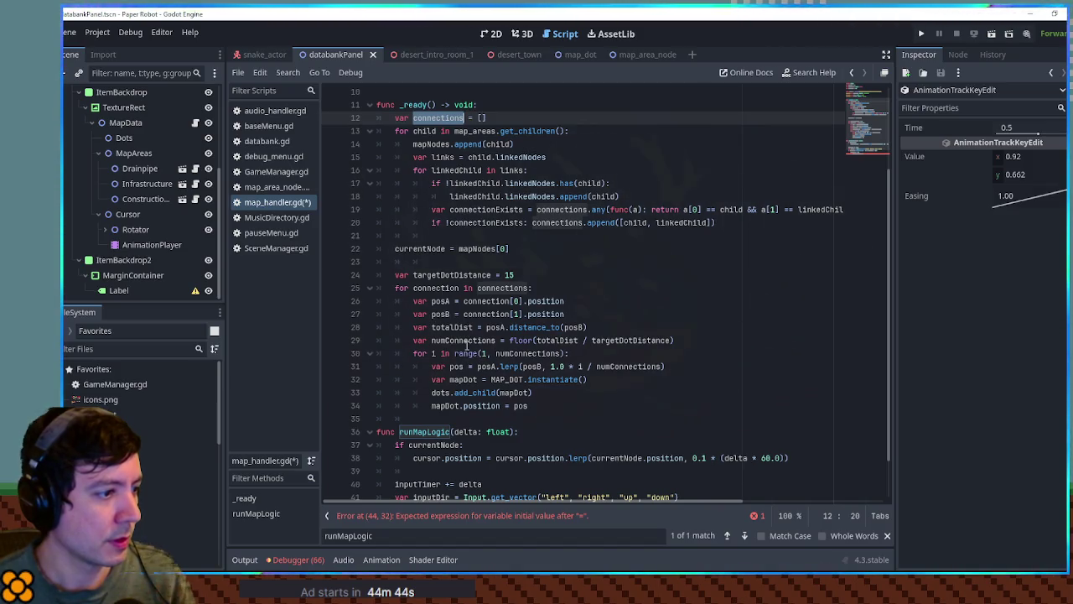
scroll(466, 301, "up", 3)
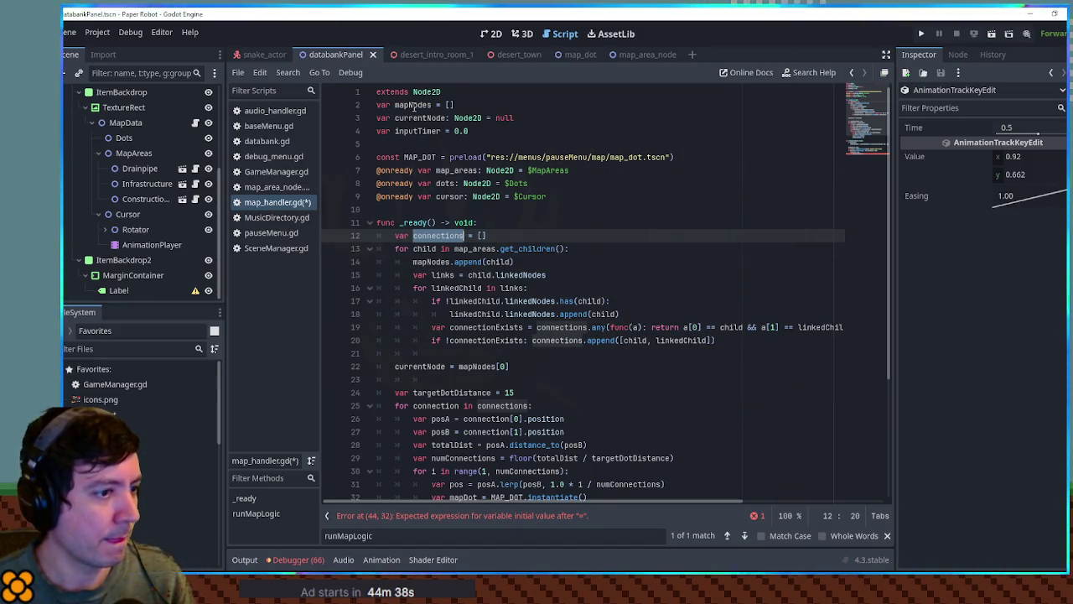
left_click(370, 222)
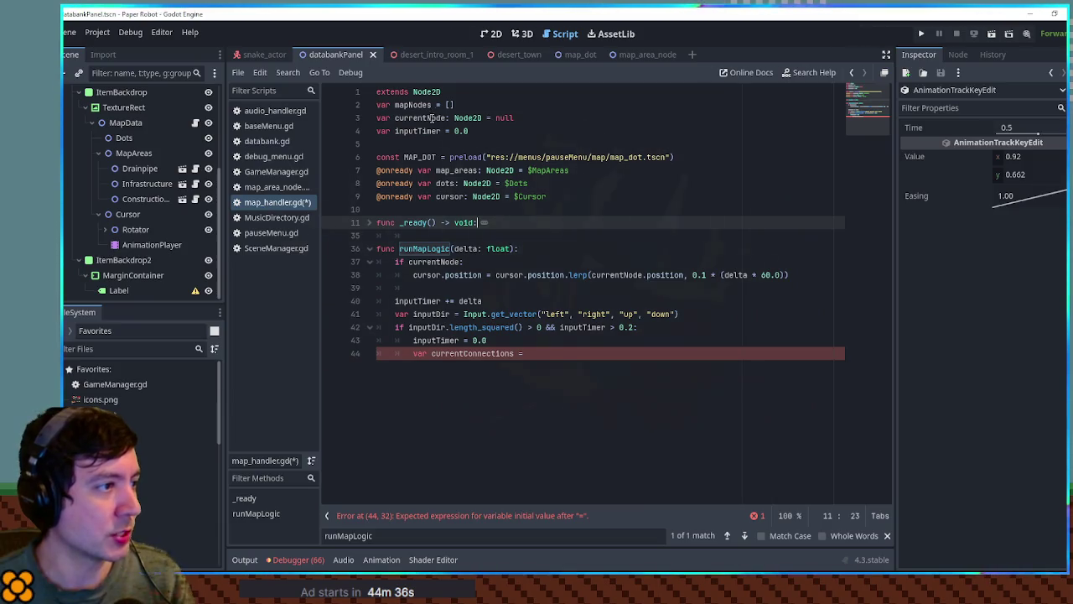
Assign the variable currentNode.linkedNodes, copying both names from the existing code
double_click(424, 118)
key("ctrl+c")
left_click(539, 355)
key("ctrl+v")
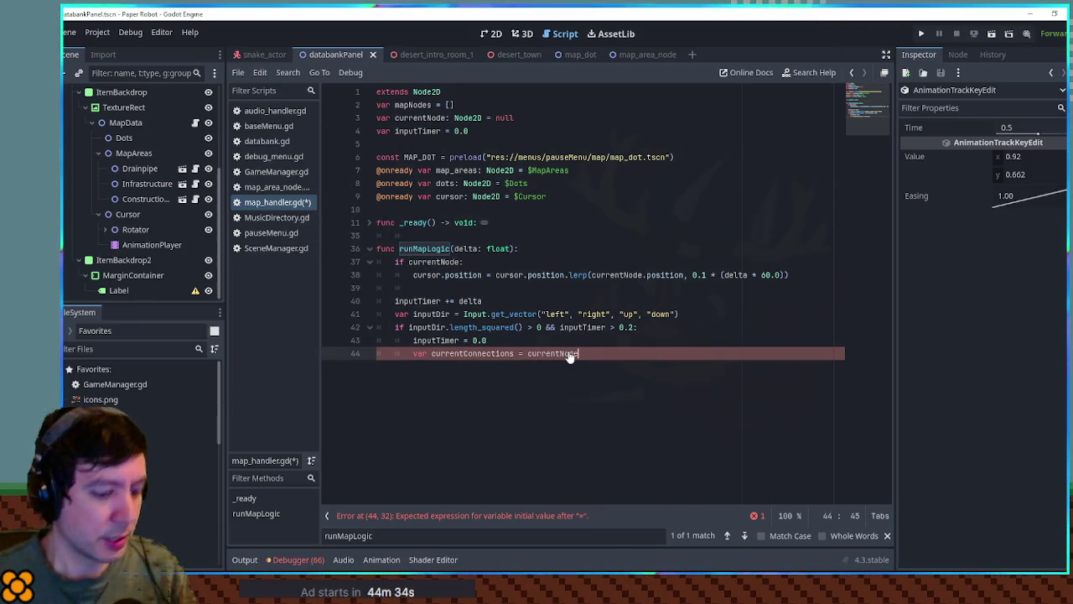
type(".")
left_click(370, 223)
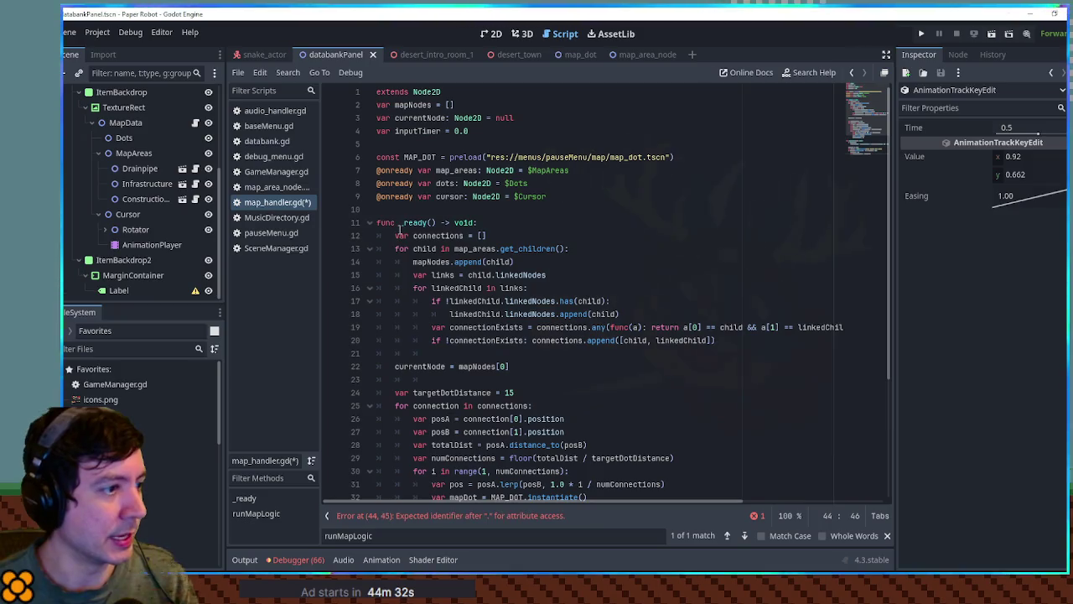
double_click(513, 274)
key("ctrl+c")
left_click(370, 223)
left_click(611, 351)
key("ctrl+v")
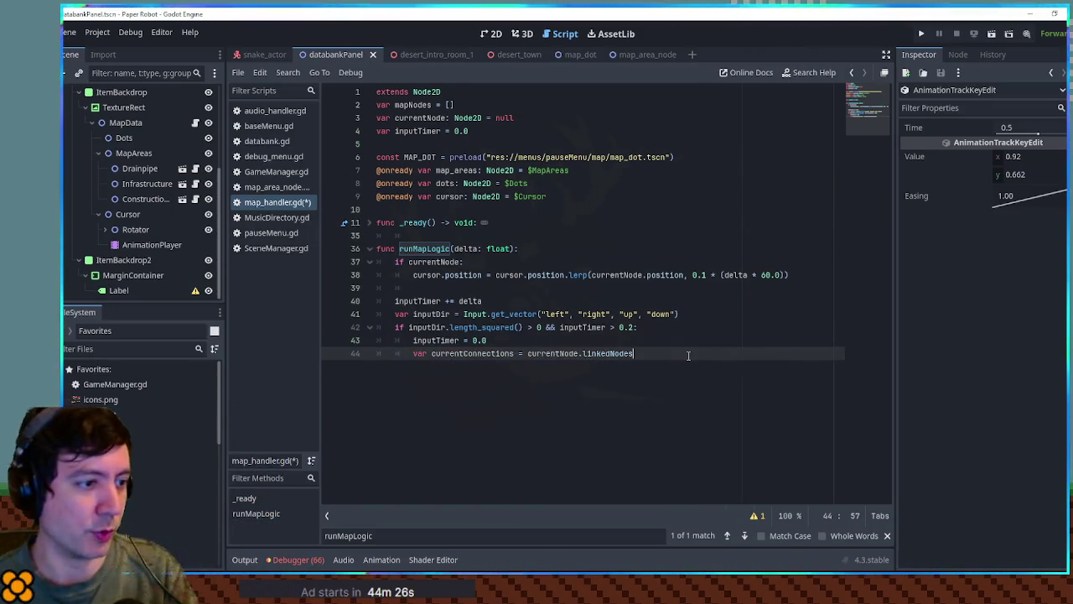
key("Return")
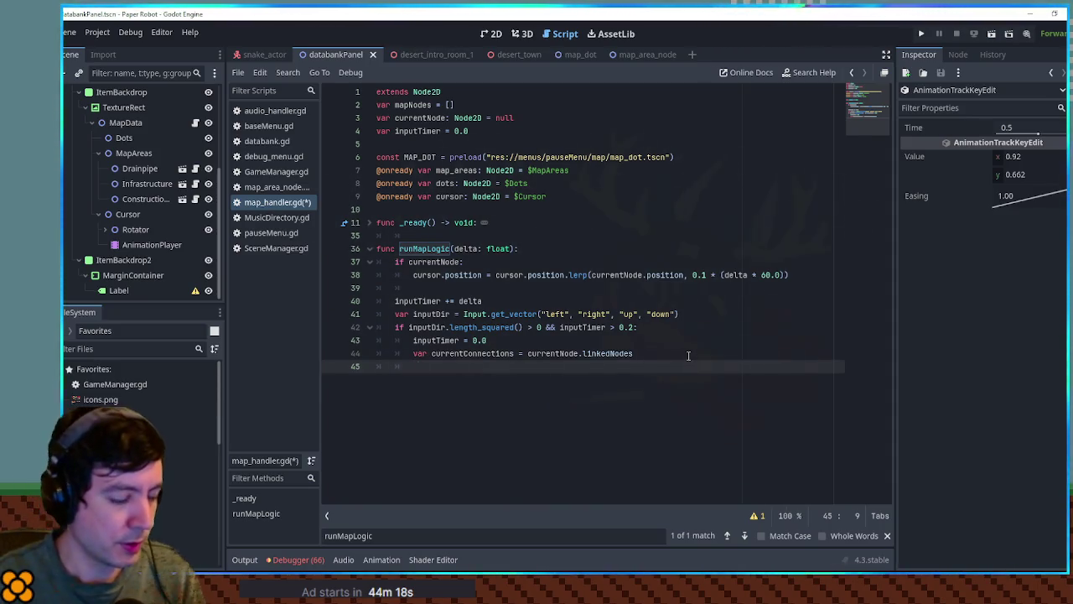
type("for")
Rename the variable to links, loop over links with var targetPos, and insert var currentPos =
key("Up")
key("ctrl+shift+Right")
type("links")
key("Down")
type("link")
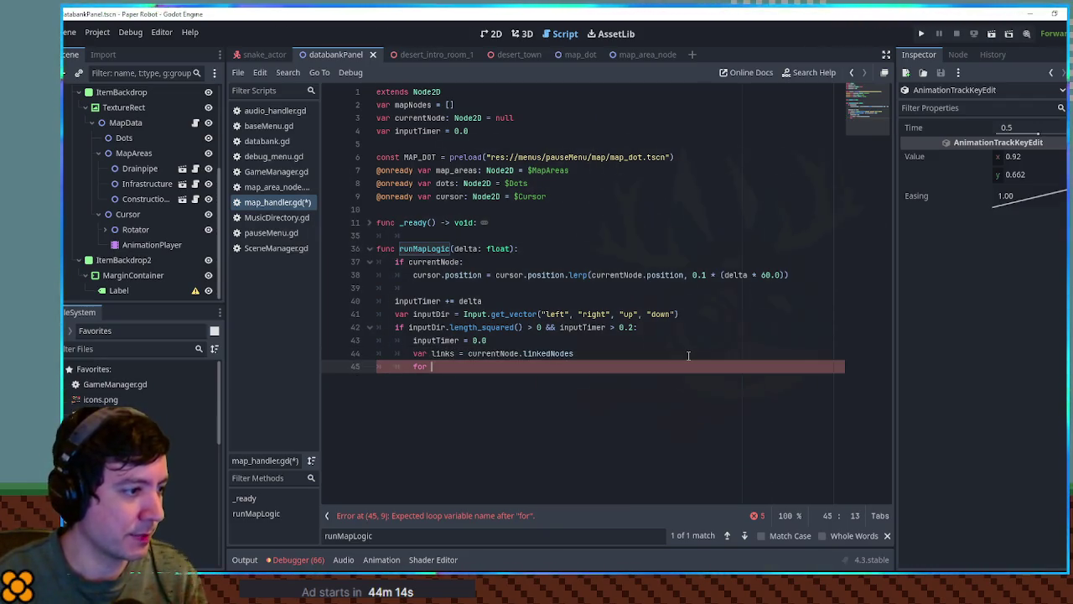
type(" in links:")
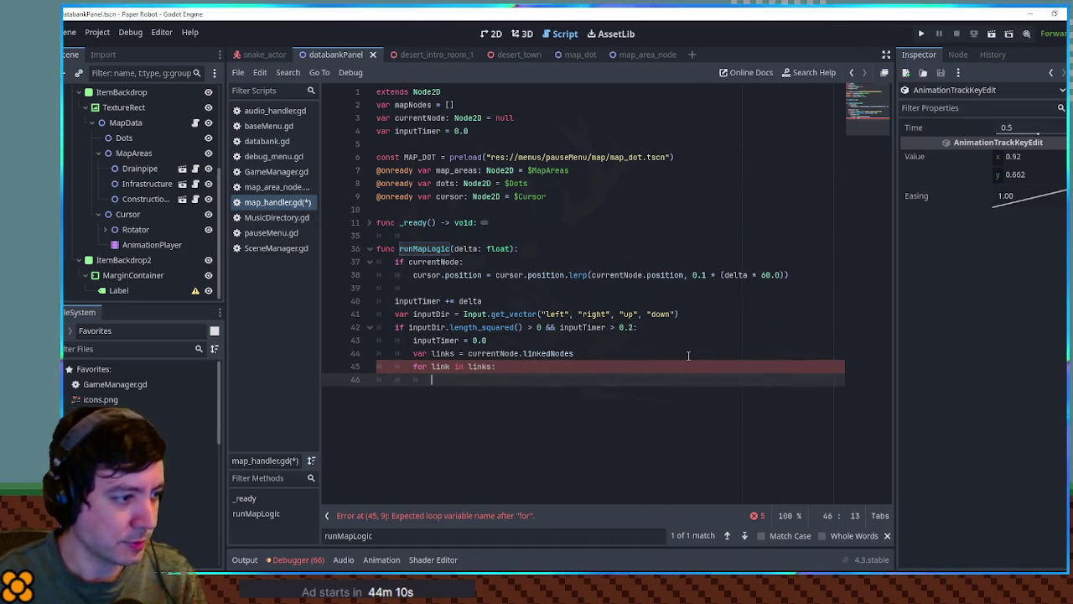
type("pr")
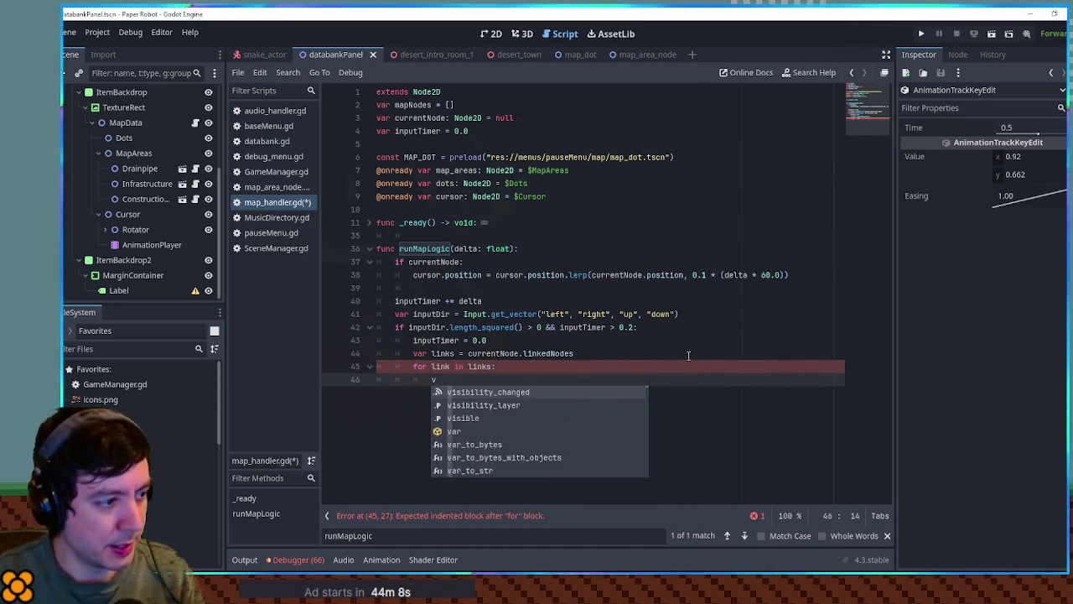
key("BackSpace")
key("BackSpace")
type("var targetPos")
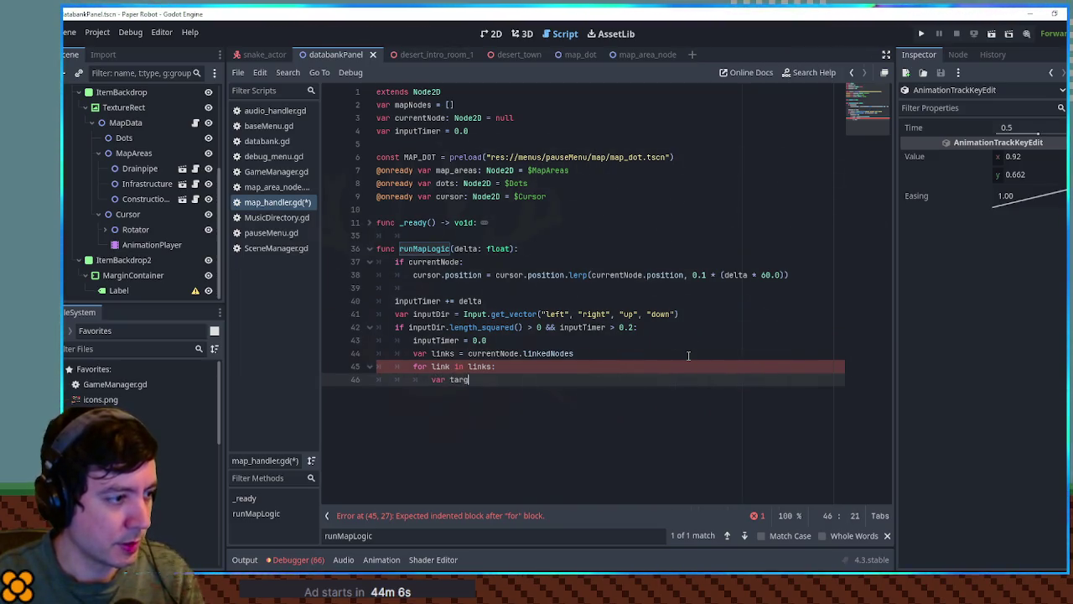
left_click(688, 356)
key("Return")
type("va")
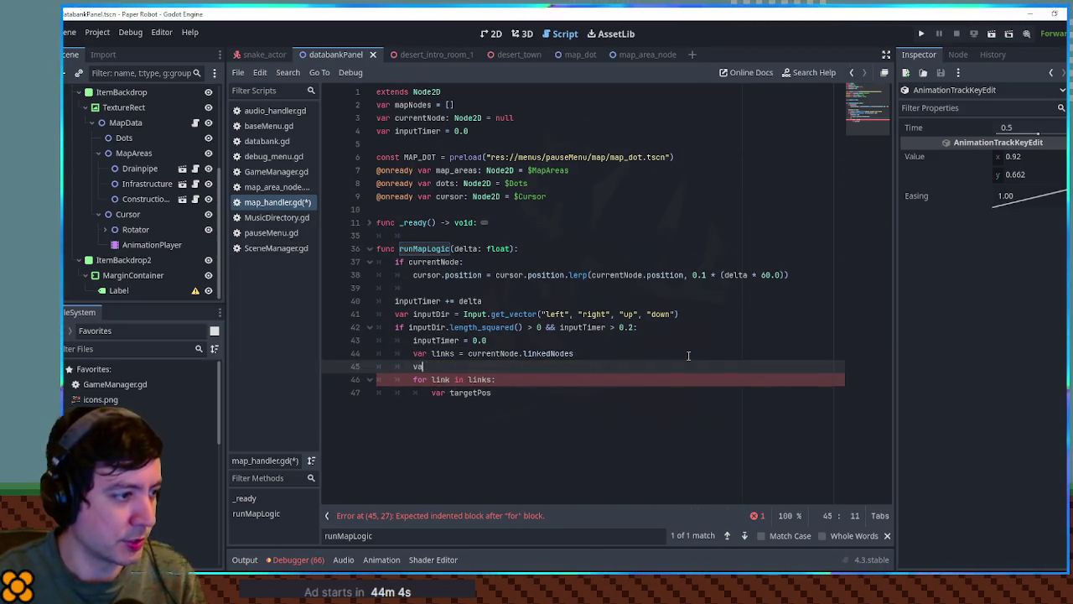
type("r currentPos =")
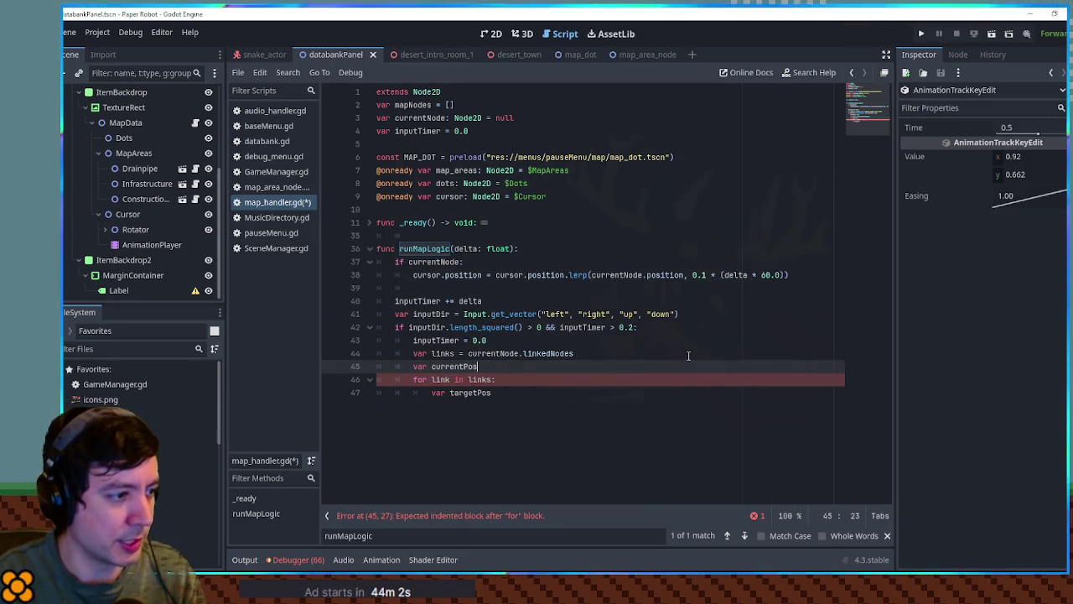
Change line 37 to 'if !currentNode: return' and unindent the cursor lerp line
left_click(435, 262)
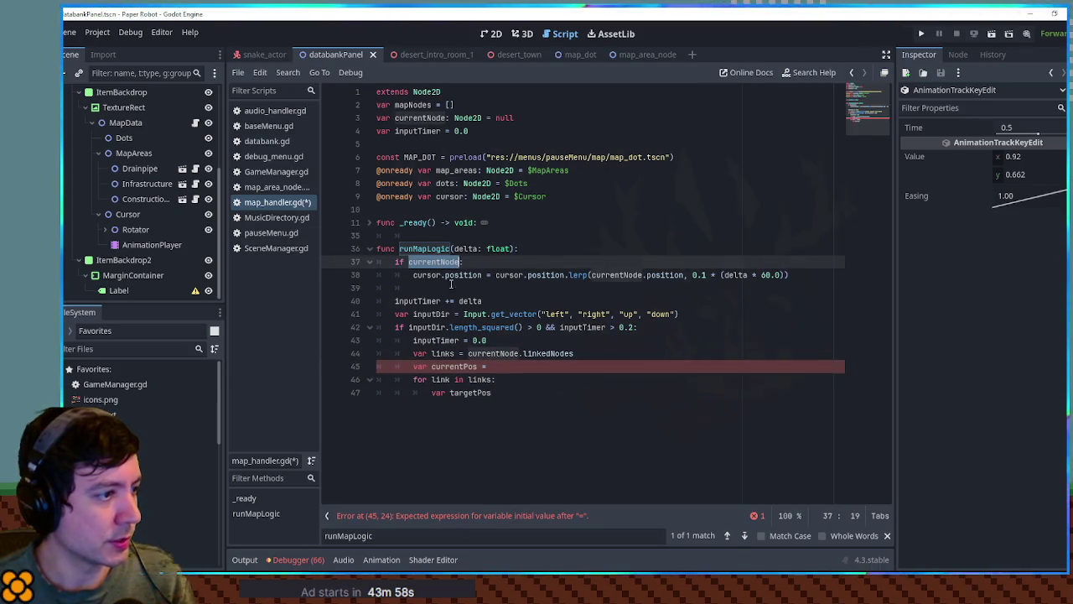
left_click(408, 261)
type("!")
left_click(478, 262)
type("return")
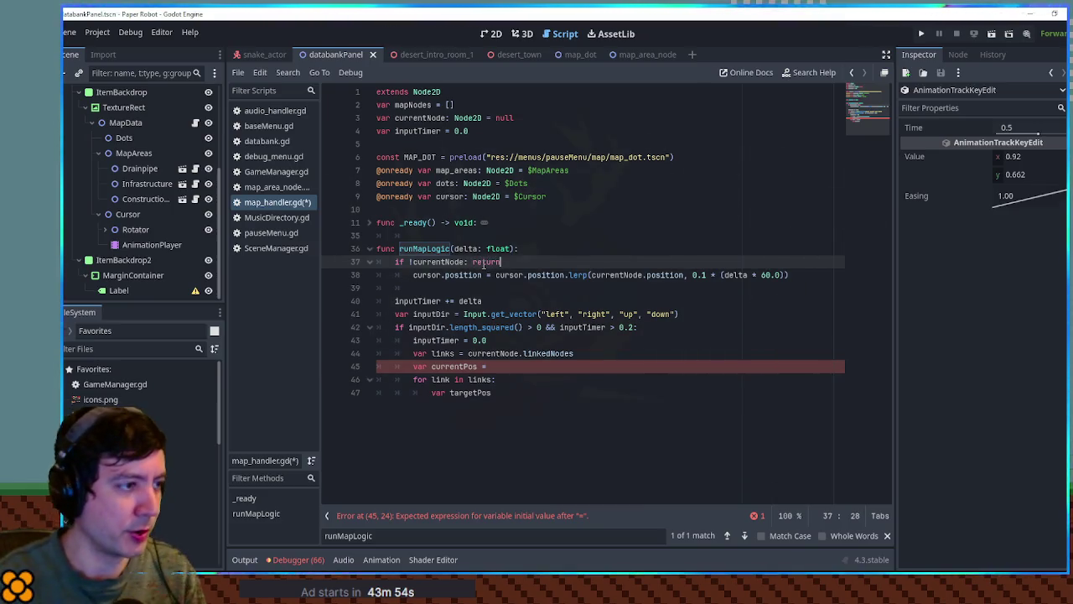
key("Down")
key("Home")
key("BackSpace")
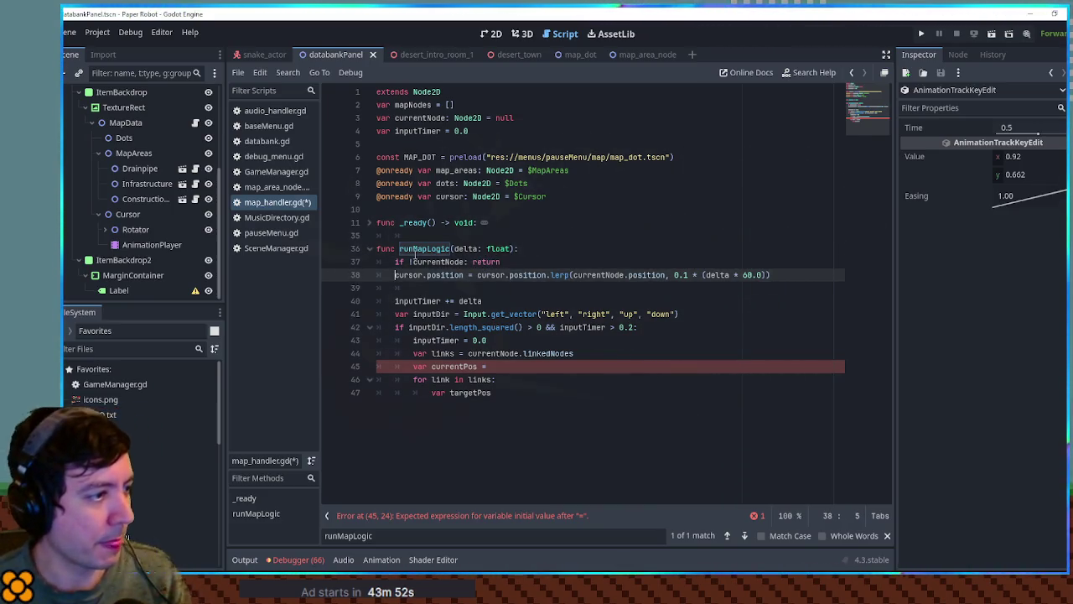
Set currentPos to currentNode.position and targetPos to link.position, then begin 'var angle ='
left_click(416, 260)
left_click(517, 365)
type("currentNode")
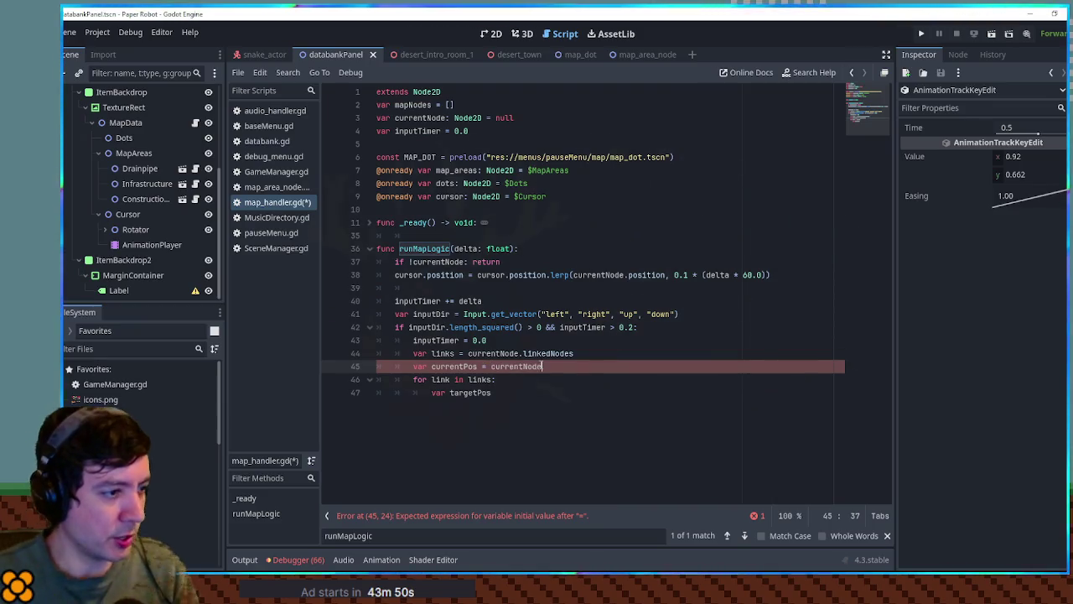
type(".position")
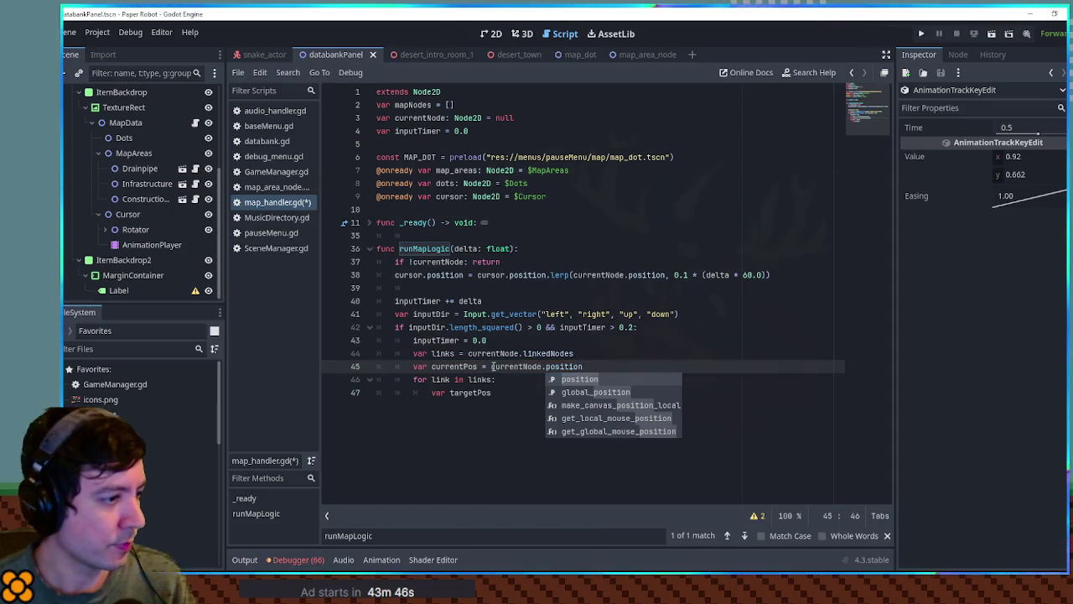
left_click(503, 393)
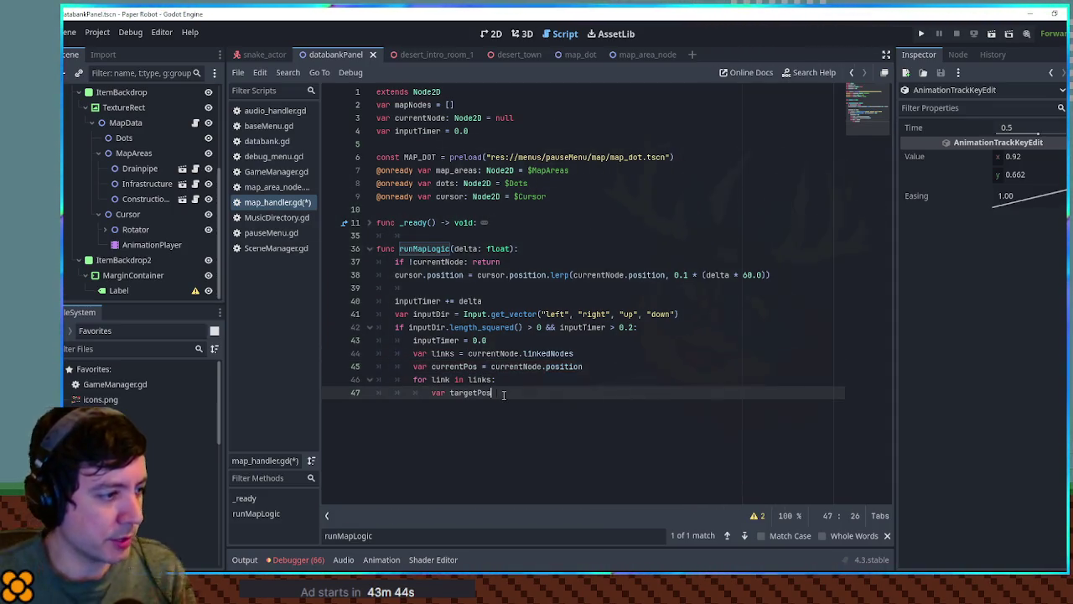
type("= link.position")
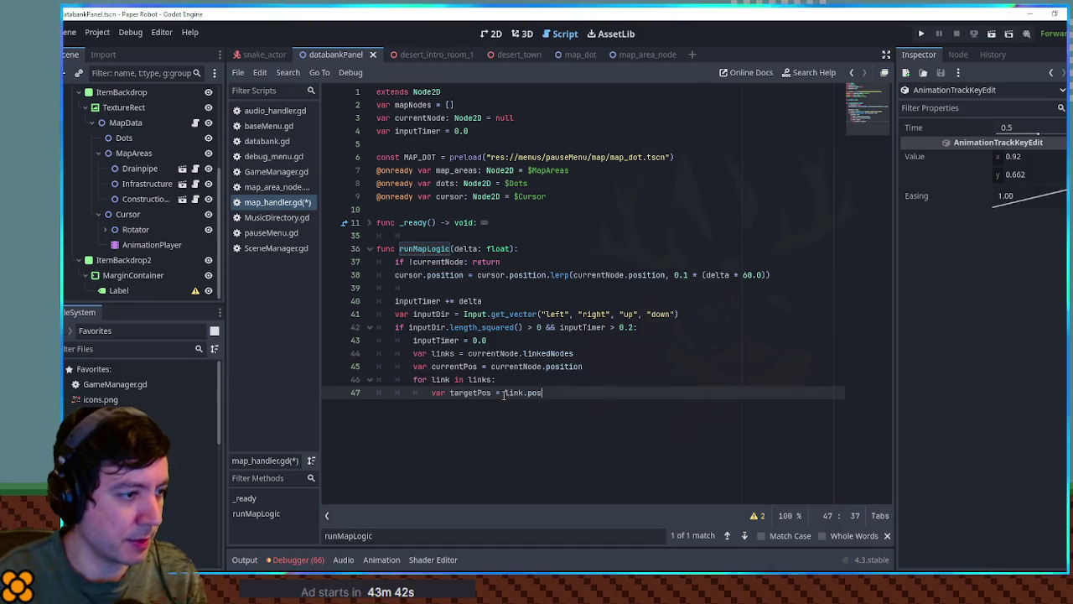
key("Return")
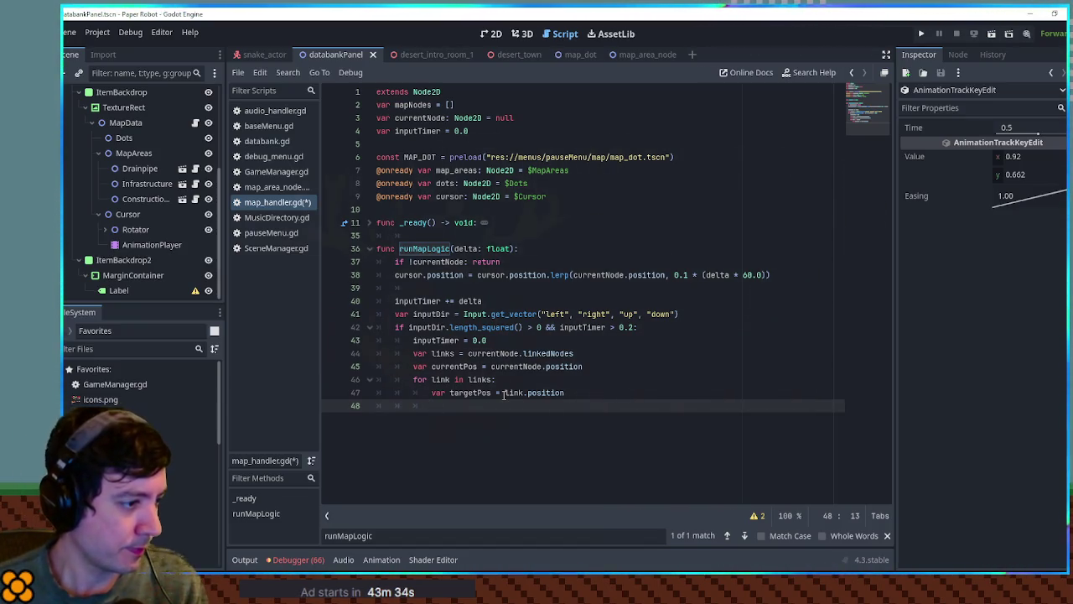
type("var angle =")
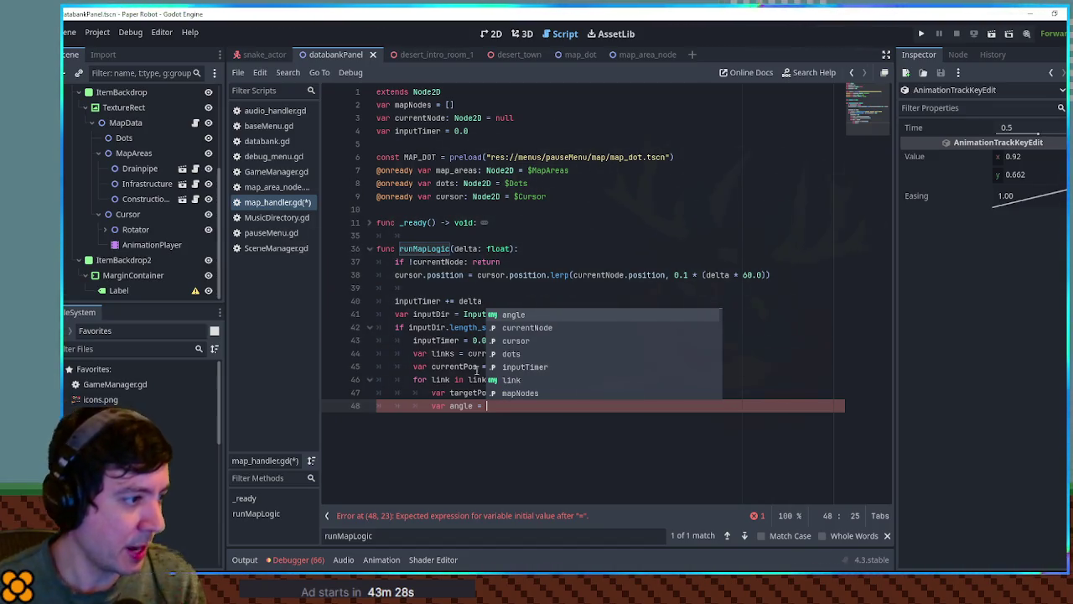
Complete the angle line as (targetPos - currentPos).angle using autocomplete
double_click(421, 326)
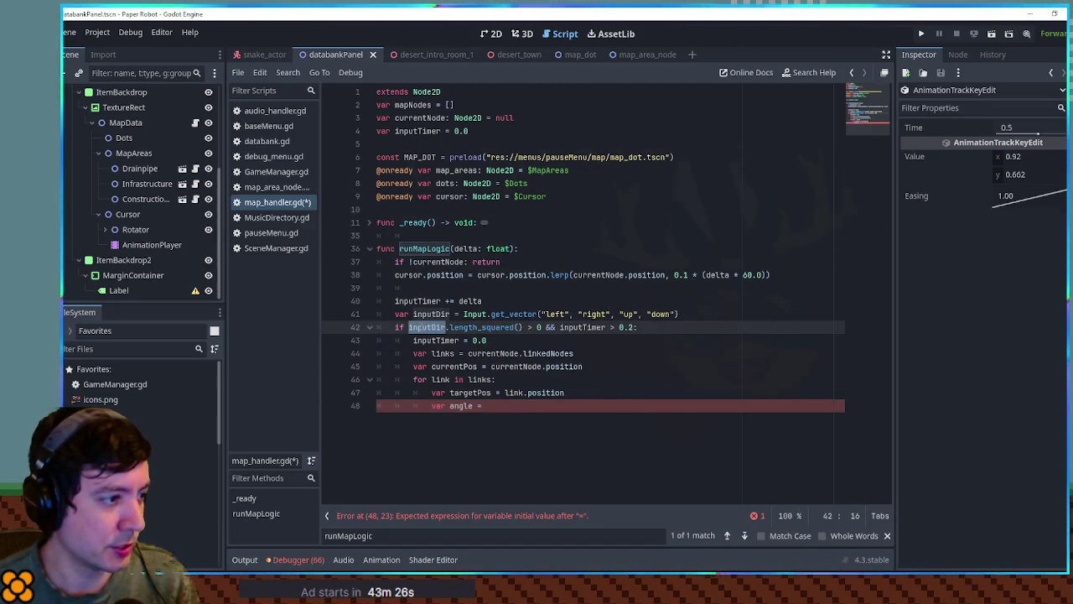
left_click(513, 405)
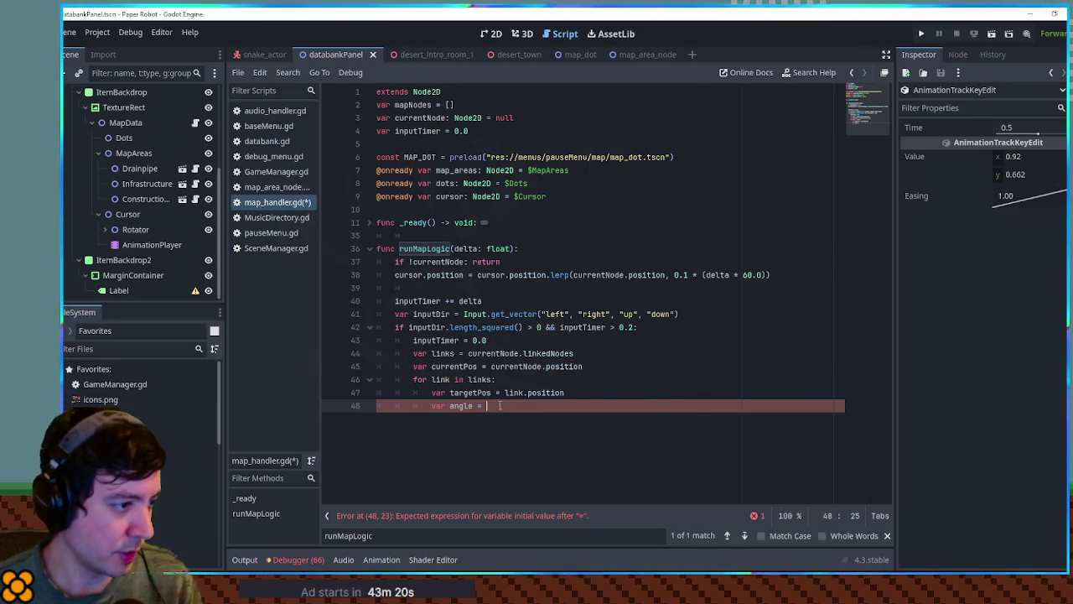
type("t")
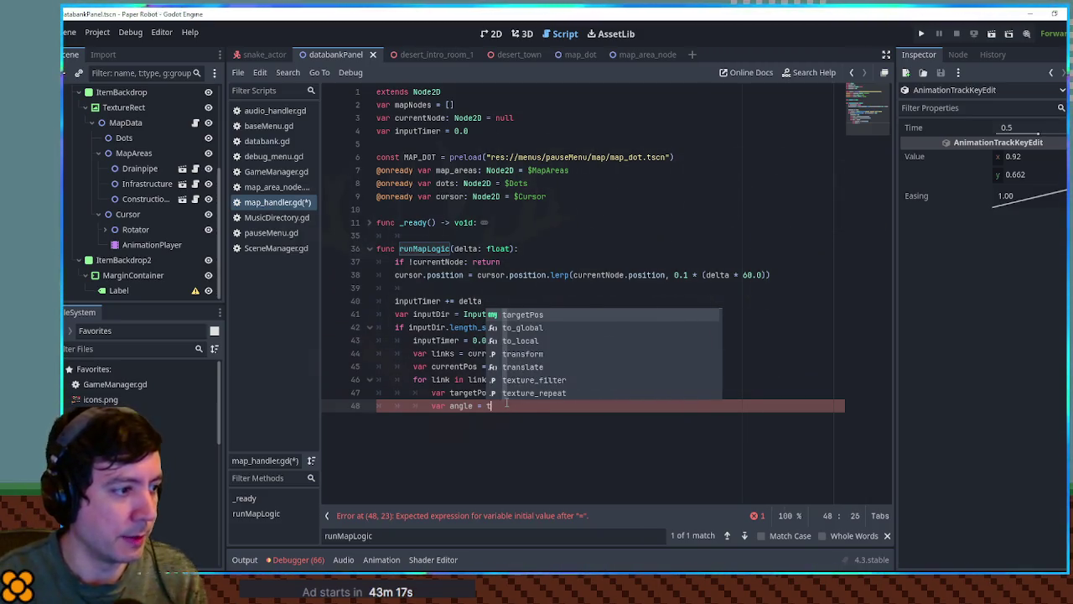
key("BackSpace")
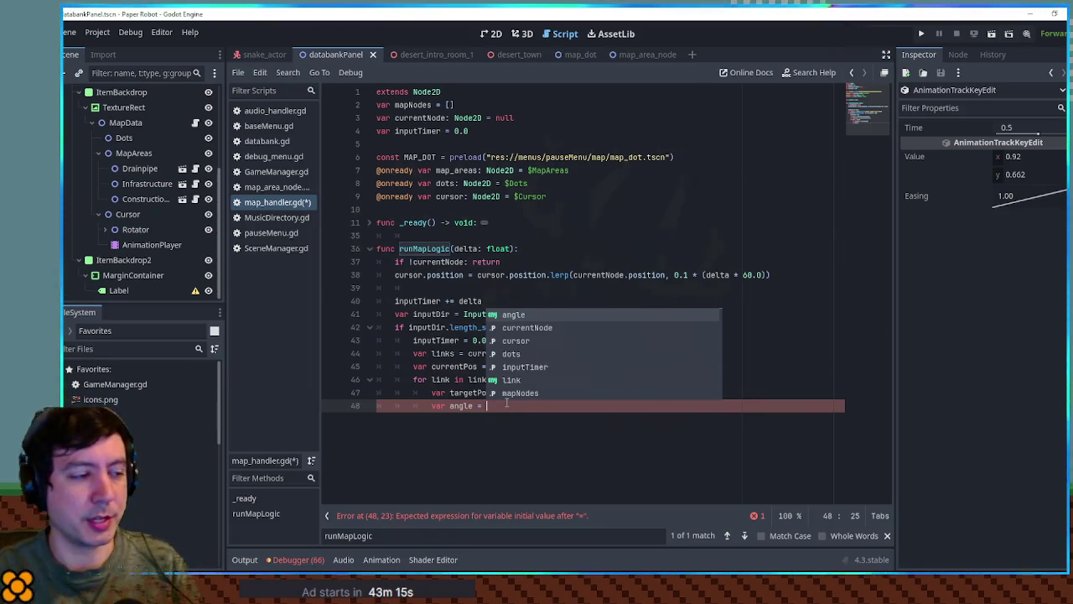
type("target")
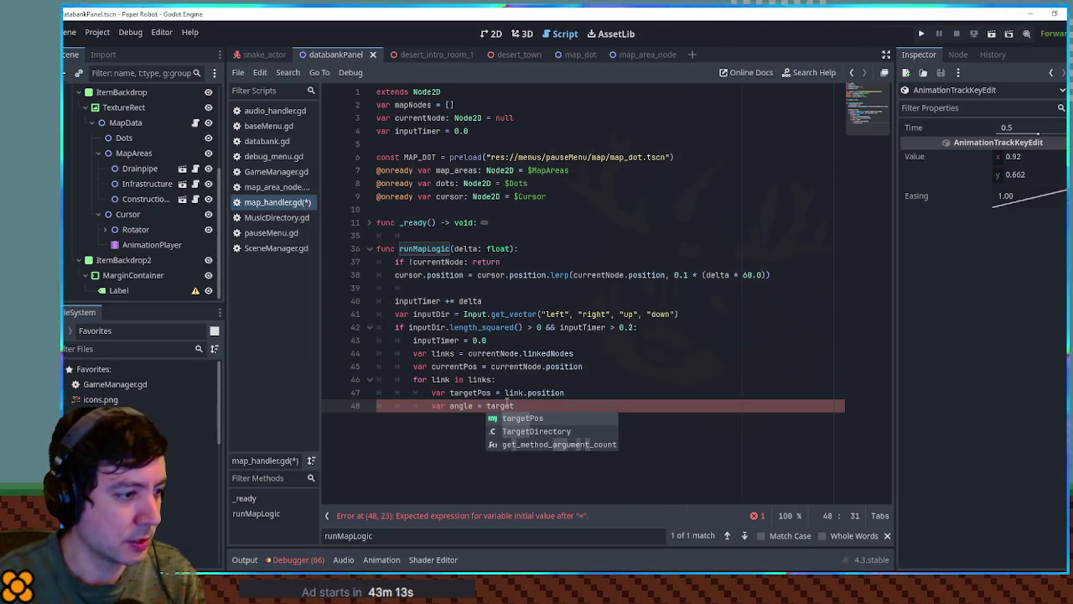
key("Return")
type("=")
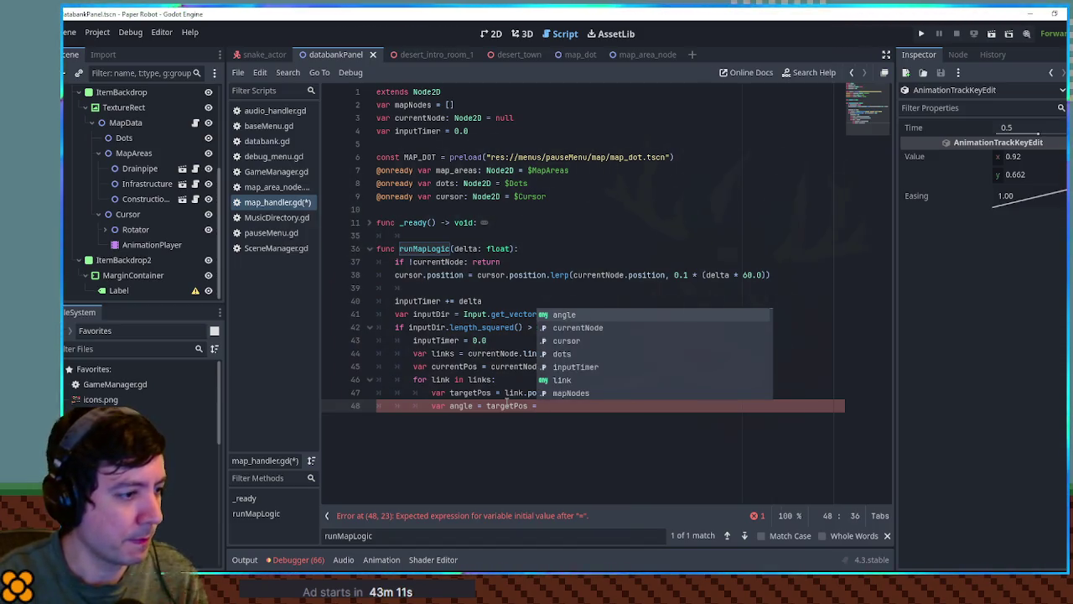
type(" curre")
key("Return")
key("BackSpace")
key("BackSpace")
key("BackSpace")
type("Pos")
key("ctrl+Left")
key("ctrl+Left")
key("shift+End")
type("().angle")
Add a Vector2.ZERO.angle() test line below and open the angle() documentation
key("Return")
type("Vector2.ZERO")
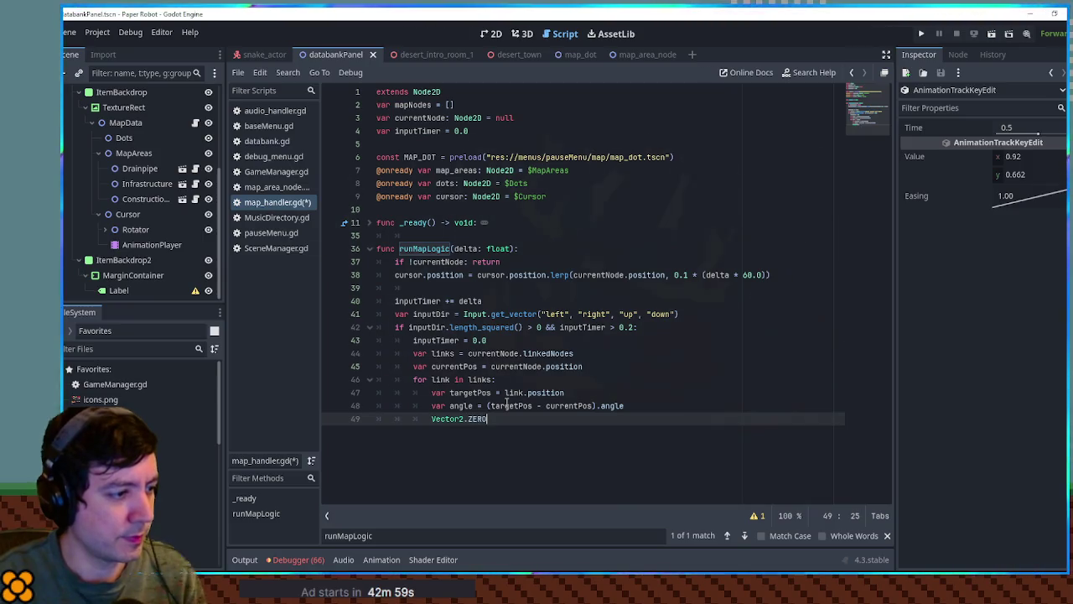
type(".an")
key("Return")
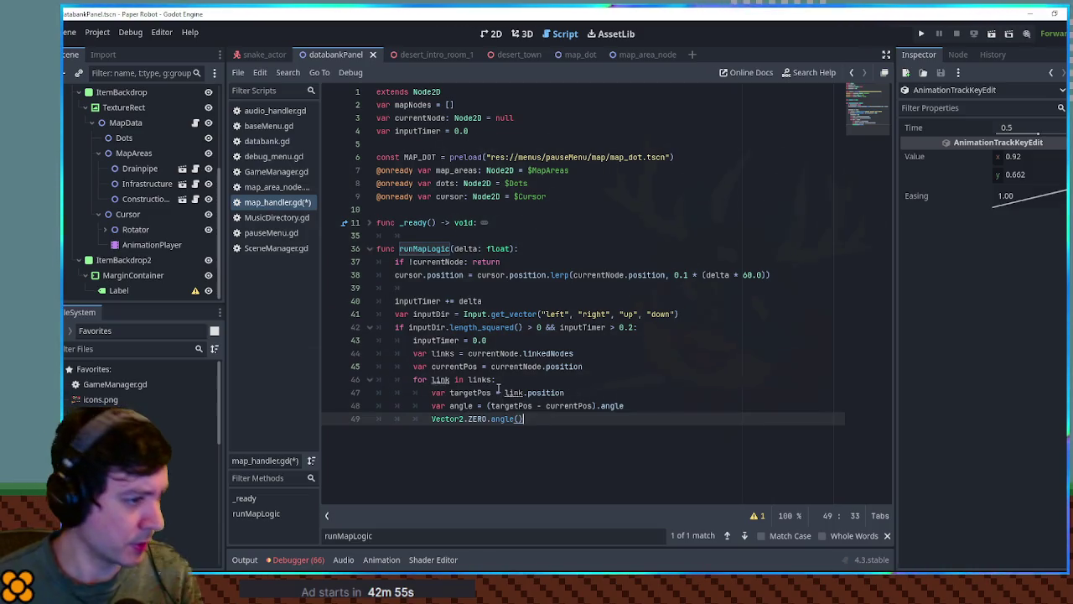
left_click(503, 418, "ctrl")
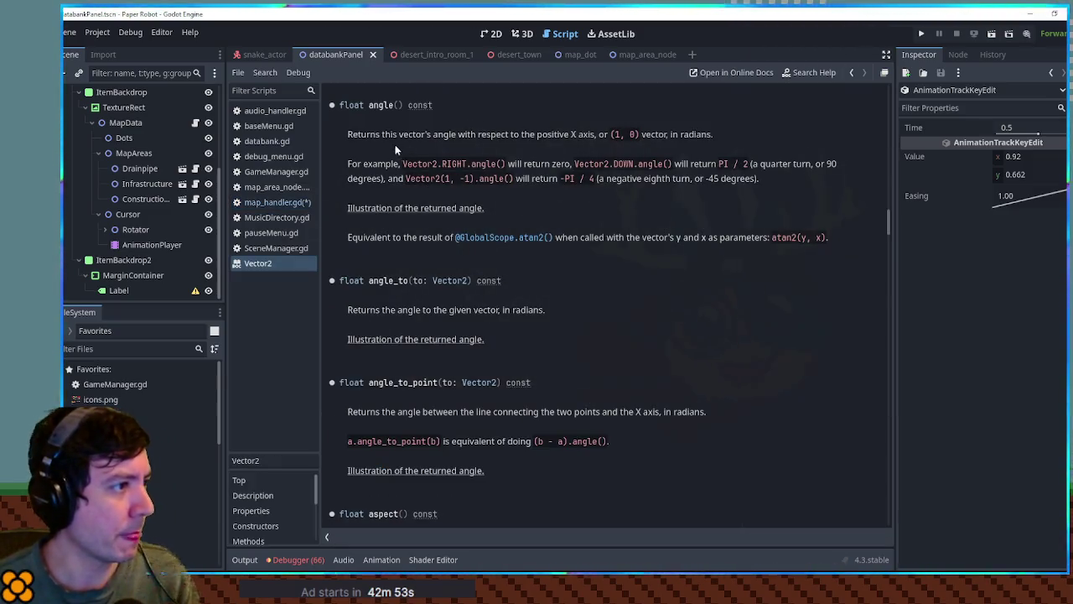
Close the Vector2 help, add () after .angle on line 48, and delete the test line
middle_click(263, 265)
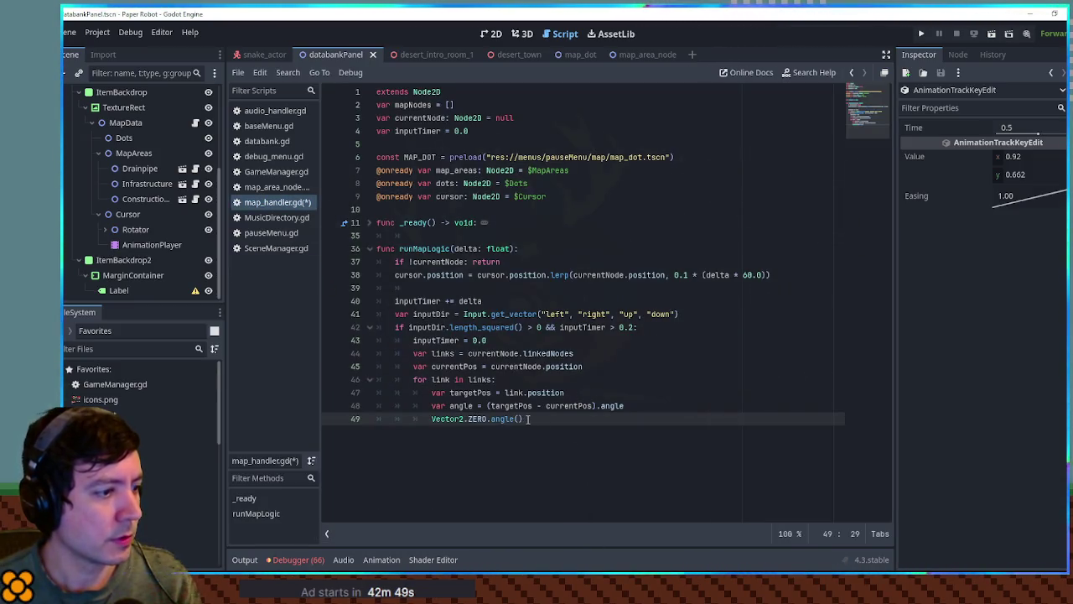
left_click(625, 405)
type("()")
key("shift+Down")
key("BackSpace")
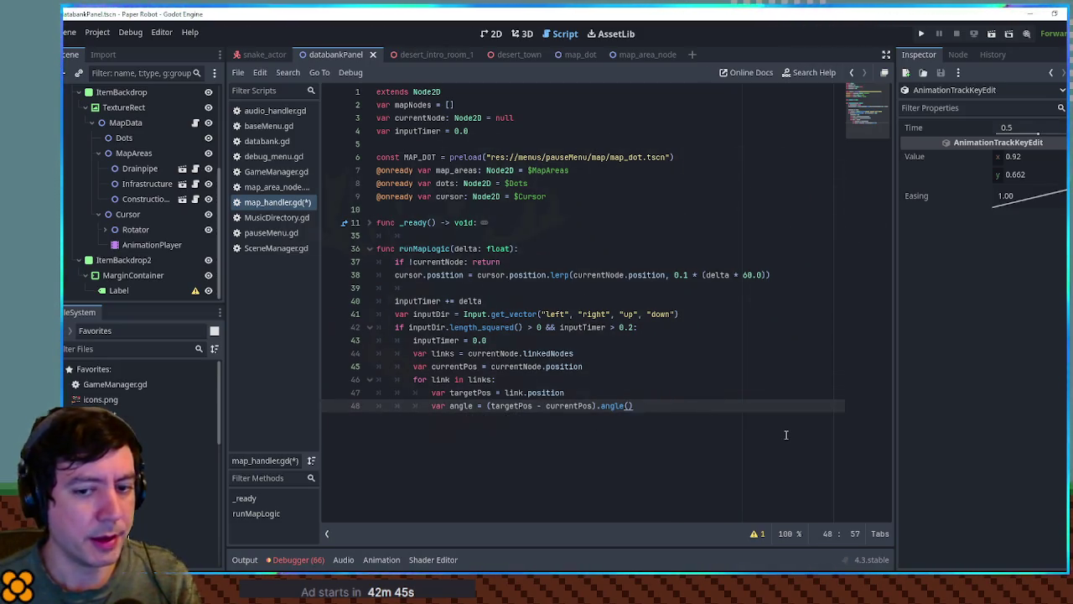
key("Return")
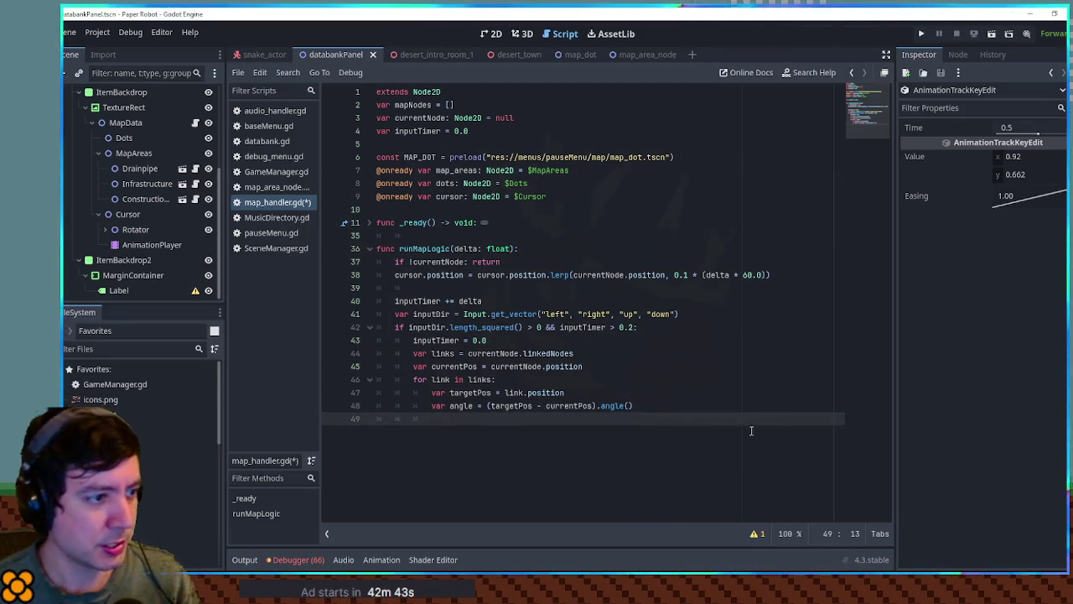
Recheck inputDir and the angle() call on line 48, leaving it intact, and return to line 49
double_click(432, 327)
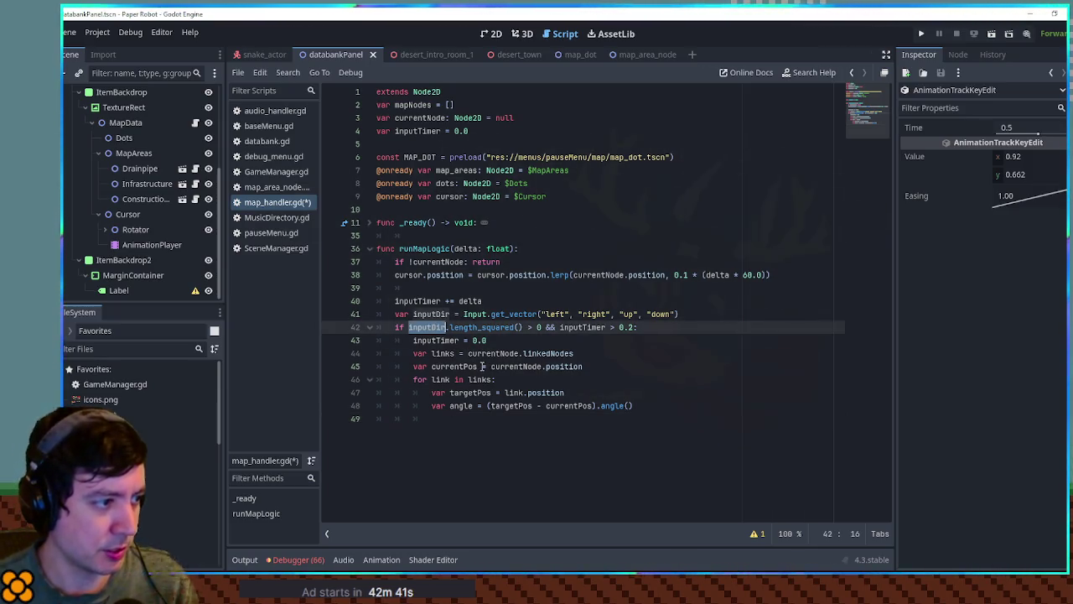
left_click(458, 416)
left_click(609, 342)
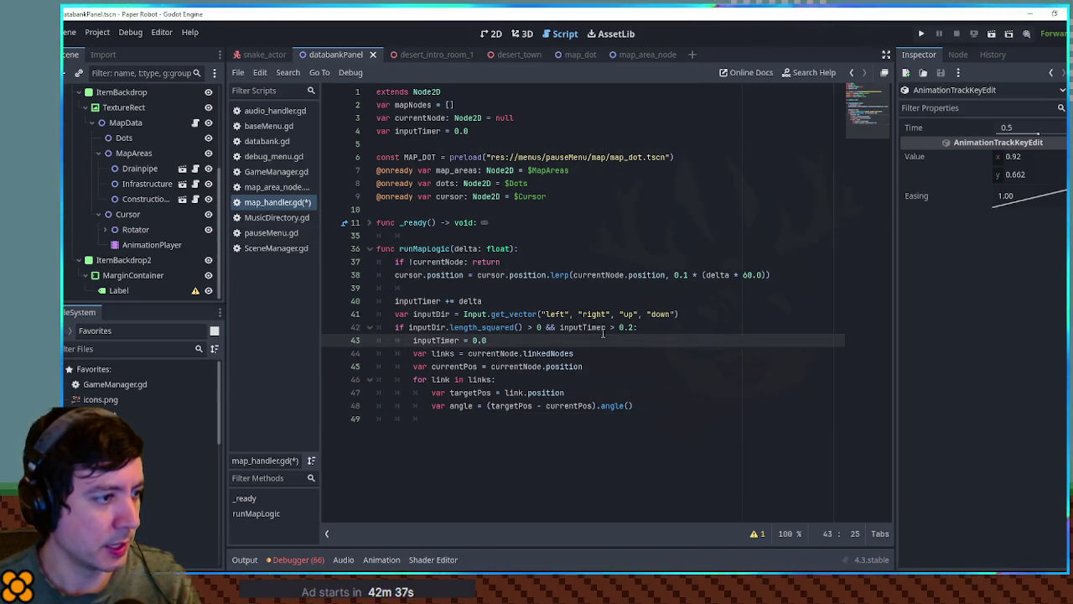
left_click(607, 406)
key("shift+End")
key("BackSpace")
key("ctrl+z")
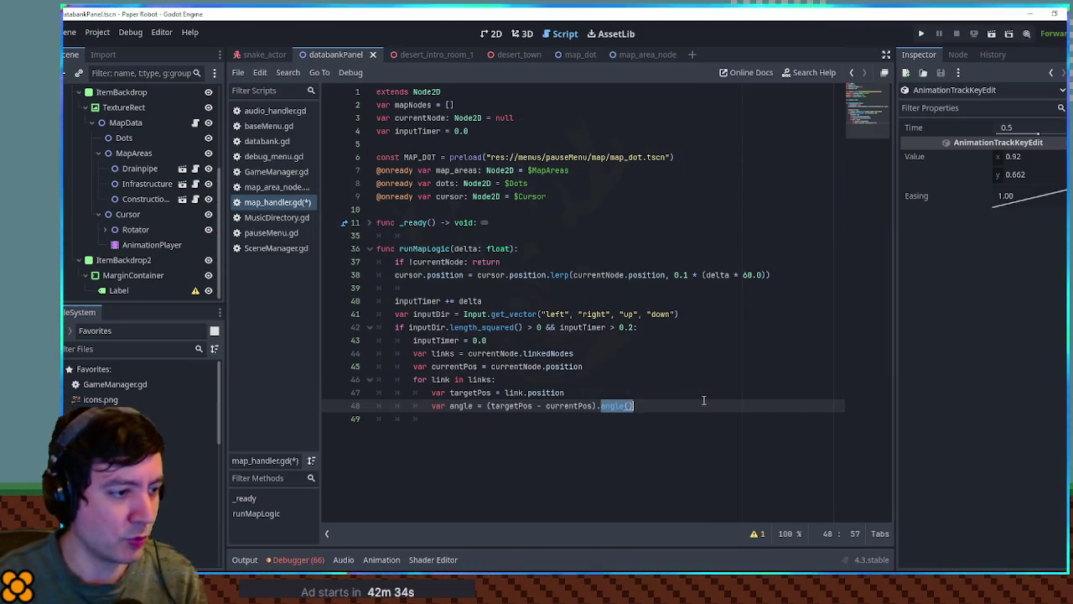
key("Down")
Try a Vector2.ZERO.ang completion on line 49, browse the suggestions, then delete it
type("Vect")
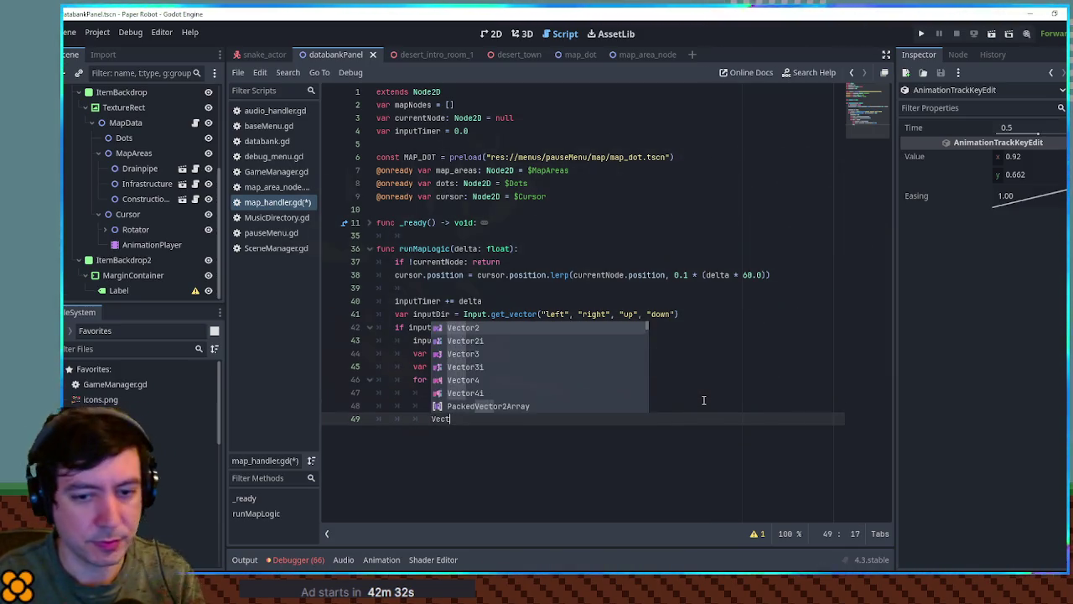
type("or2.ZERO")
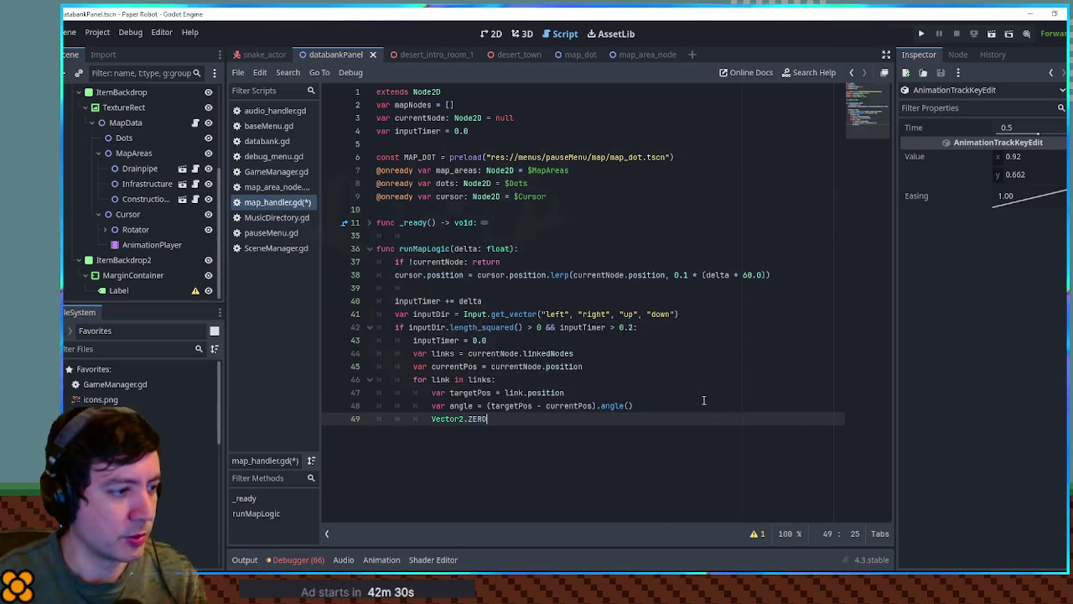
type(".ang")
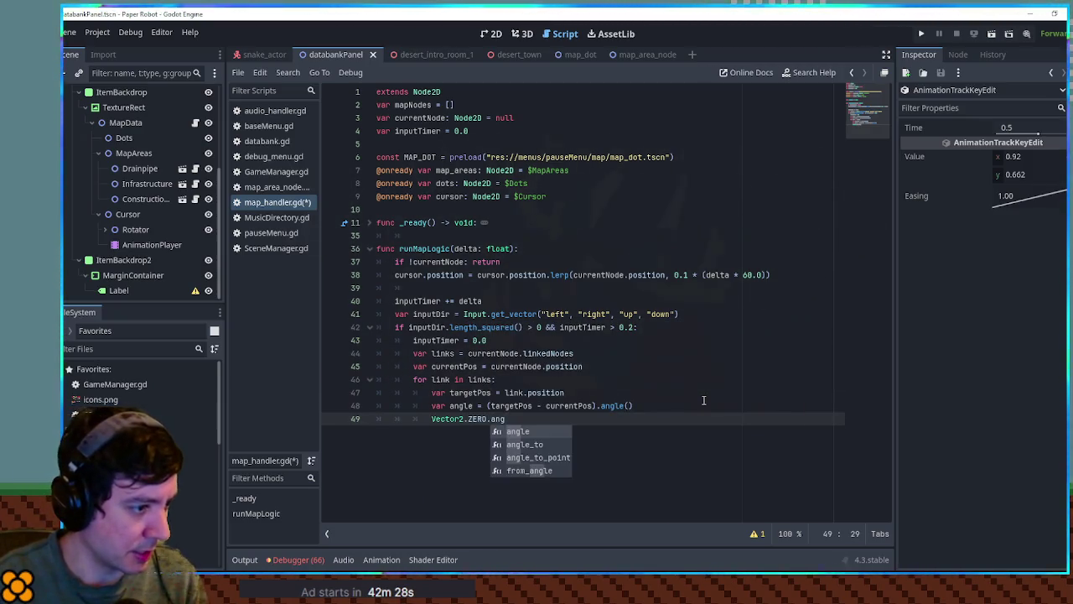
key("Down")
key("Down")
key("Down")
key("Up")
key("Up")
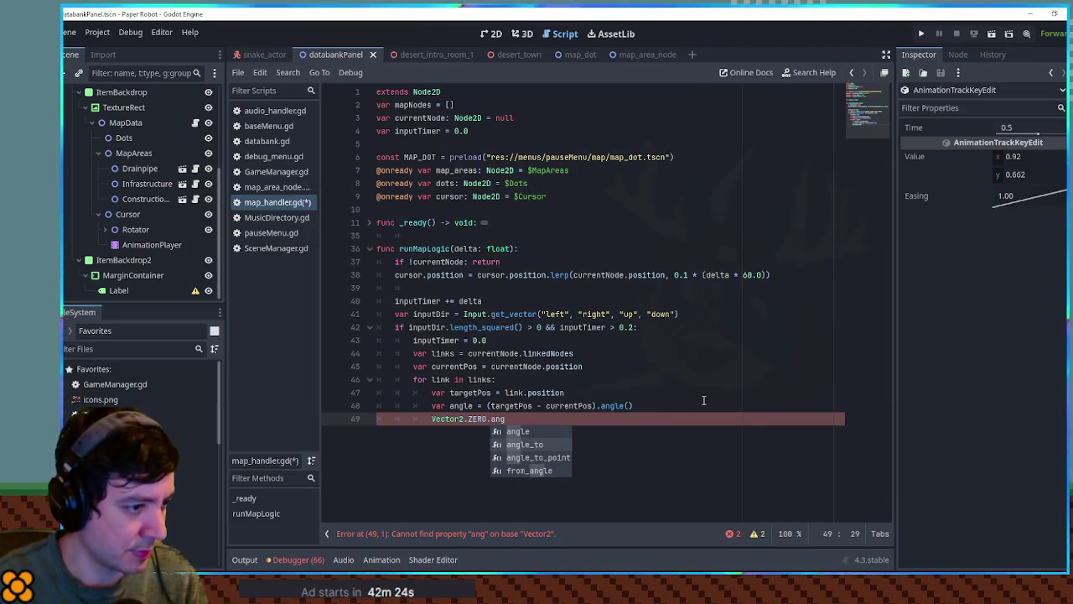
key("Down")
key("Down")
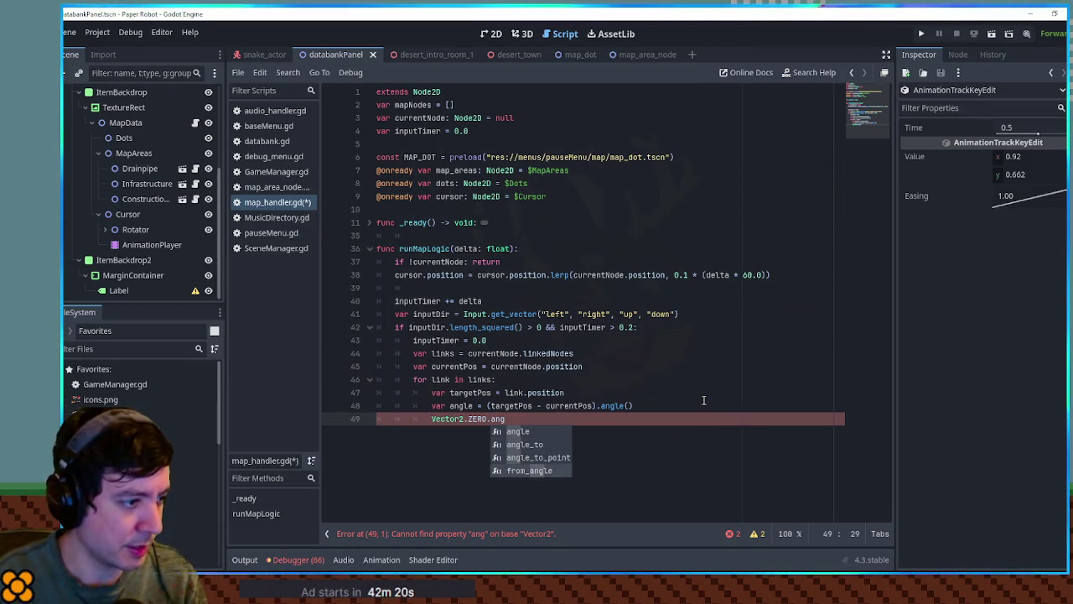
key("shift+Home")
key("BackSpace")
type("var")
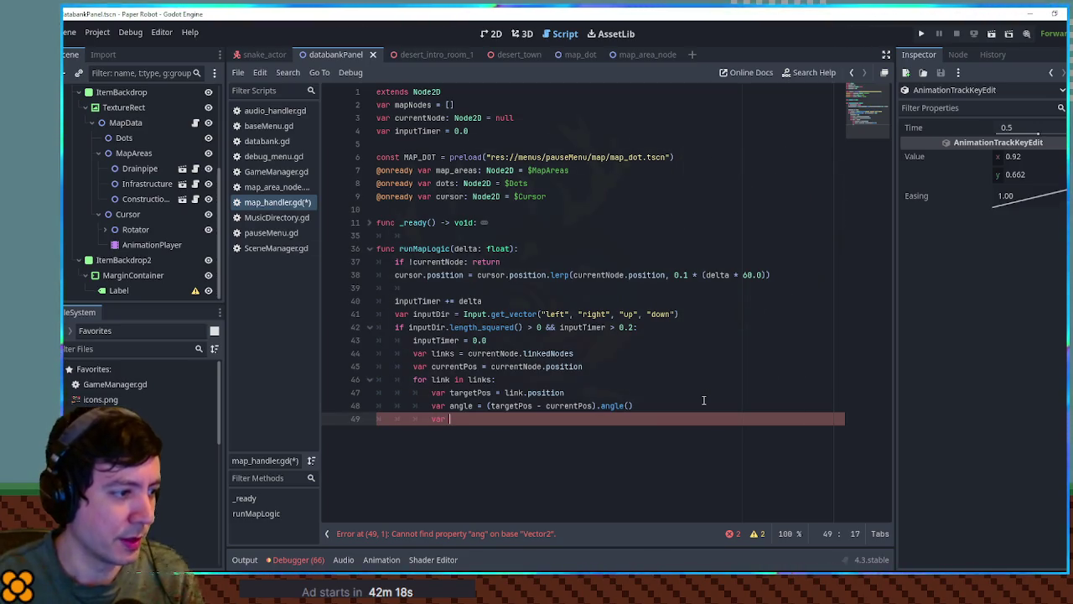
key("BackSpace")
key("BackSpace")
key("BackSpace")
Write 'inputDir.angle() - angle' on line 49 after checking inputDir on line 42
key("Up")
key("Up")
key("Up")
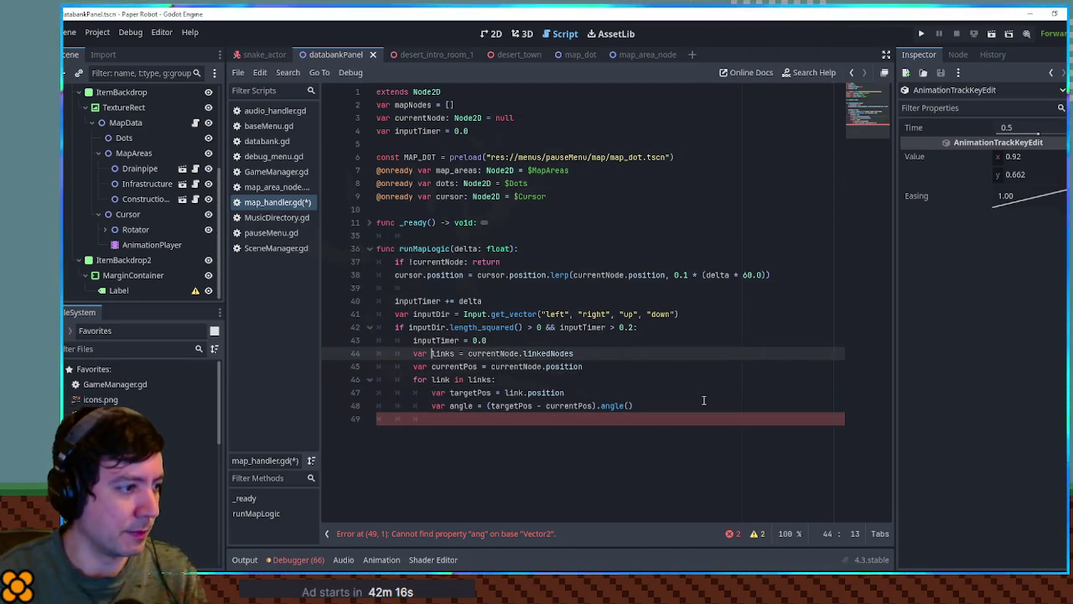
key("Up")
key("Down")
key("Down")
key("Down")
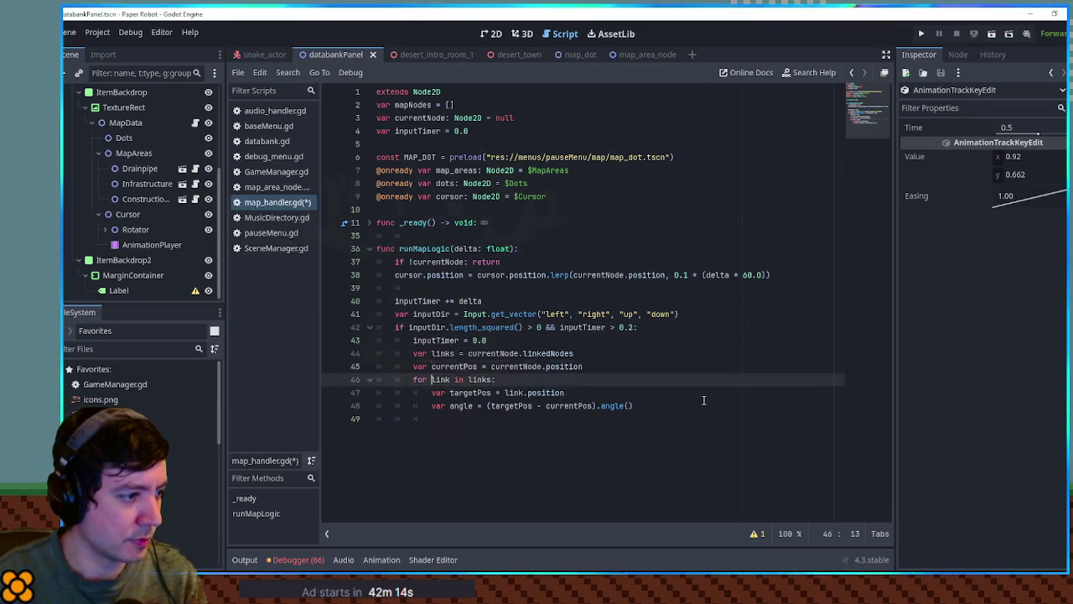
key("Up")
key("Up")
key("Up")
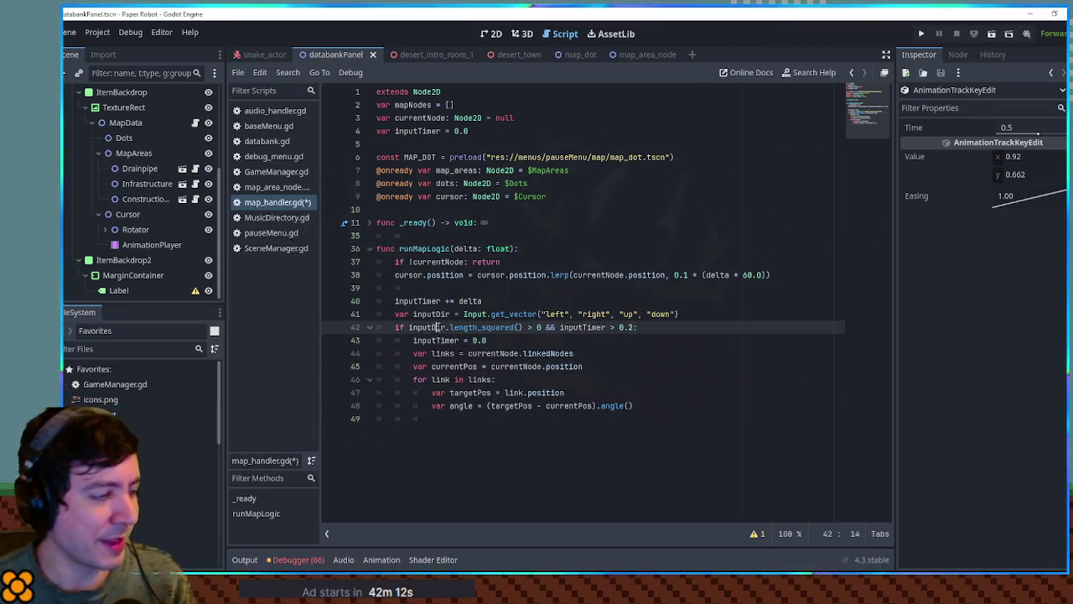
left_click(628, 406)
double_click(436, 328)
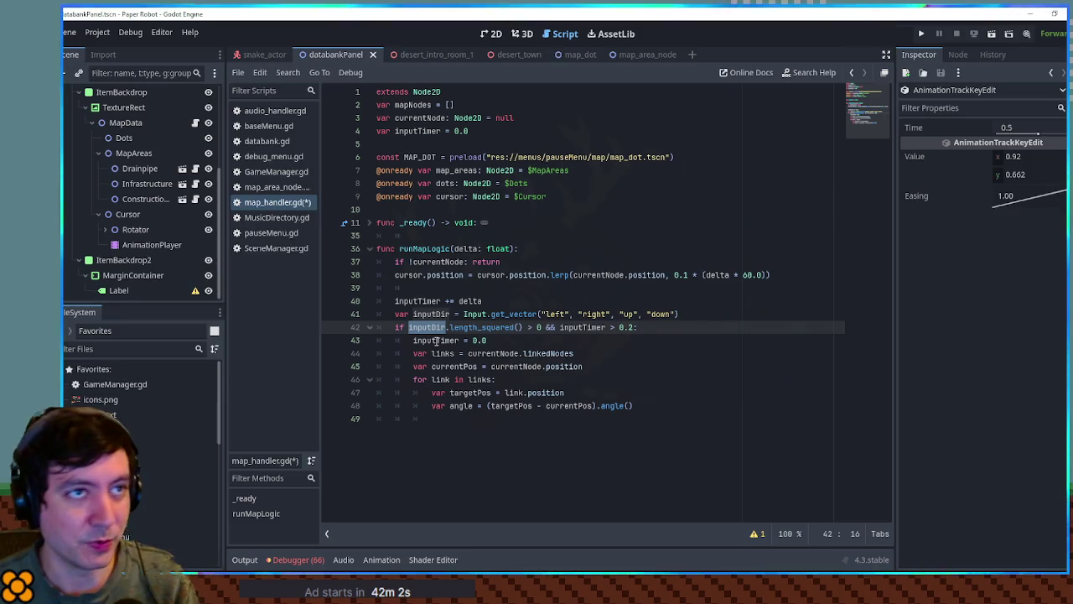
left_click(466, 444)
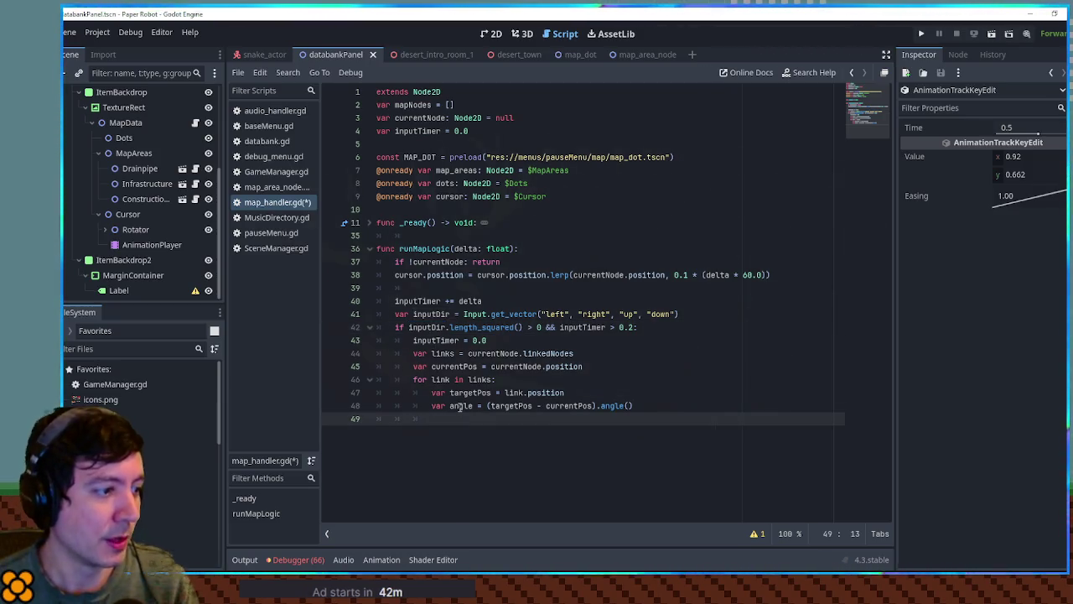
left_click(460, 406)
double_click(428, 327)
left_click(454, 406)
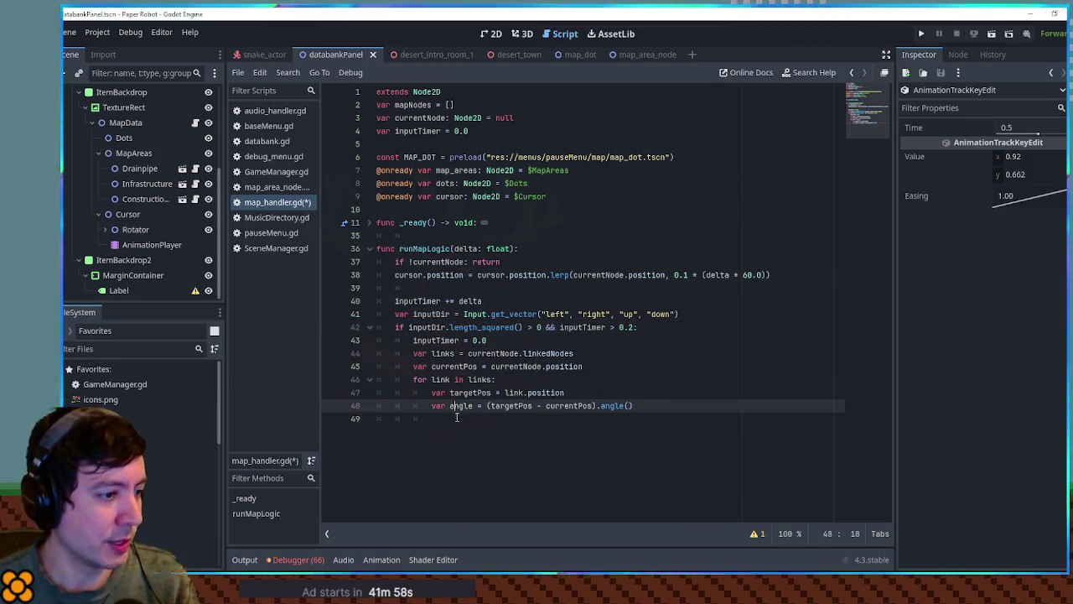
left_click(538, 430)
type("inputDir.")
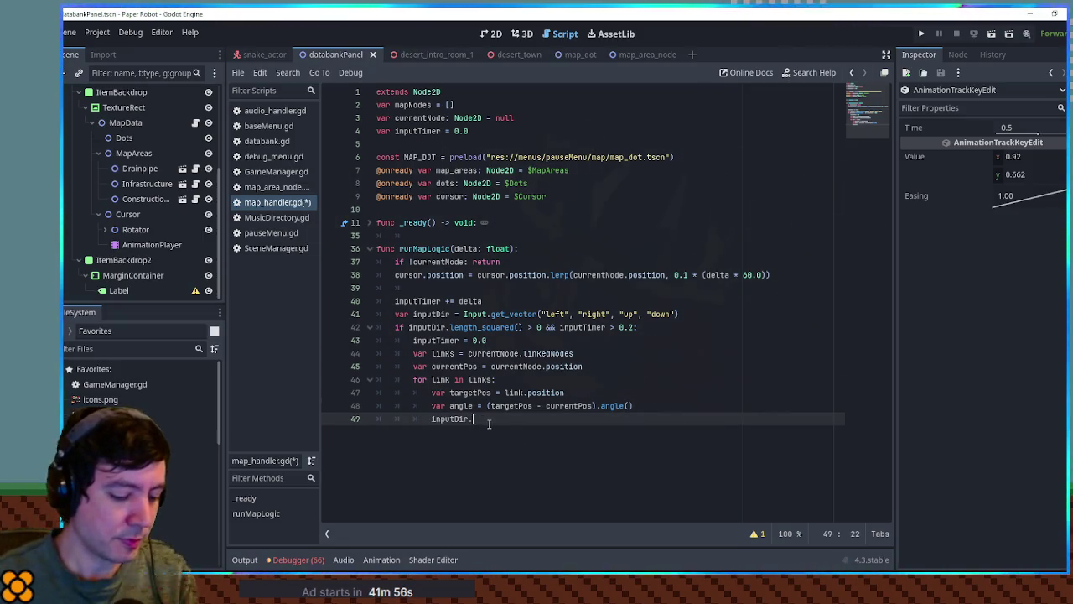
type("angle")
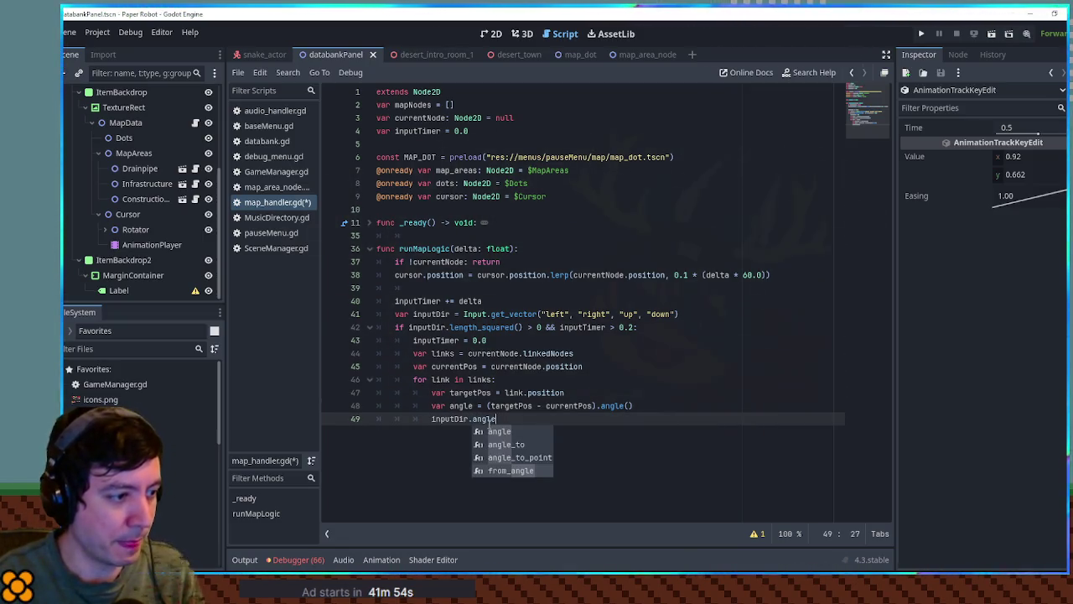
type("()")
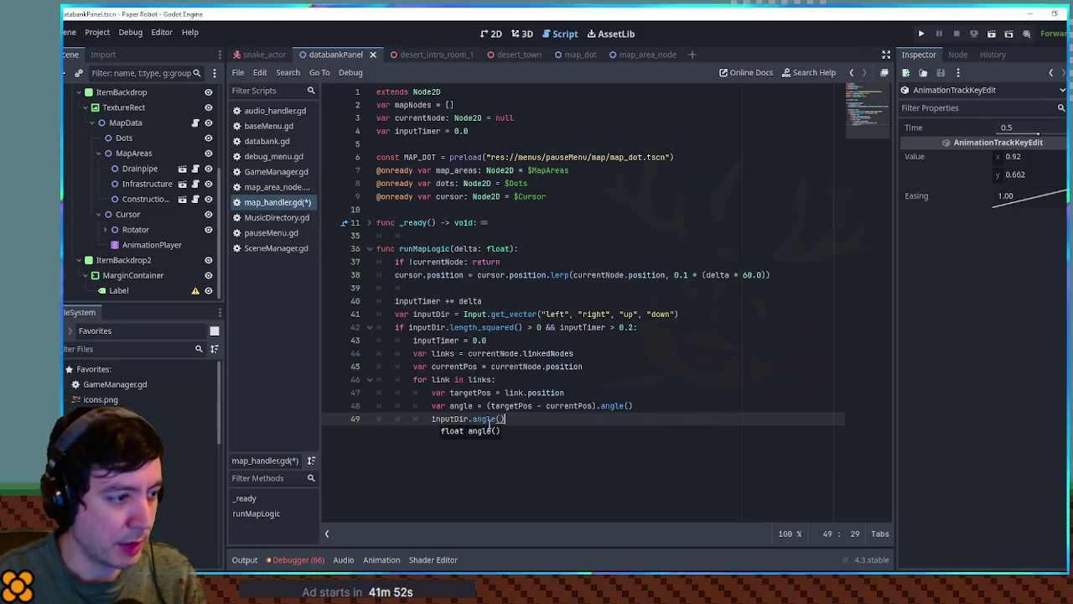
type(" - ")
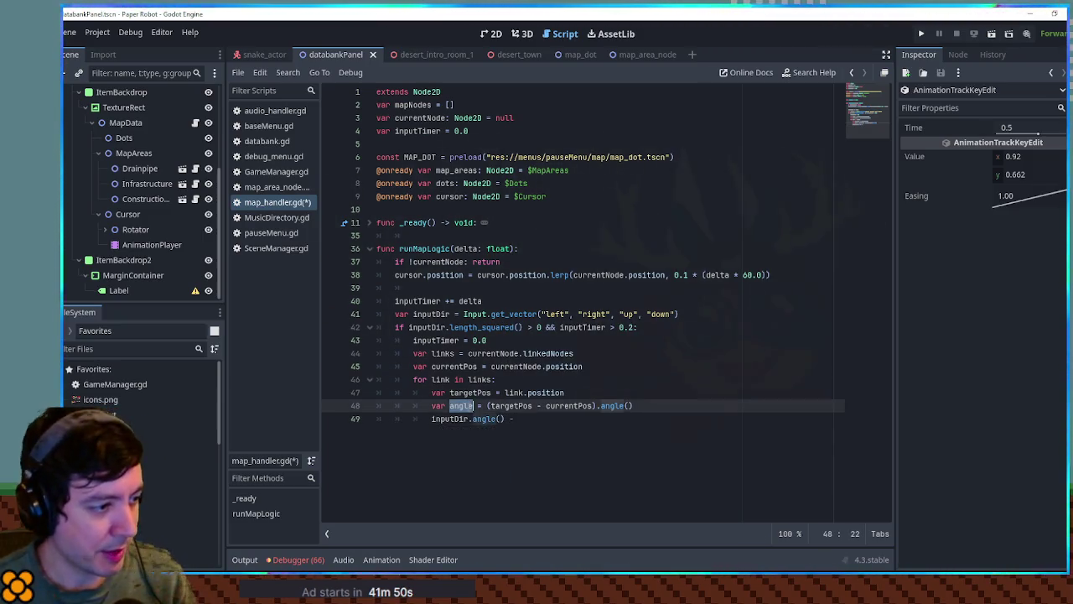
type("angle")
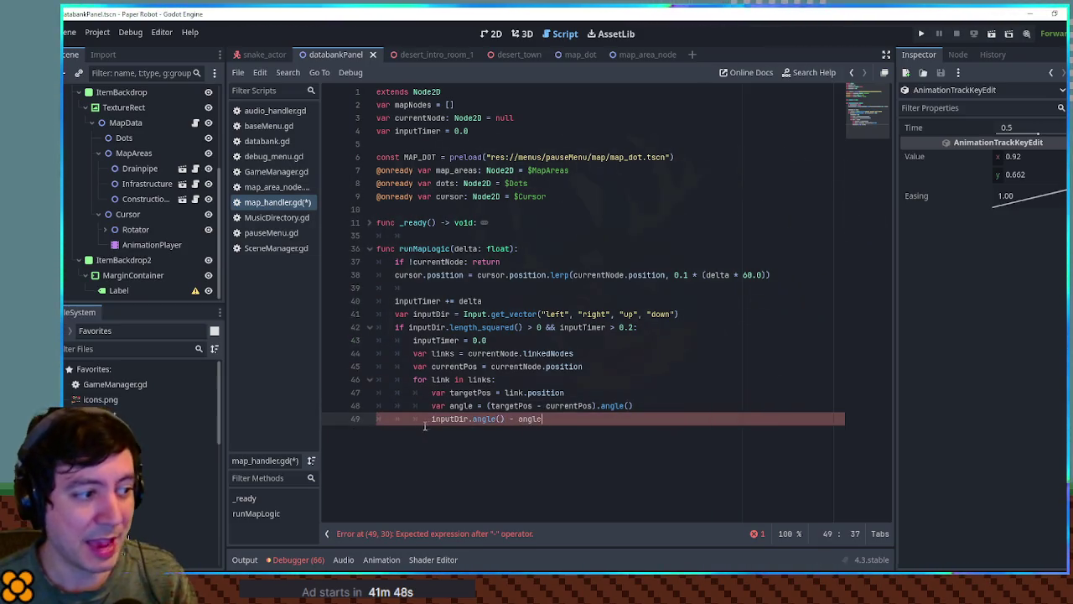
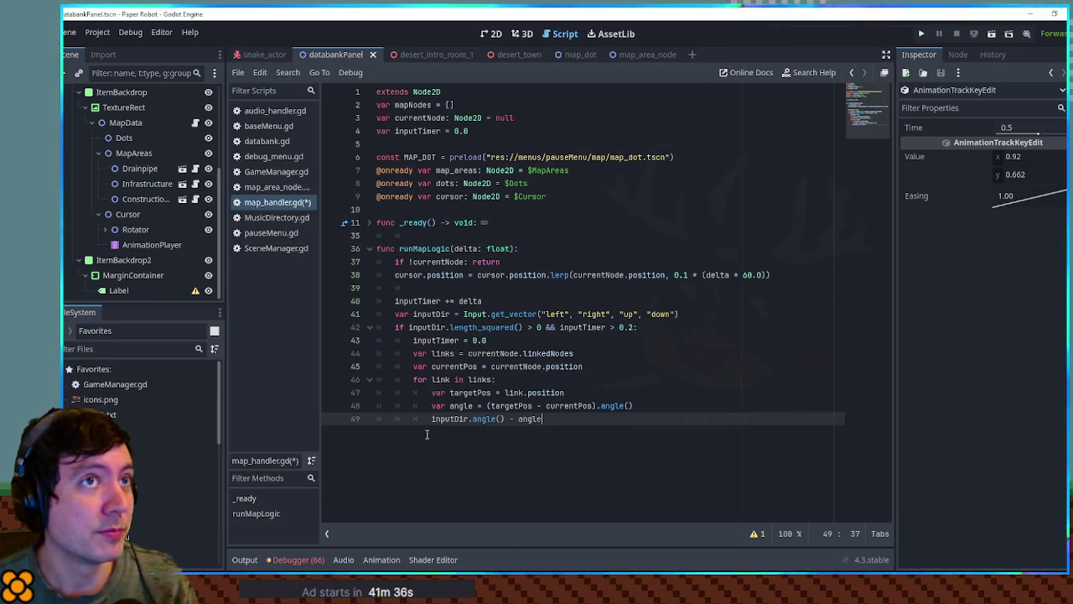
Wrap the line 49 angle expression in abs() and assign it to var angleBetween
left_click(433, 419)
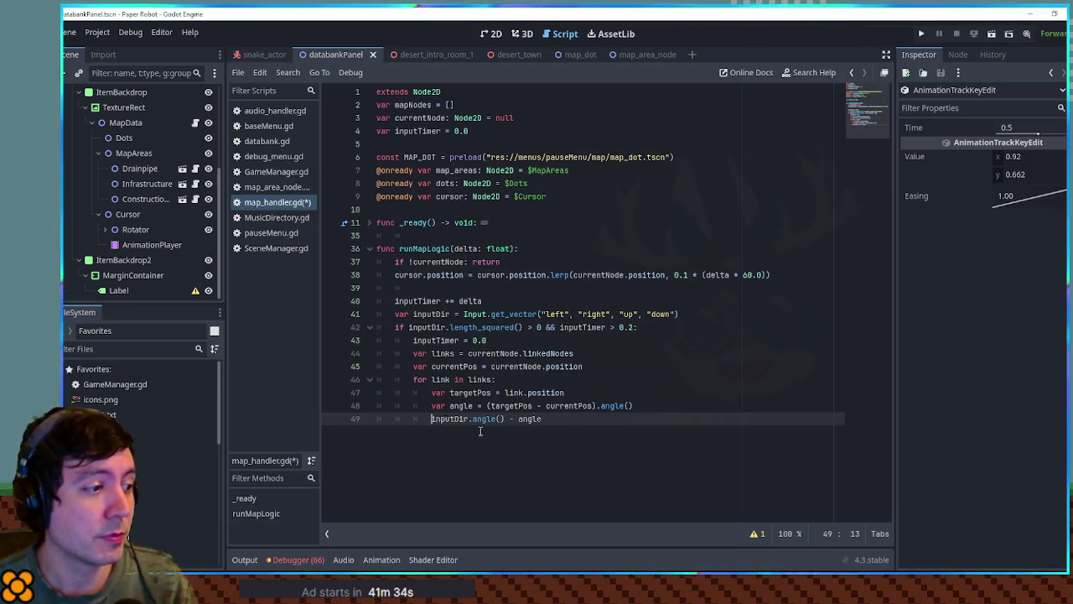
type("abs(")
key("End")
type(")")
key("Home")
type("var angleBetween")
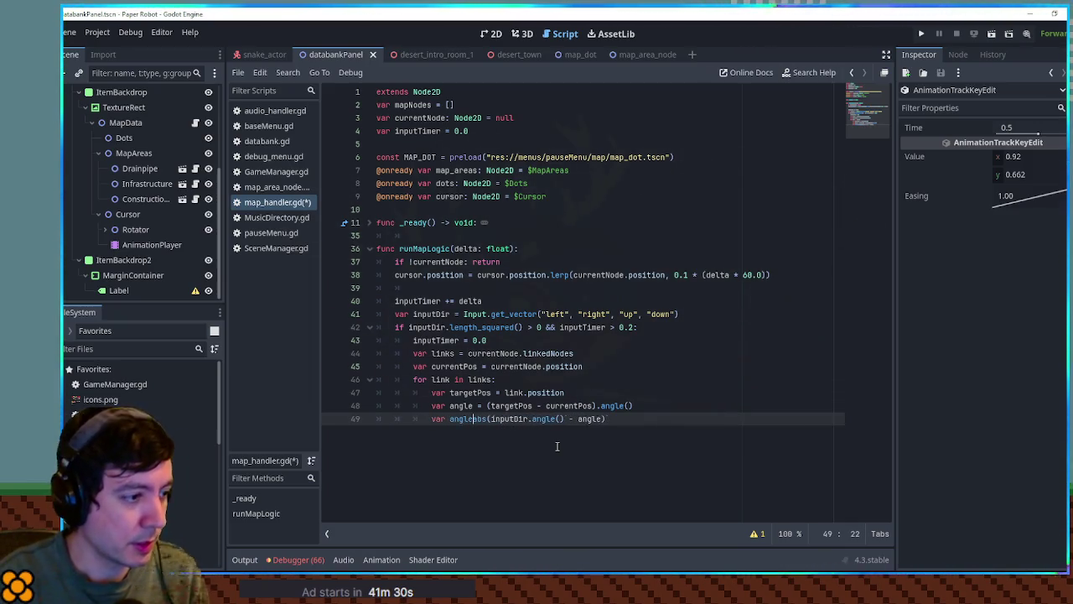
type(" =")
Rename angle to targetAngle and update its reference on line 49
left_click(450, 405)
type("targetA")
key("Delete")
double_click(475, 406)
key("ctrl+c")
double_click(636, 418)
key("ctrl+v")
double_click(476, 418)
left_click(545, 418)
double_click(472, 419)
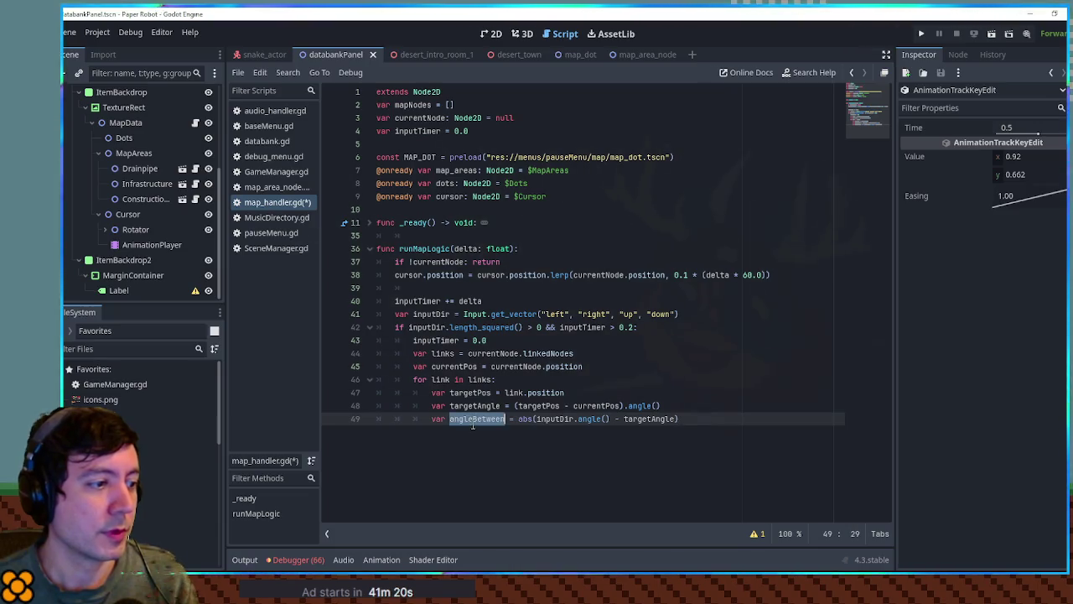
Add 'if angleBetween > PI: angleBetween = 2 * PI - angleBetween' below line 49
left_click(703, 421)
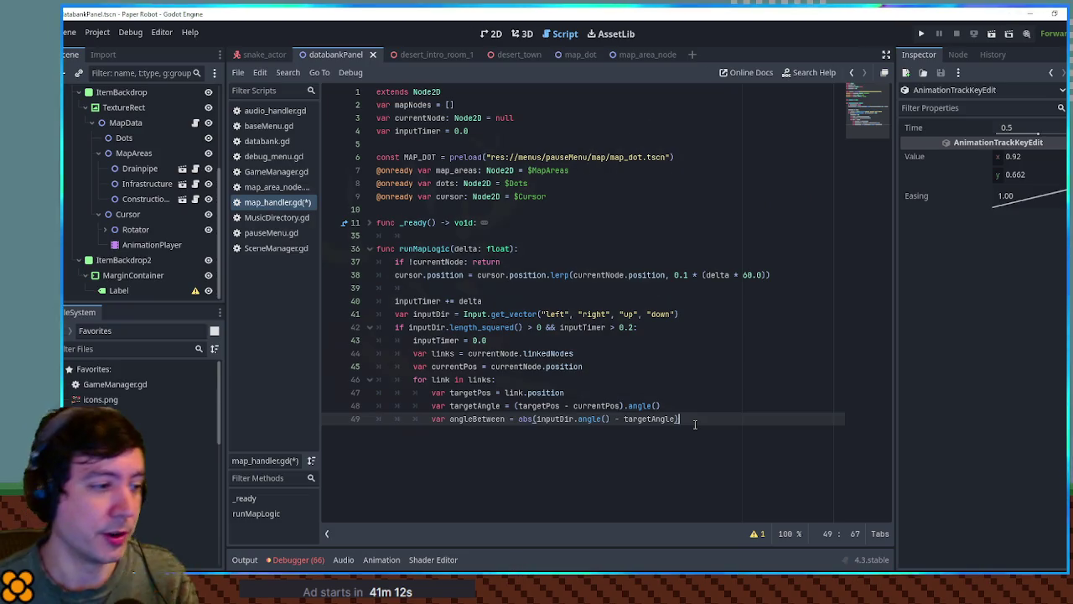
key("Return")
type("if angleBetween ")
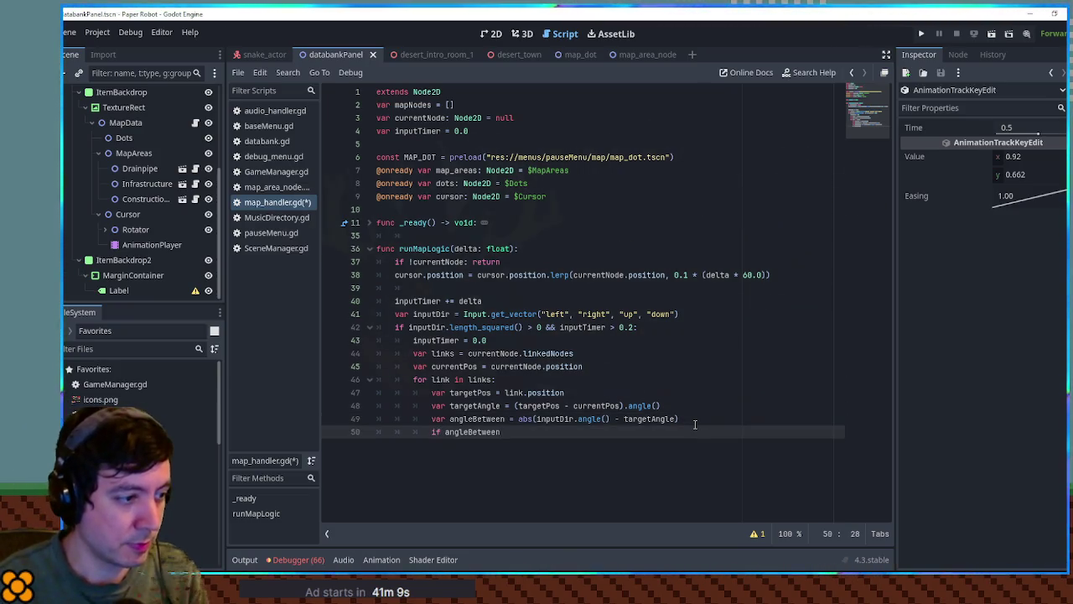
type("> ")
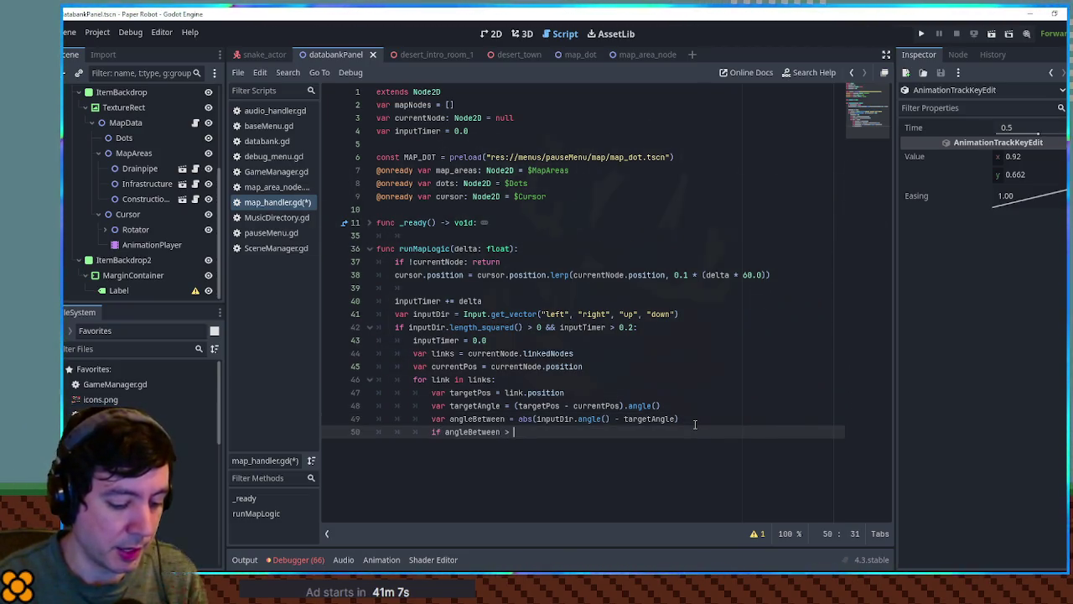
type("deg_to")
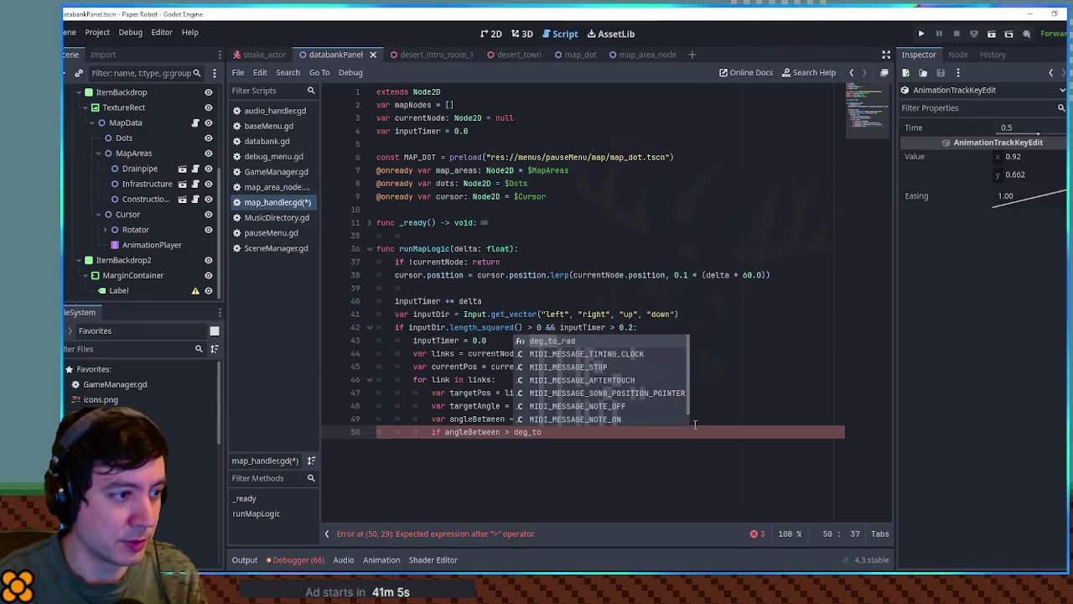
key("Return")
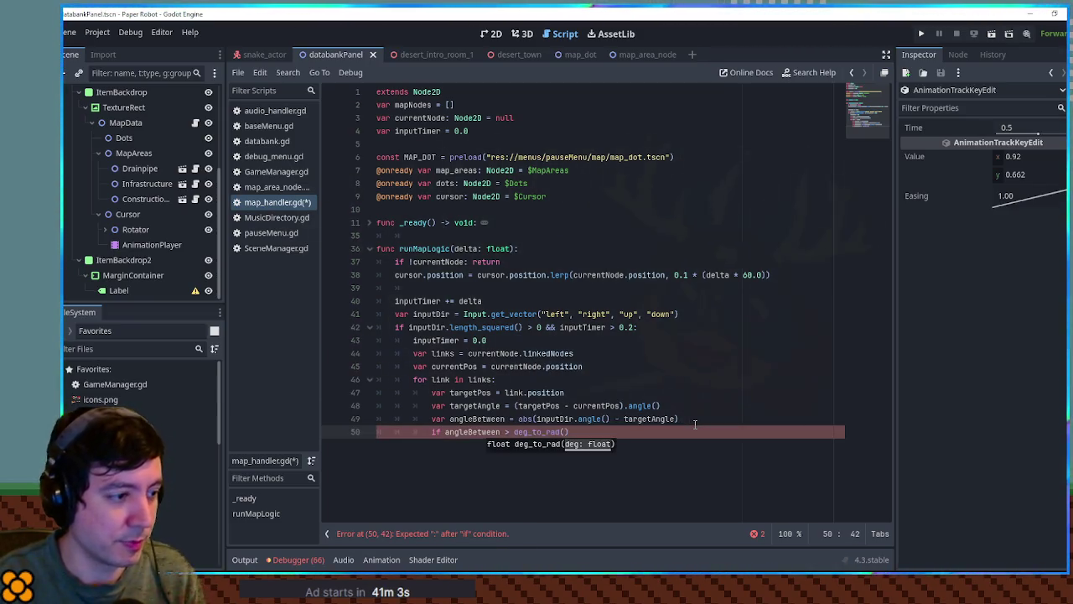
type("180)")
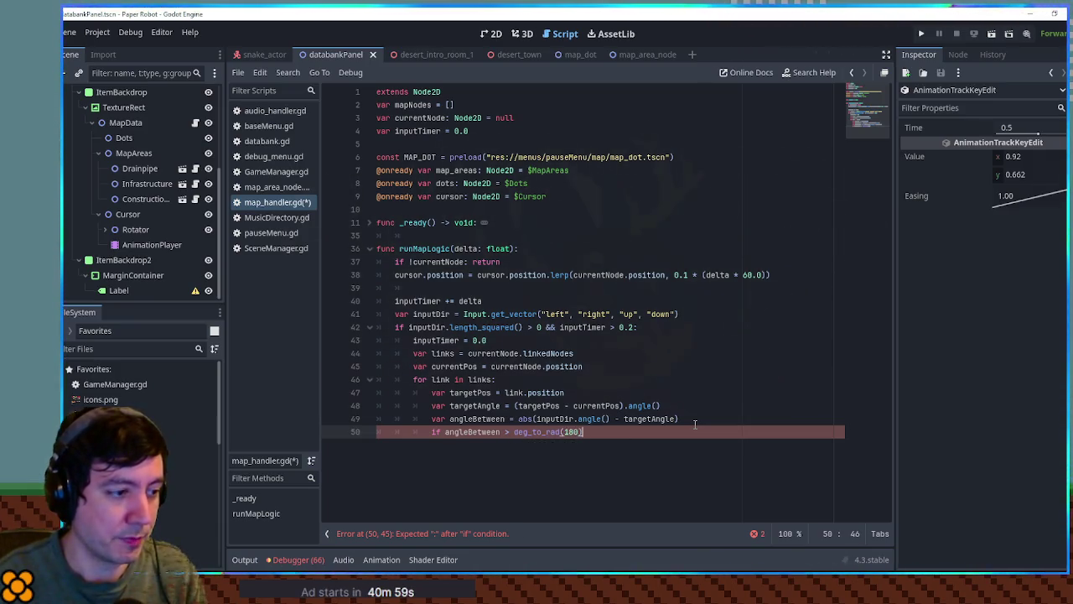
key("Return")
type("angleBetween")
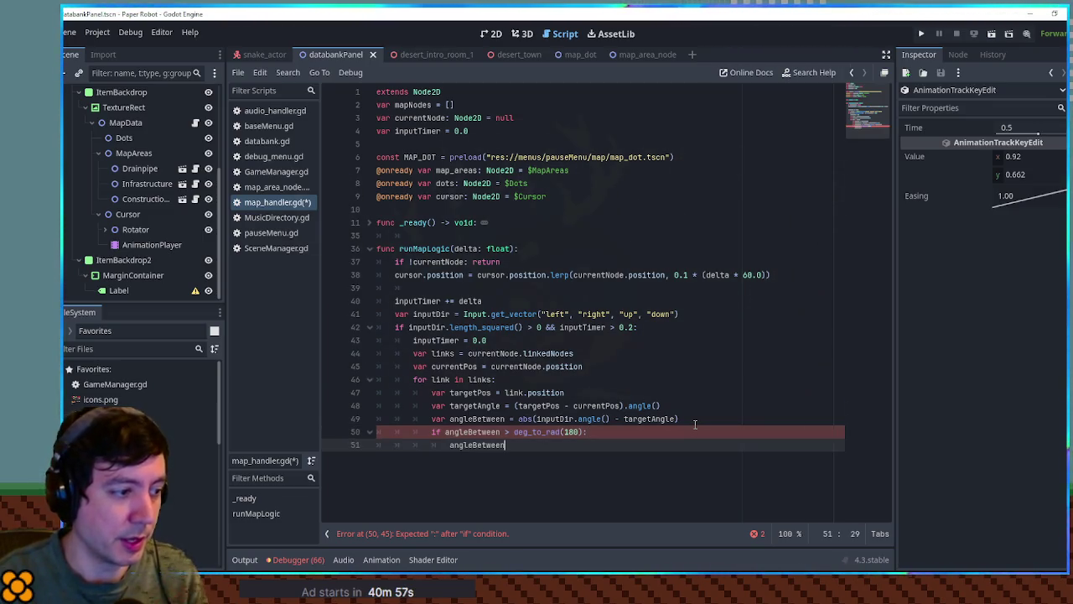
type(" = ")
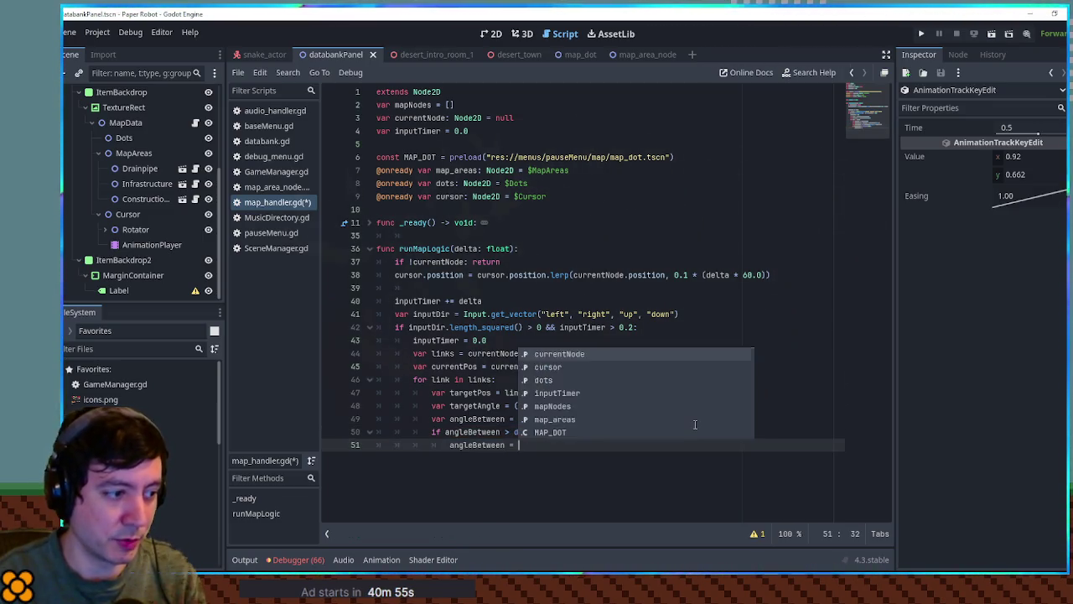
type("2")
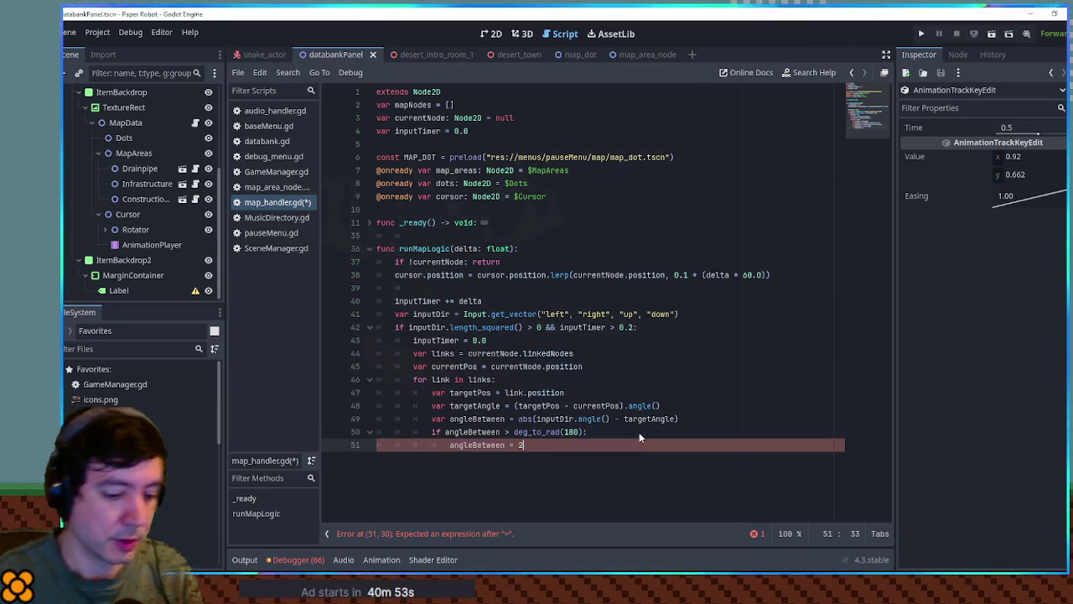
type(" * PI - angleBetween")
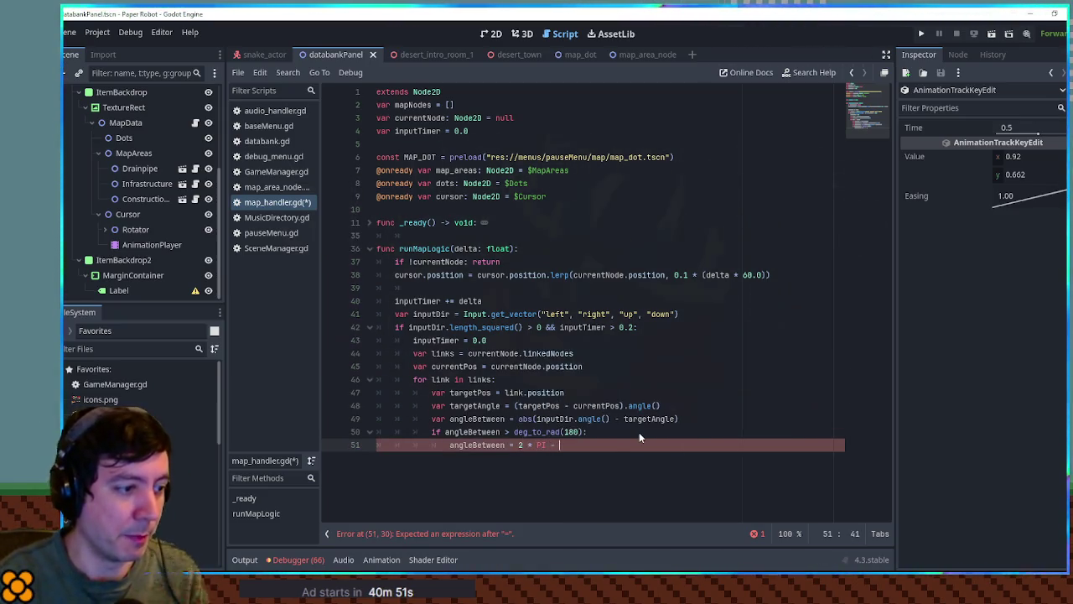
double_click(517, 430)
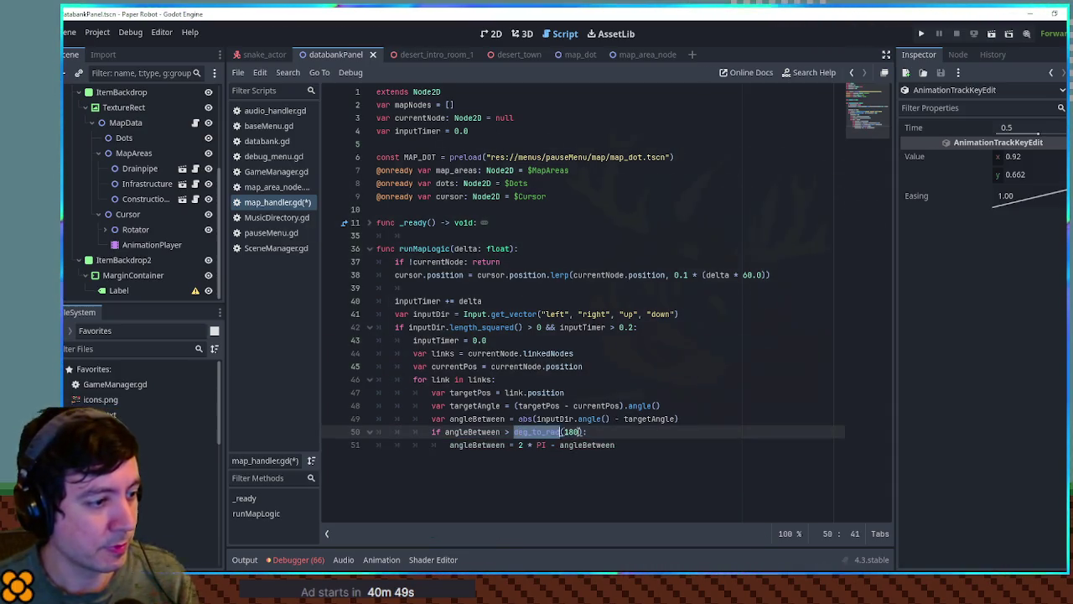
type("PI")
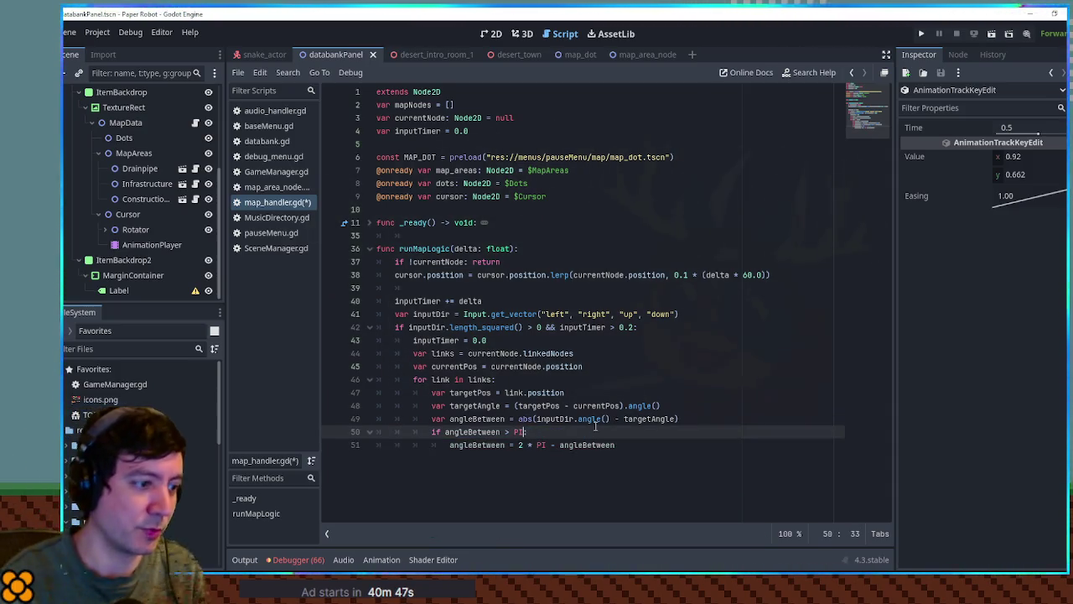
left_click(634, 452)
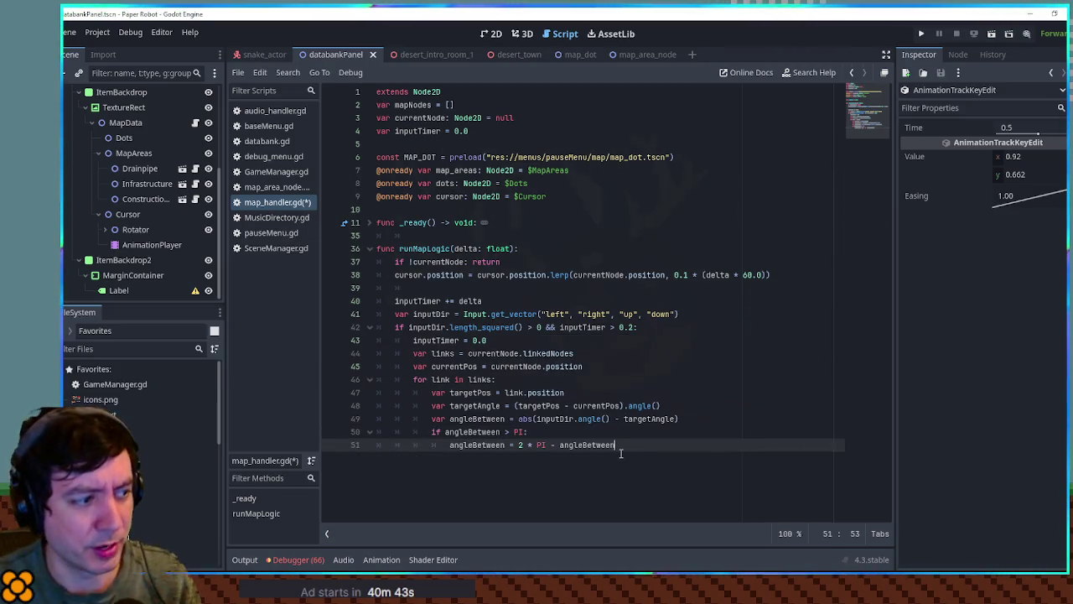
key("Return")
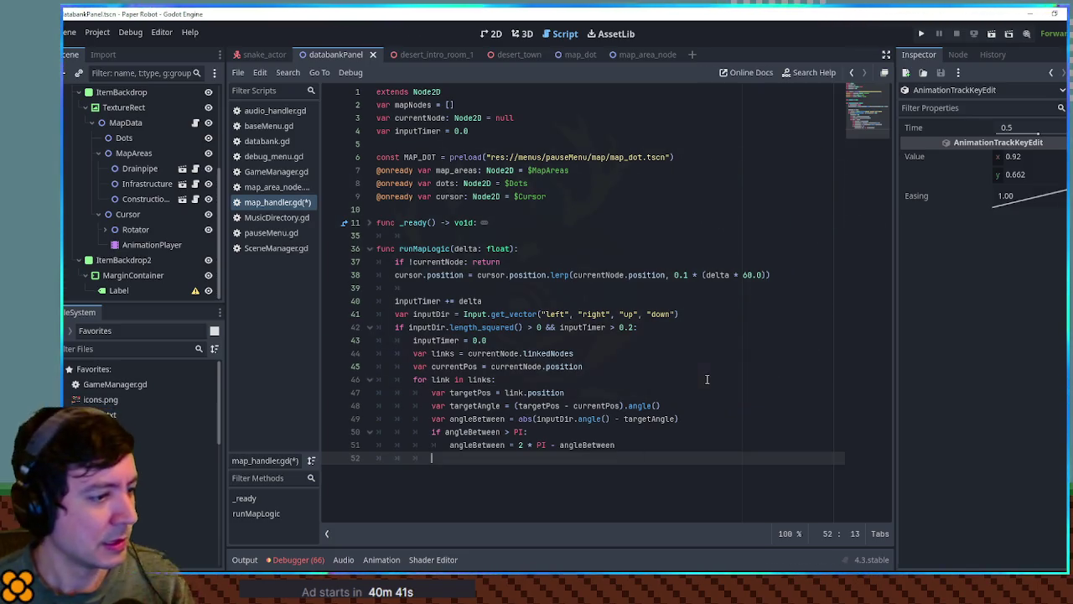
Add 'if angleBetween > PI / 2.0: continue' inside the link loop
double_click(471, 446)
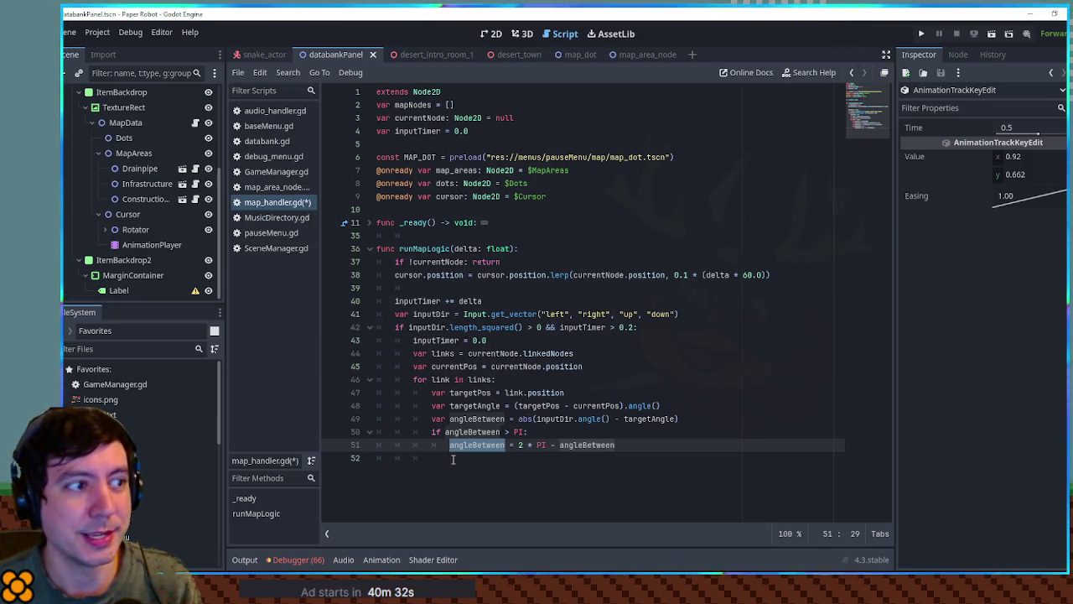
left_click(452, 459)
type("if ang")
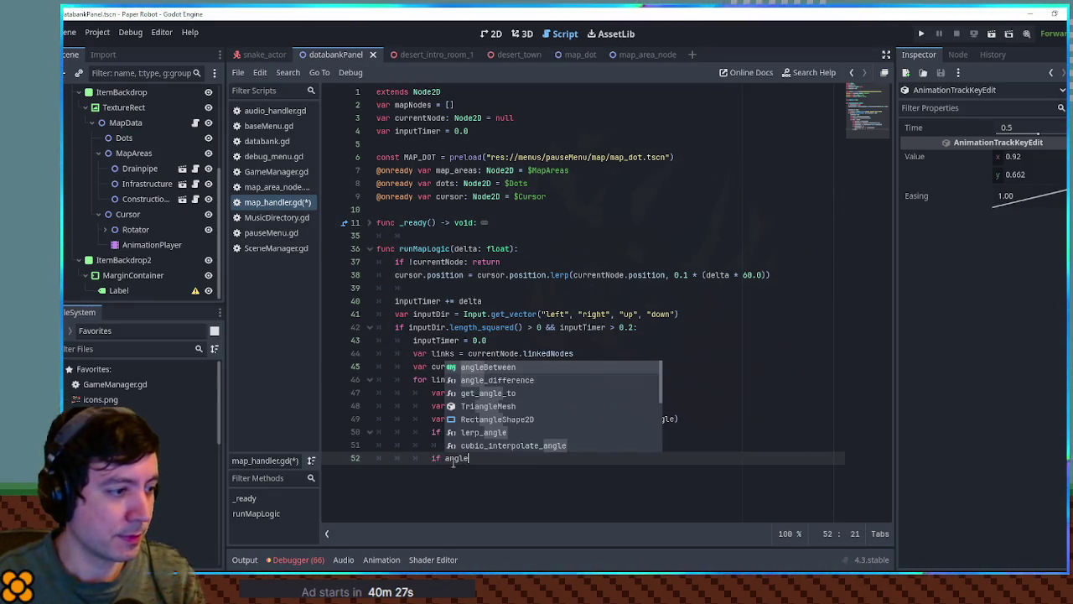
type("leB")
key("Return")
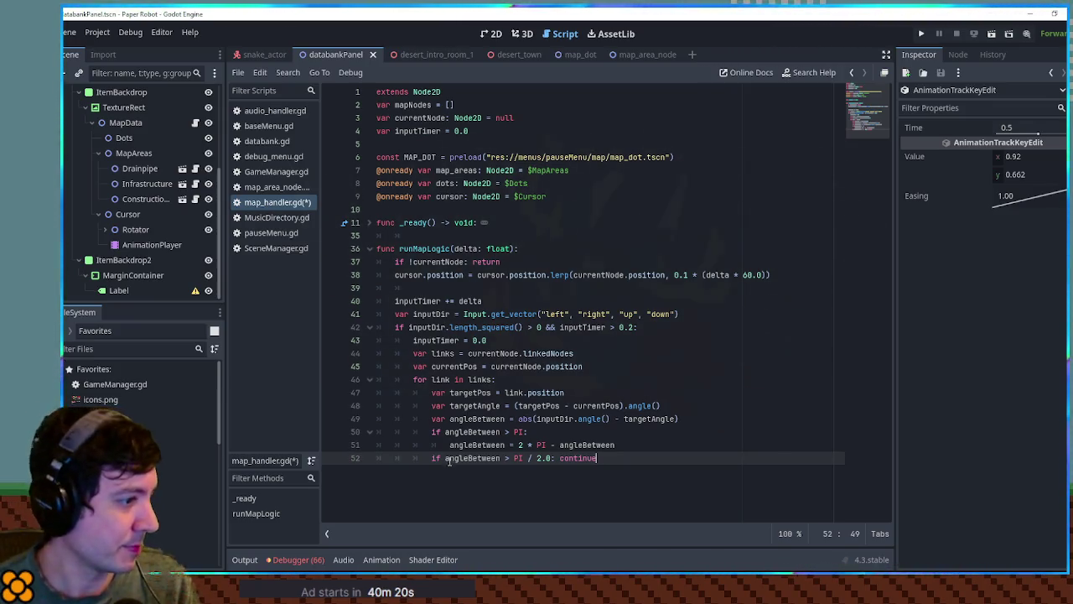
Declare 'var bestLink = null' above the for loop, with blank lines around it
left_click(601, 365)
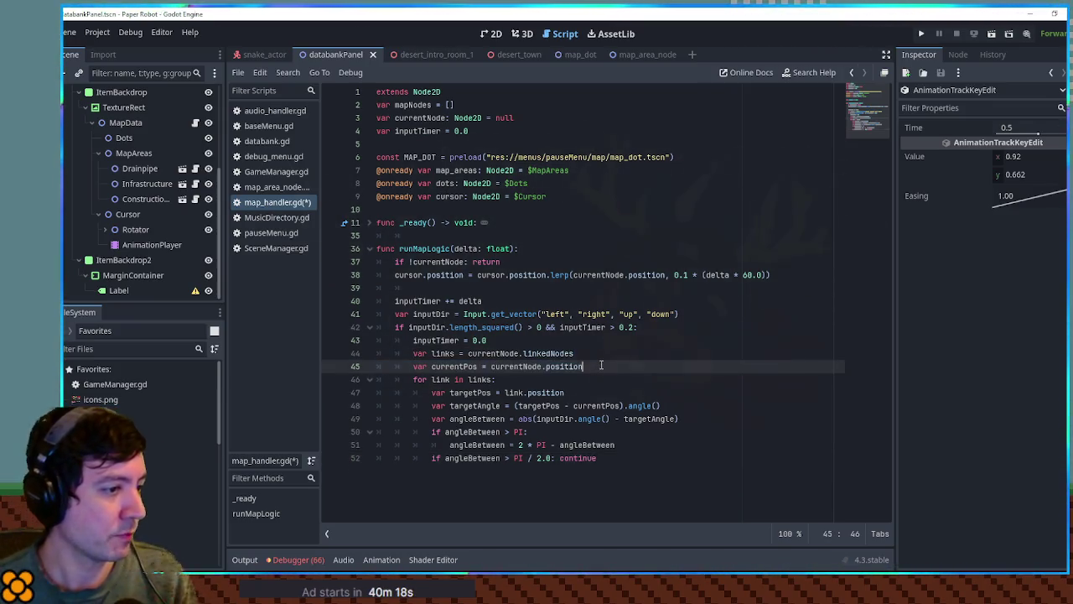
key("Return")
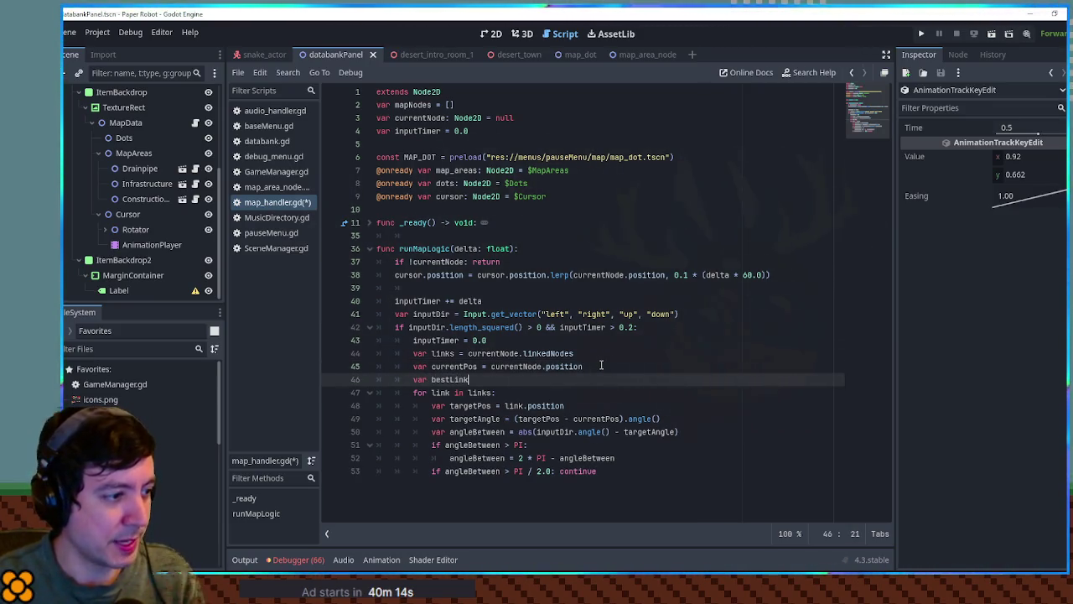
type("var bestLink")
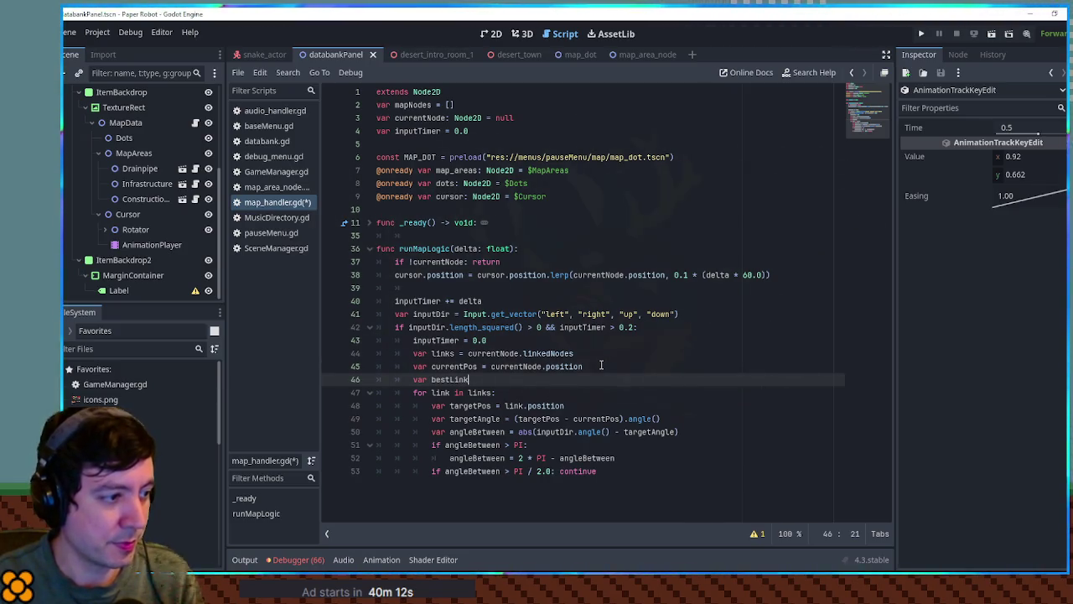
type(" = null")
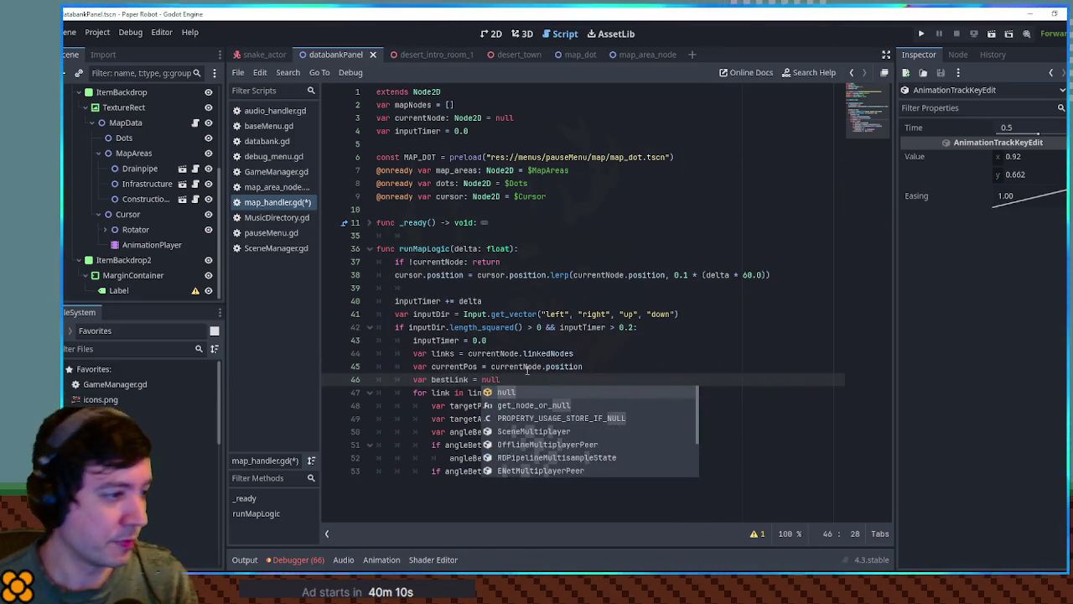
key("Escape")
left_click(468, 485)
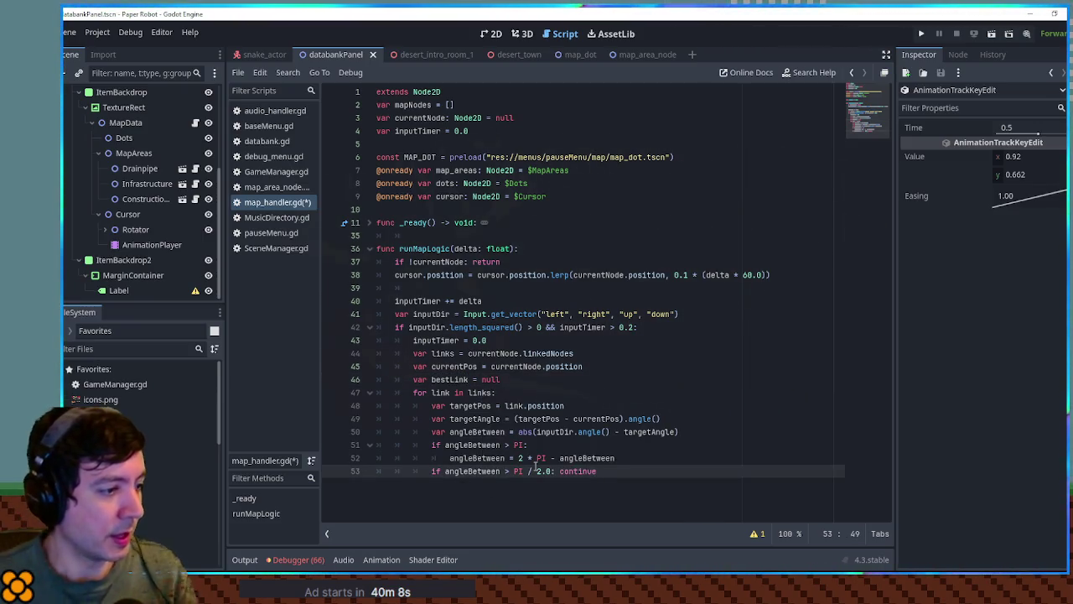
key("Return")
left_click(615, 362)
key("Return")
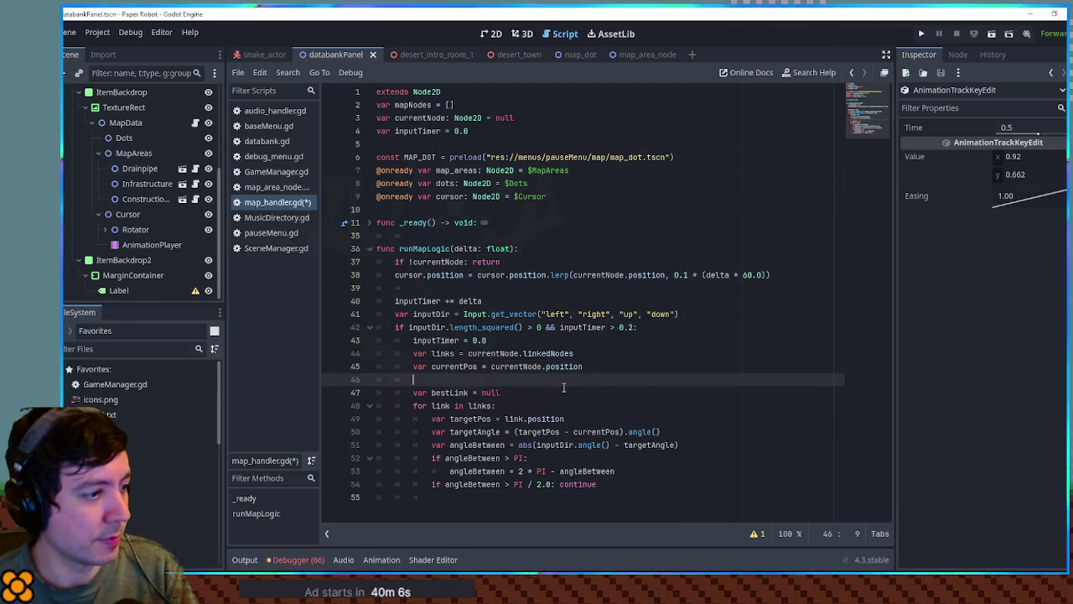
Add a bestAngle variable initialised to 999.9 below bestLink
left_click(563, 388)
key("Return")
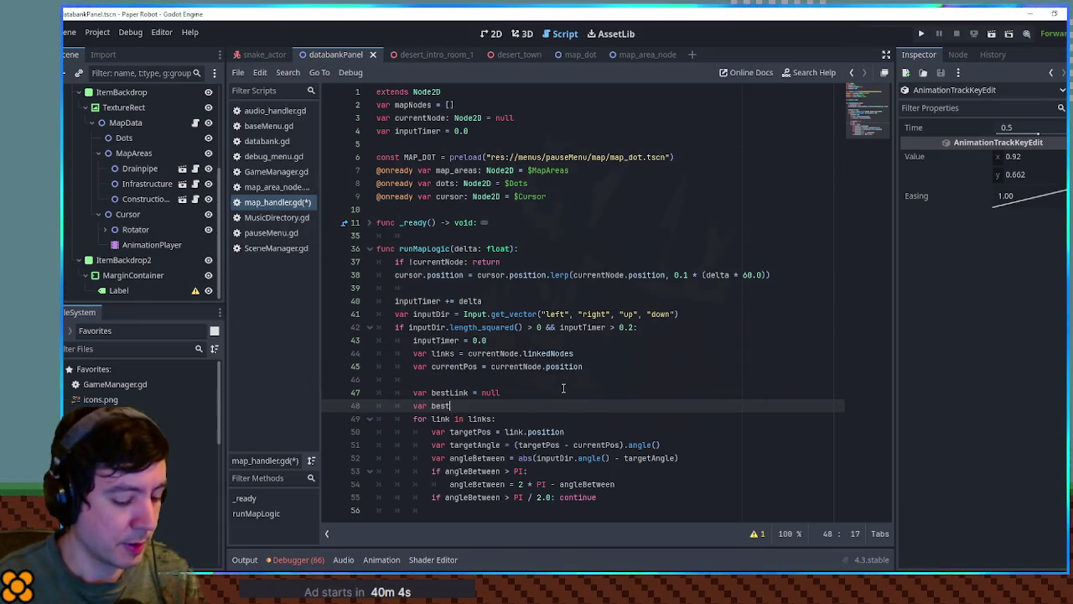
type("var bestAngle =")
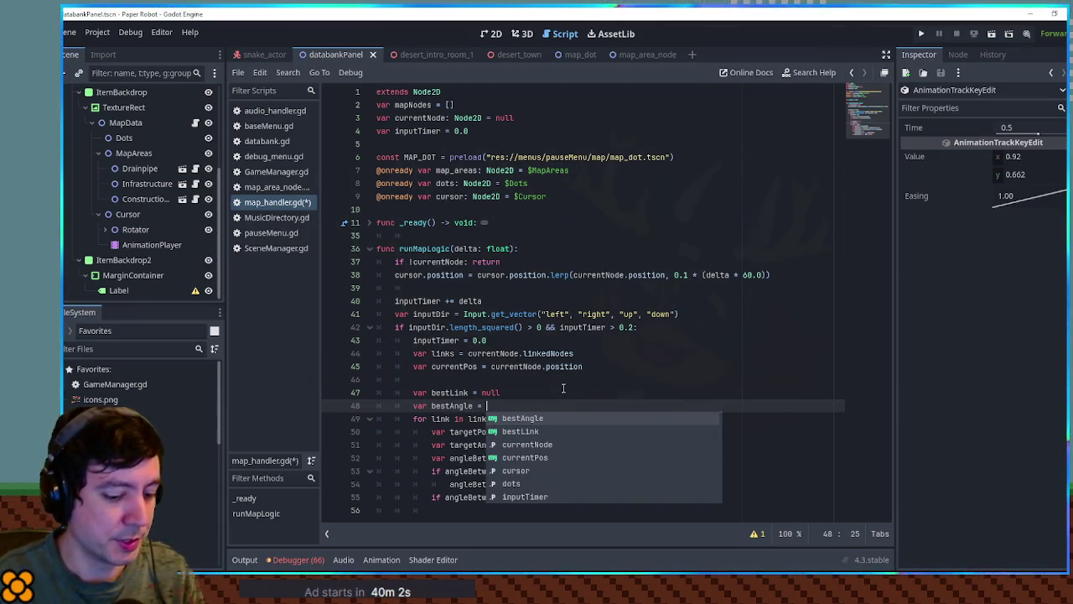
type("PI")
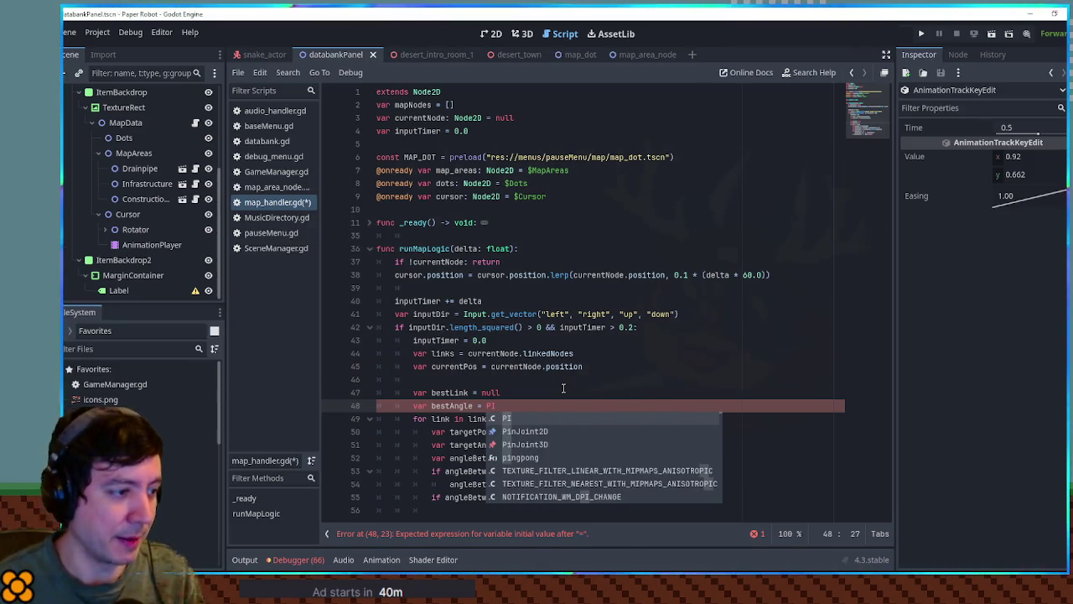
key("BackSpace")
key("BackSpace")
type("999.9")
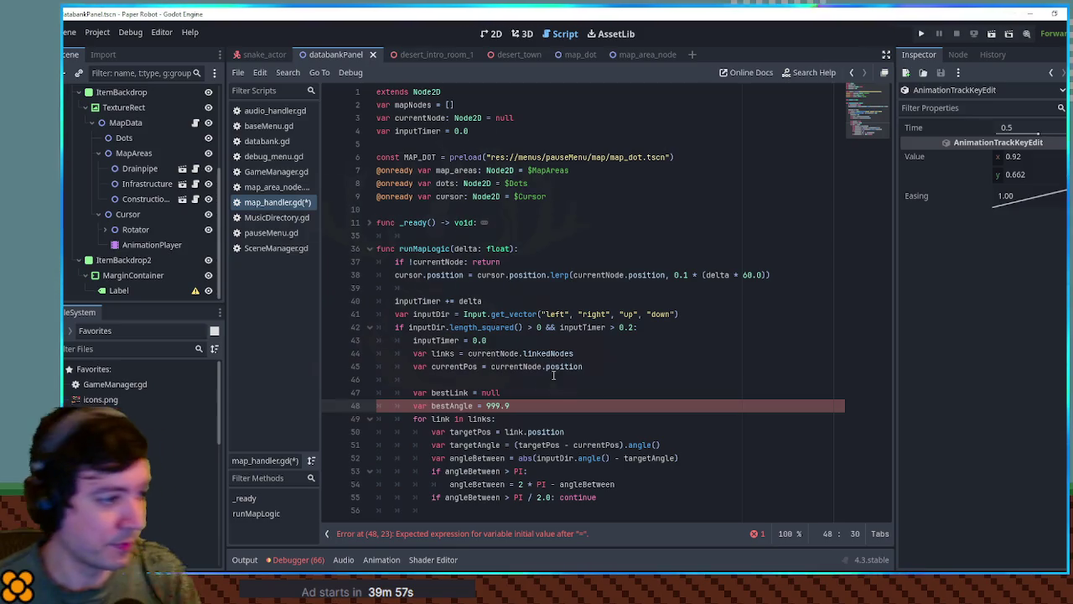
key("Return")
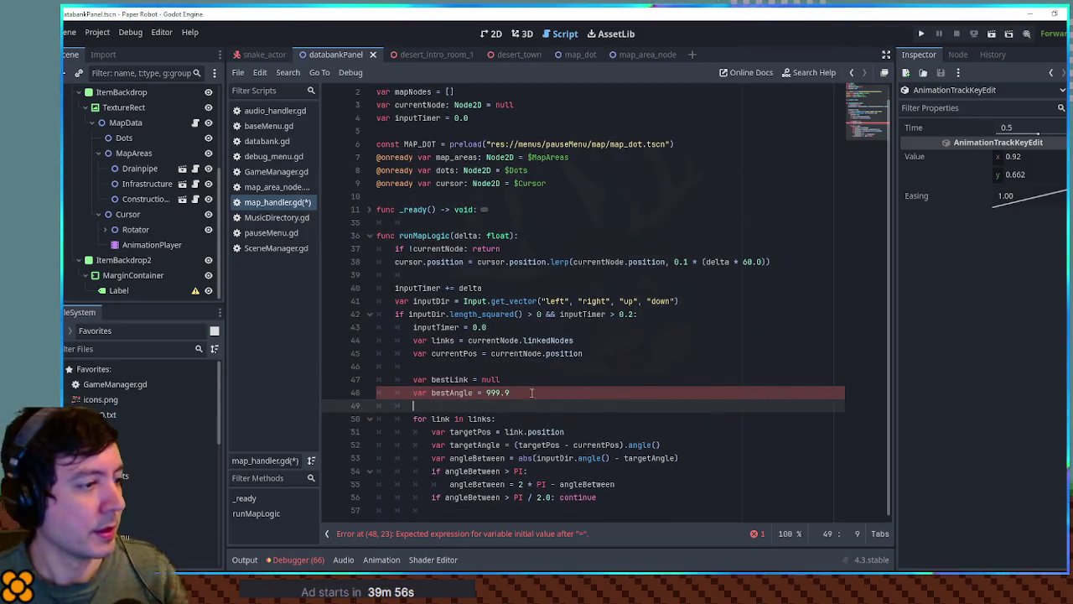
Inside the loop, store angleBetween as bestAngle and the link as bestLink when it is closer
left_click(483, 512)
type("if angle")
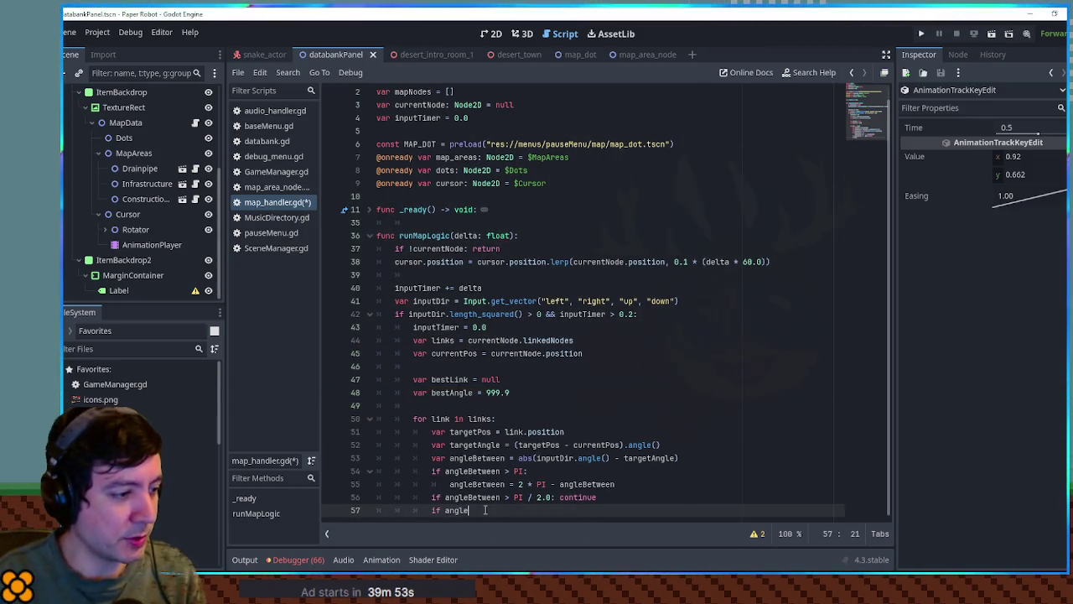
type("Between < bestAngle:")
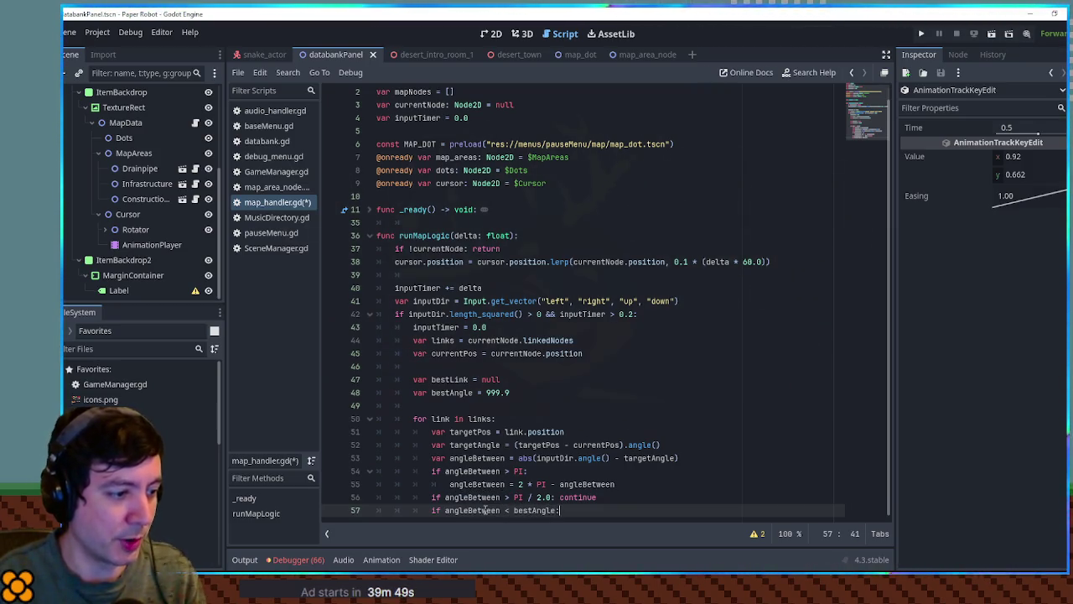
key("Return")
type("bestAngle = ang")
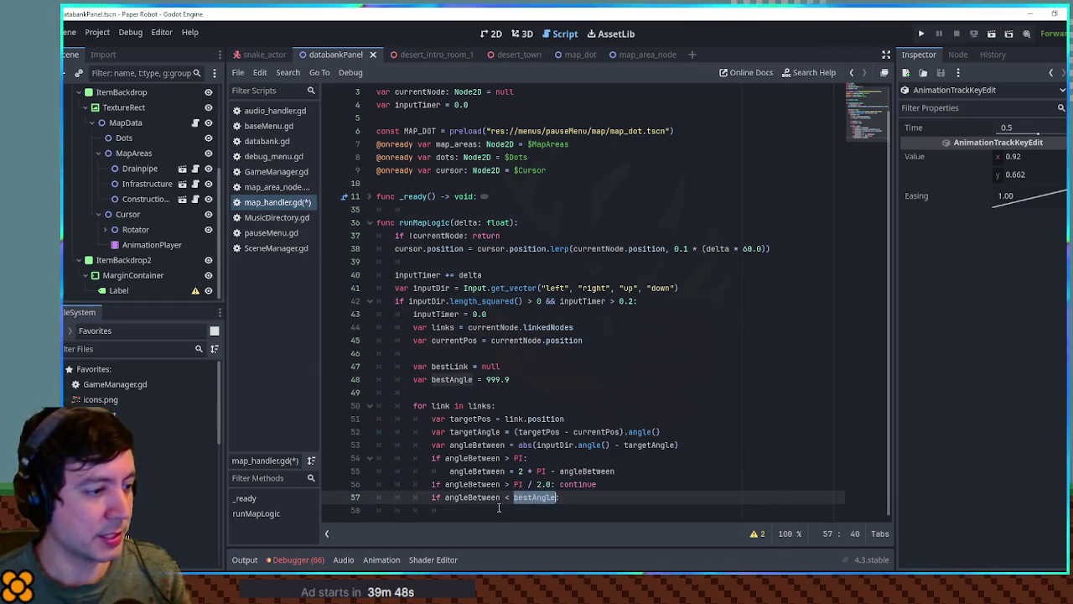
type("leBe")
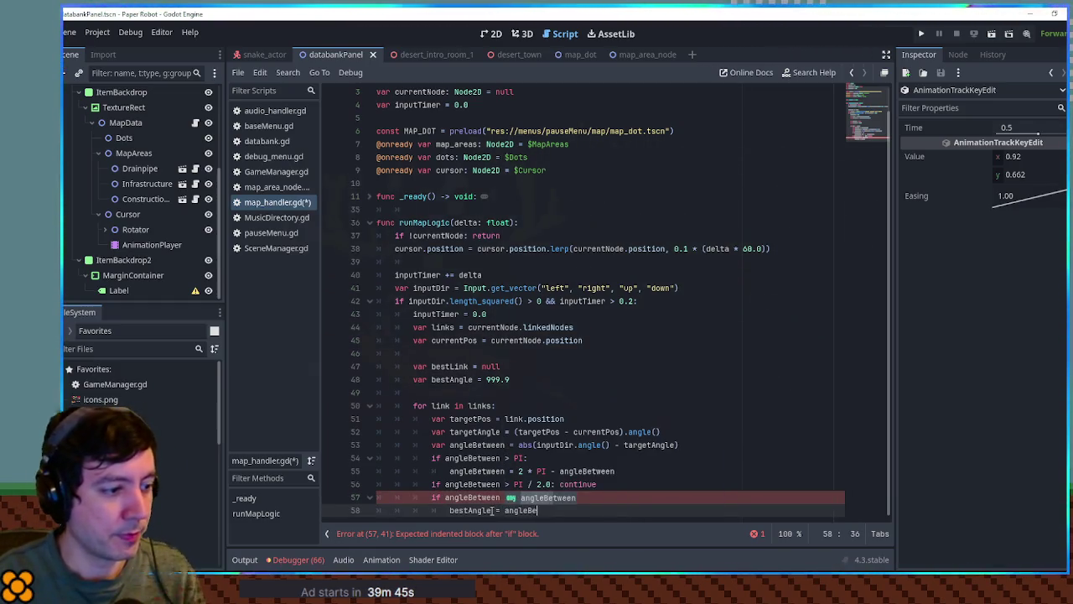
key("Return")
key("Return")
double_click(459, 354)
left_click(468, 507)
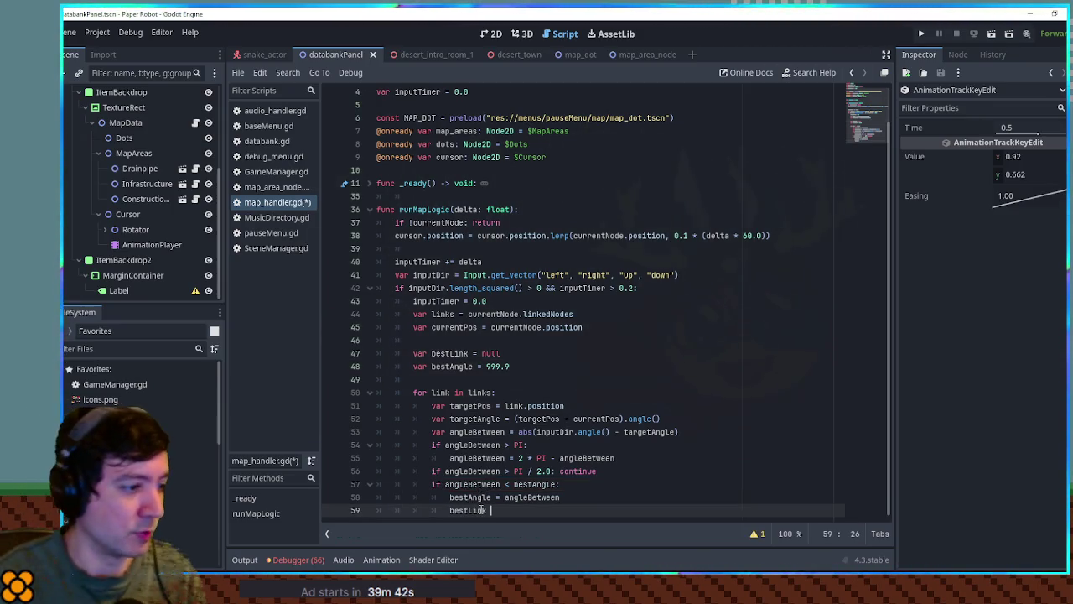
type("=")
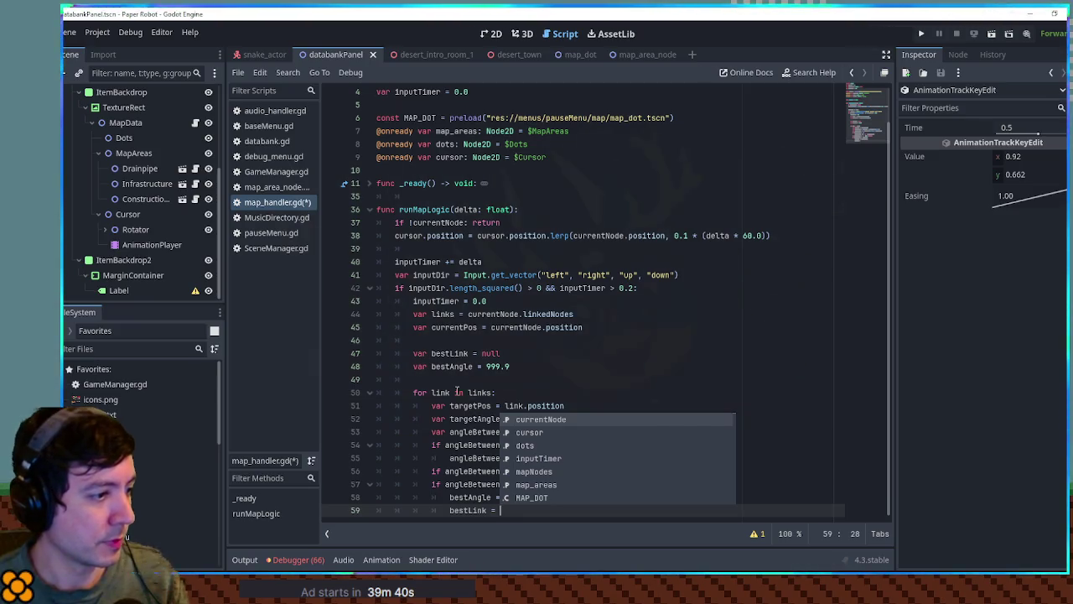
key("Escape")
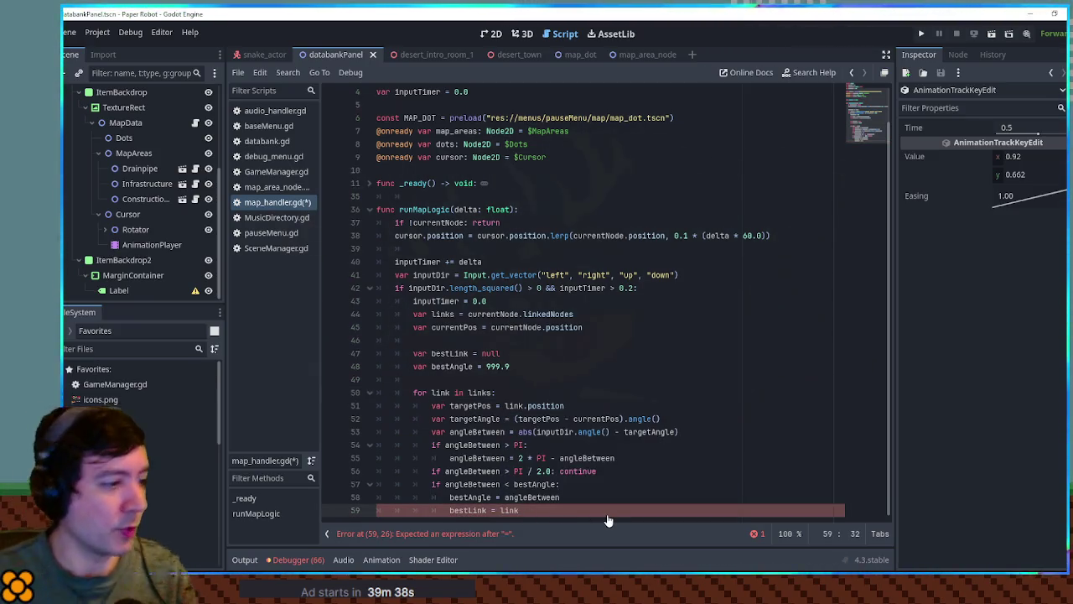
After the loop, add 'if bestLink: currentNode = bestLink'
key("Return")
key("Return")
key("BackSpace")
key("BackSpace")
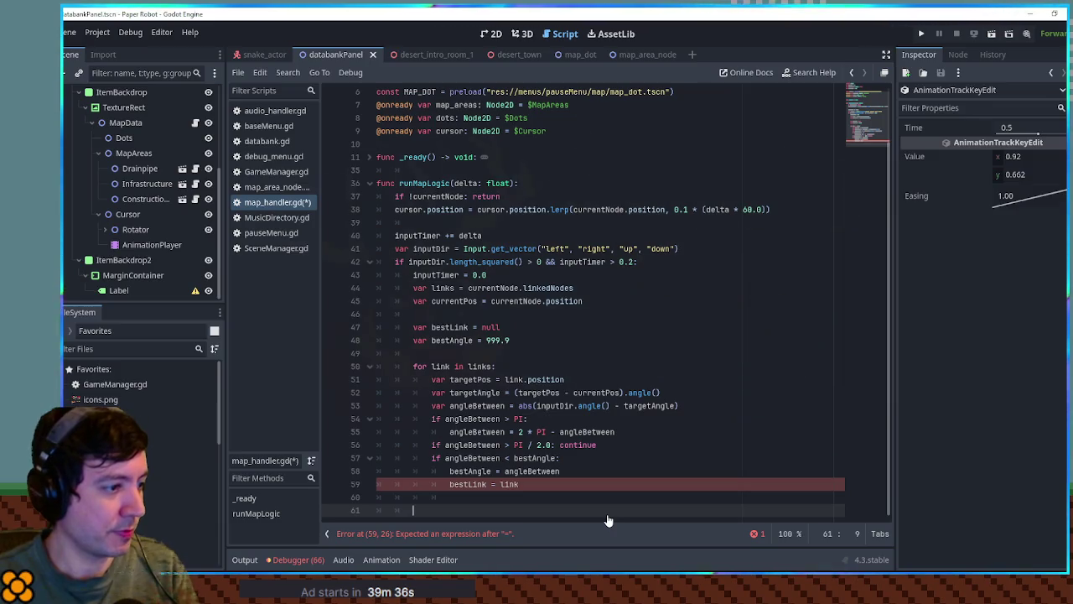
type("if bestLink:")
key("Return")
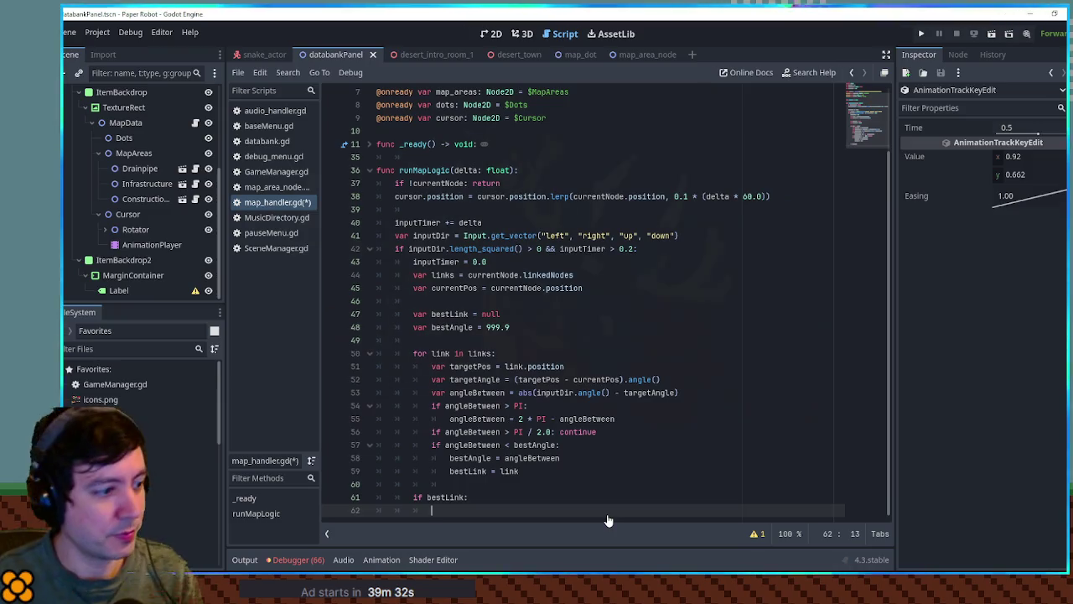
left_click(445, 183)
double_click(445, 183)
key("ctrl+c")
left_click(560, 513)
key("ctrl+v")
type("= bestLink")
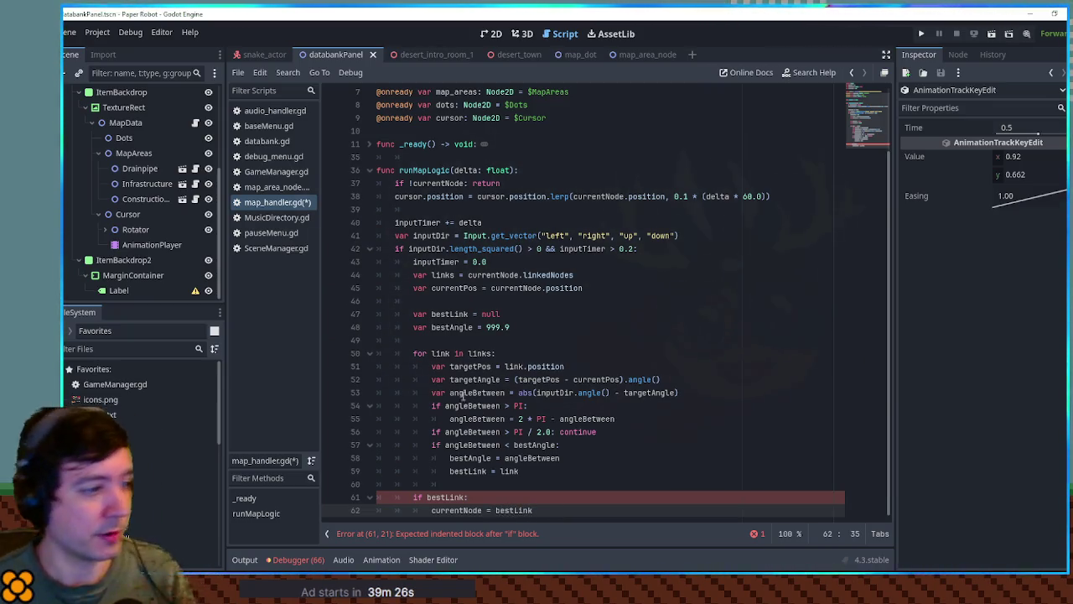
Save map_handler.gd and show the databankPanel scene in the 2D view
left_click(560, 289)
key("ctrl+s")
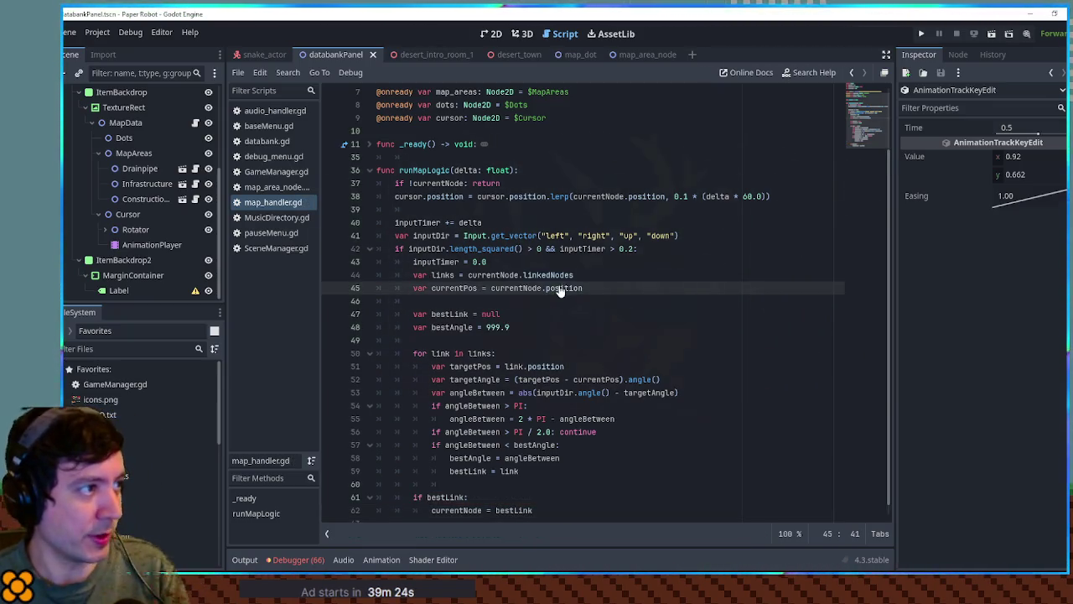
left_click(516, 57)
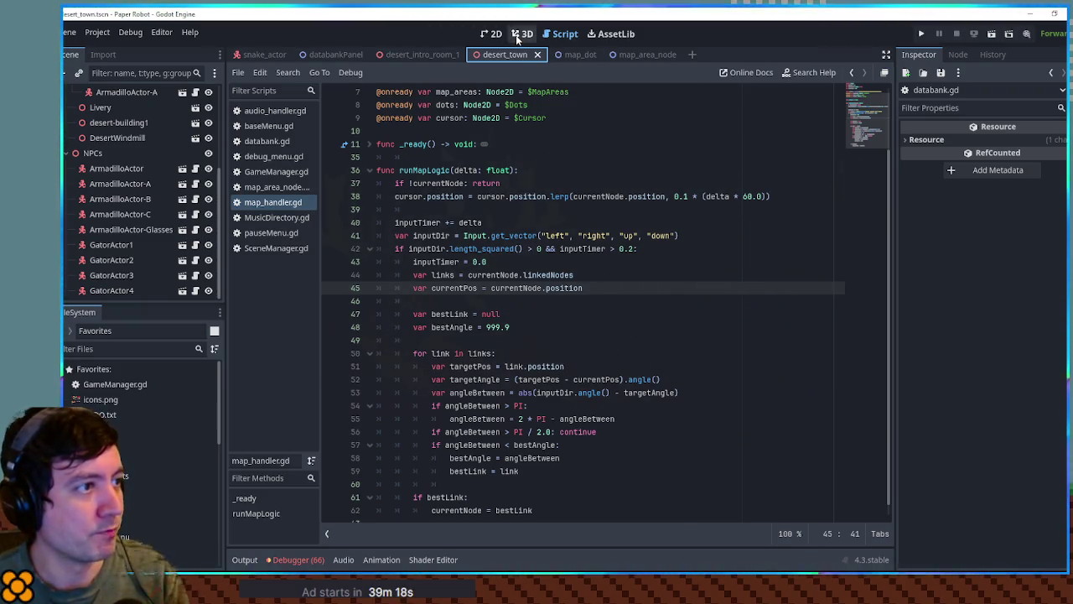
left_click(334, 55)
left_click(494, 35)
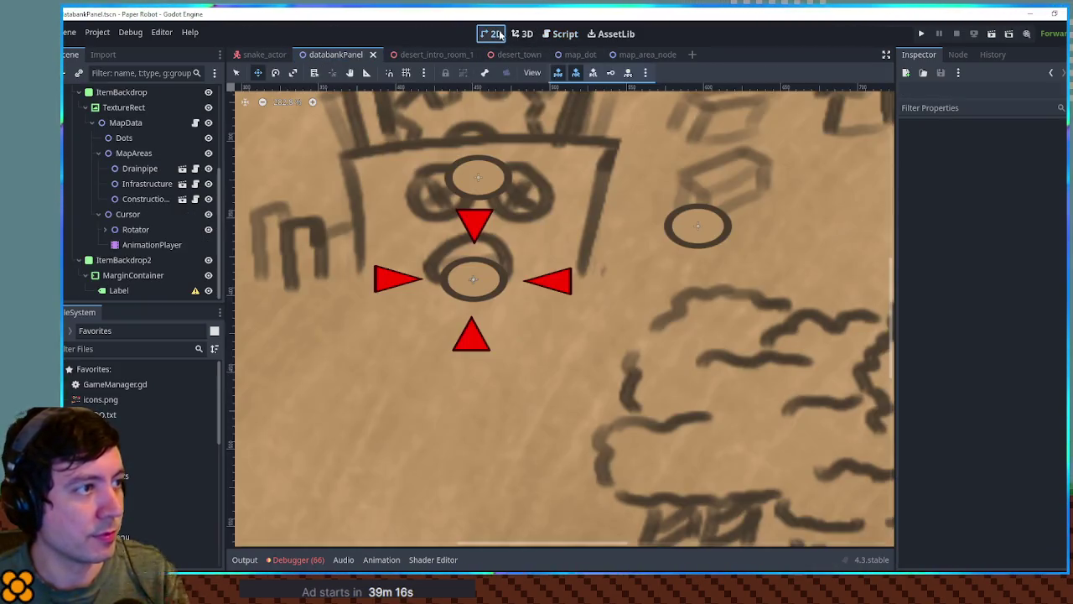
Set the map TextureRect's scale to 1 and drag it to position -11, -23
scroll(618, 239, "down", 3)
scroll(637, 277, "down", 2)
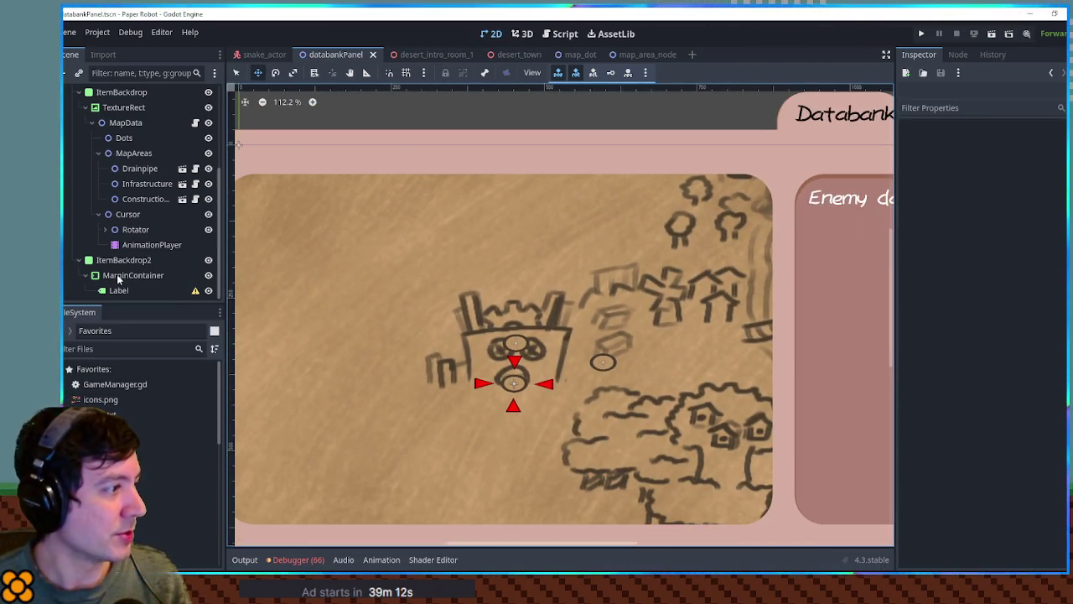
scroll(122, 269, "up", 2)
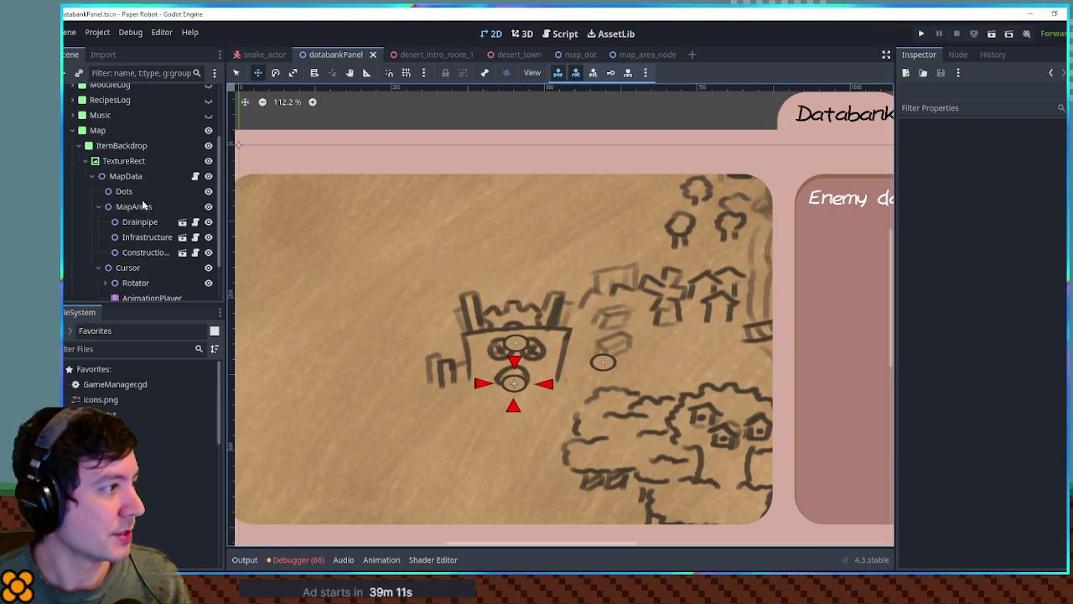
left_click(124, 160)
left_click(1024, 488)
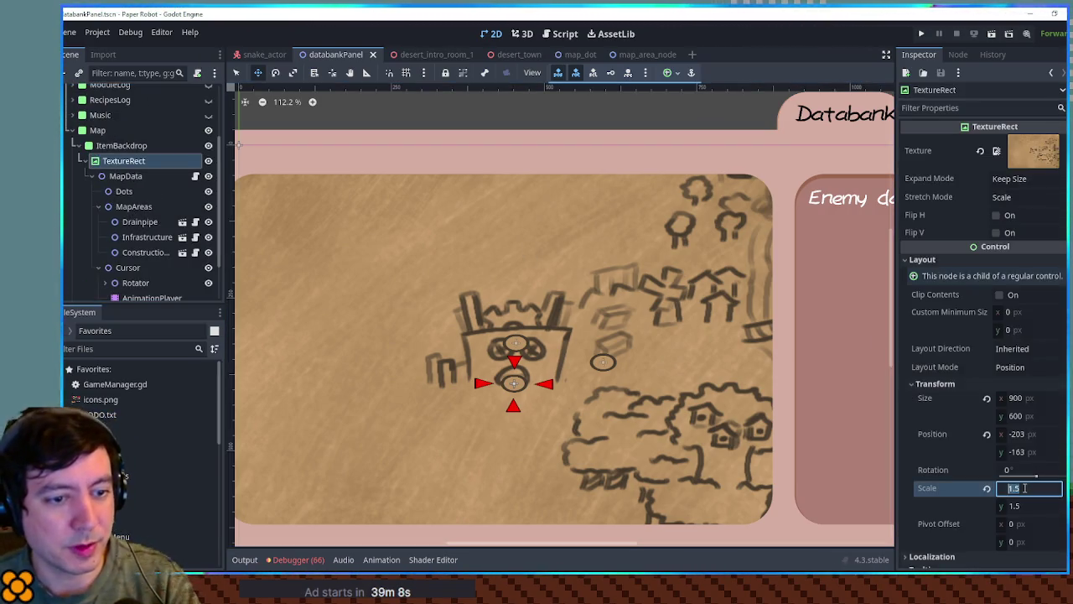
type("1")
key("Return")
scroll(405, 201, "down", 3)
mouse_move(405, 201)
left_mouse_down()
mouse_move(528, 272)
mouse_move(521, 288)
left_mouse_up()
Duplicate the Construction marker and move the copy up and to the right
scroll(522, 287, "right", 2)
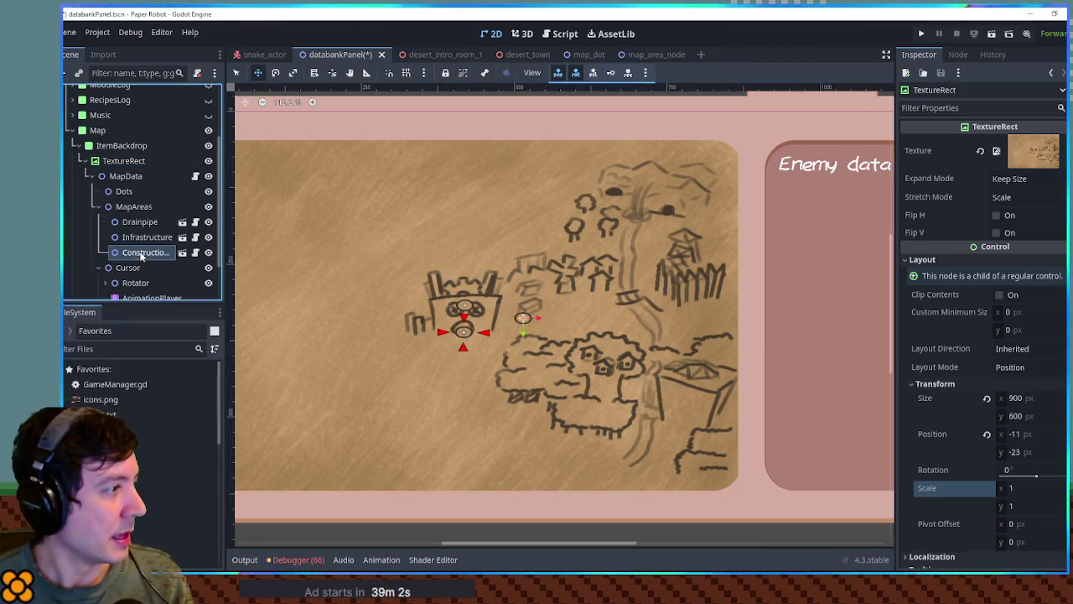
left_click(140, 252)
key("ctrl+d")
left_click_drag(523, 318, 585, 299)
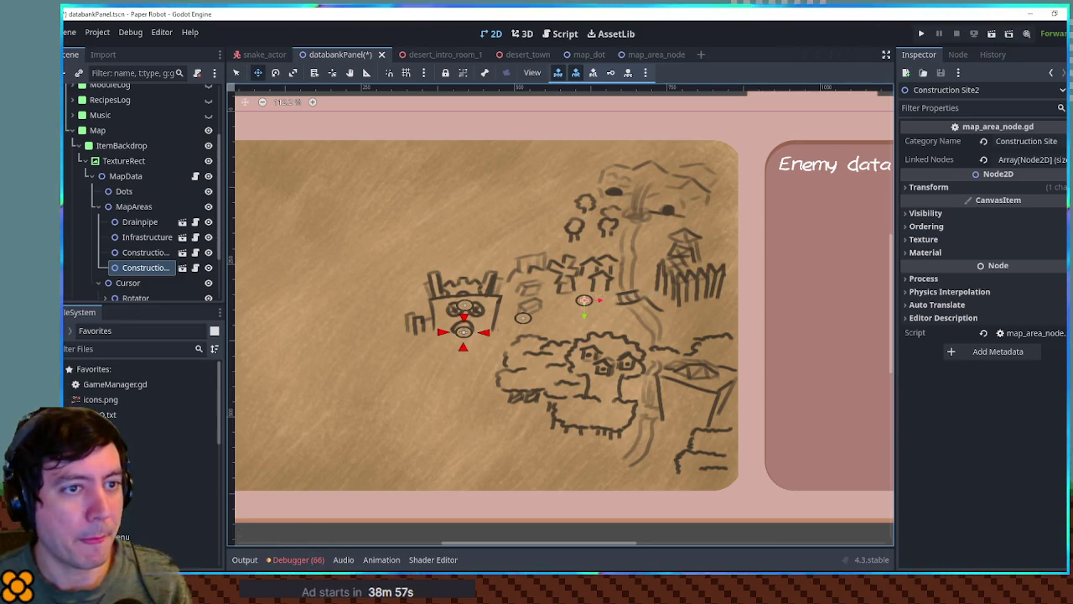
Name the copied marker Frog Town (node and Category Name) and link it only to Construction
left_click(1024, 140)
type("Frog T")
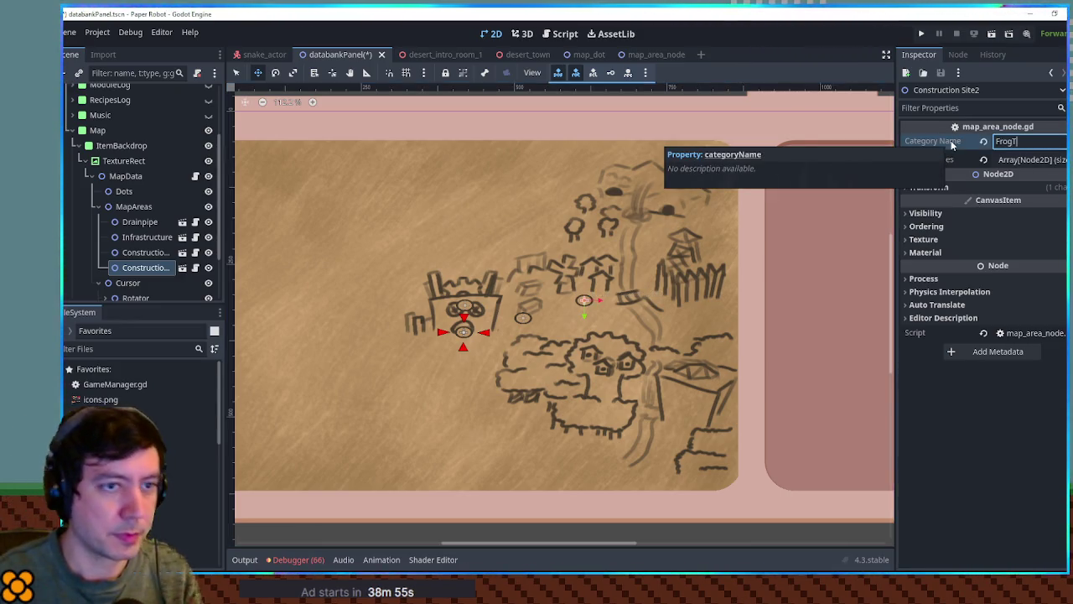
type("own")
key("Return")
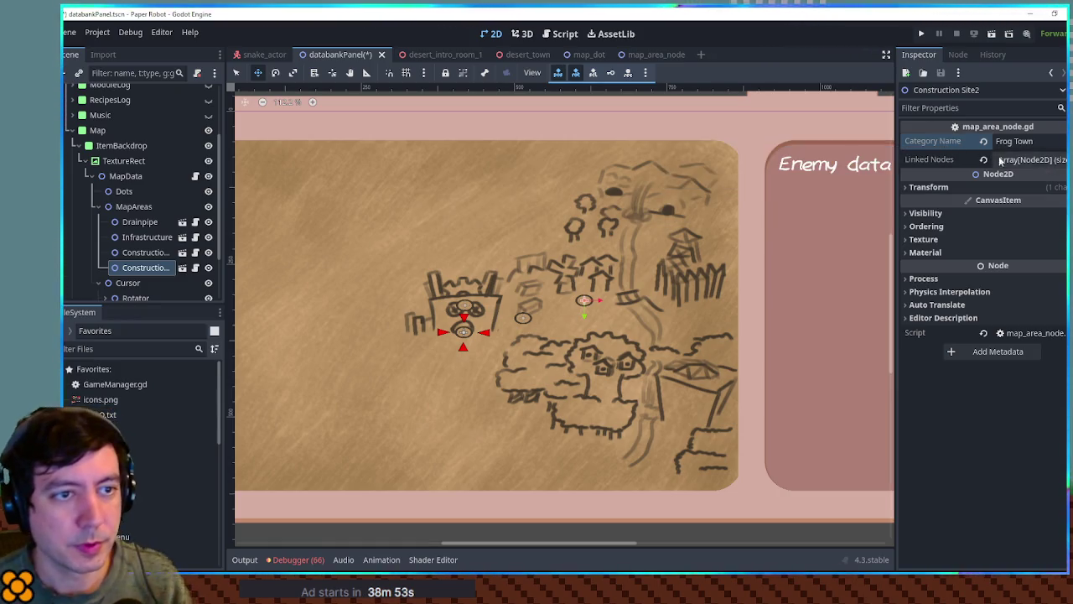
left_click(1012, 159)
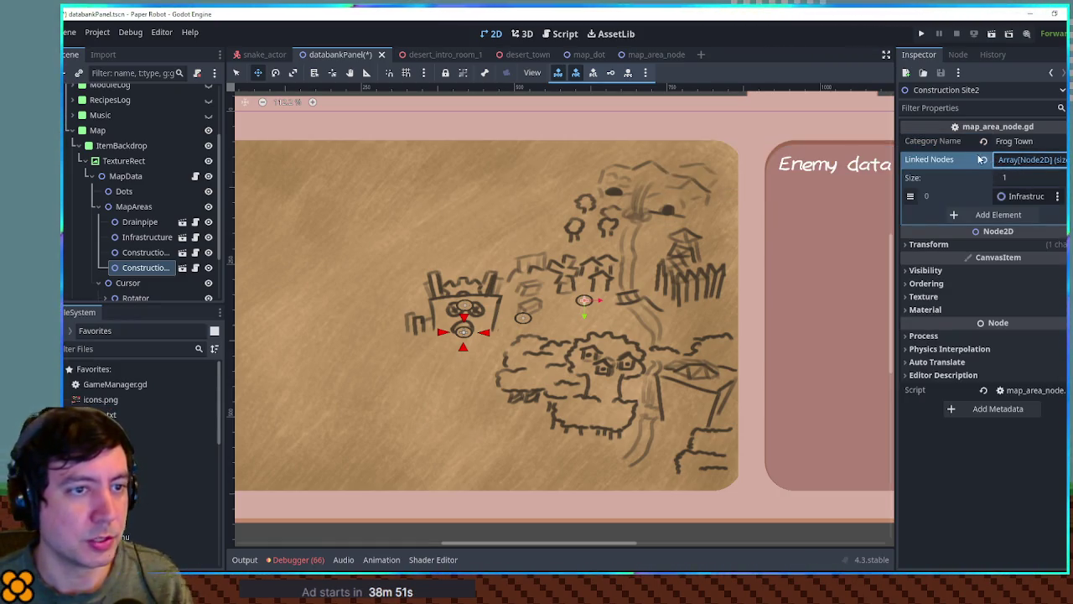
left_click(982, 159)
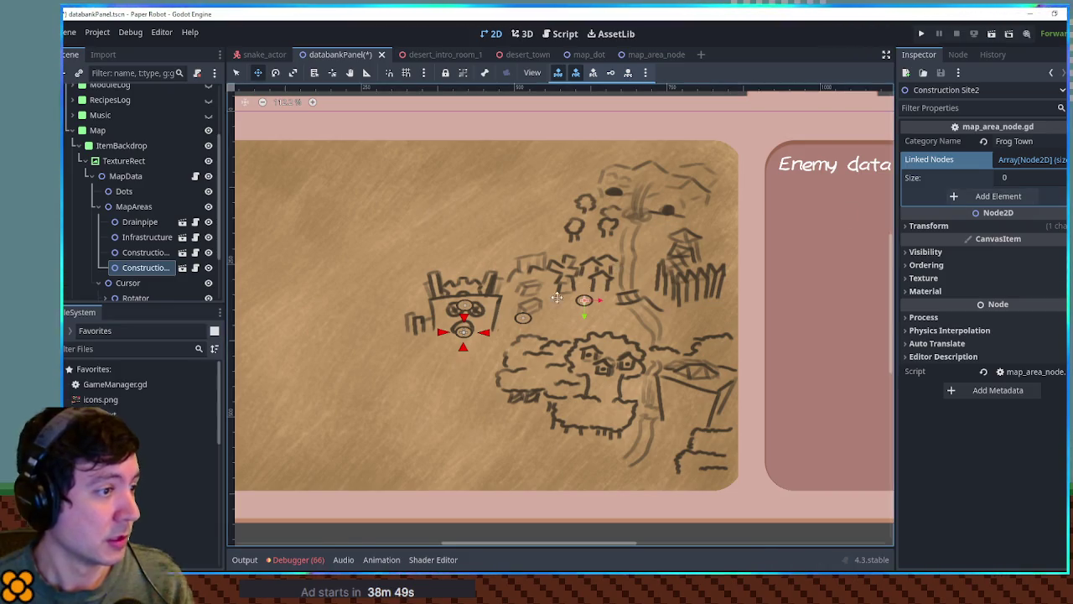
left_click(152, 267)
type("Frog Town")
key("Return")
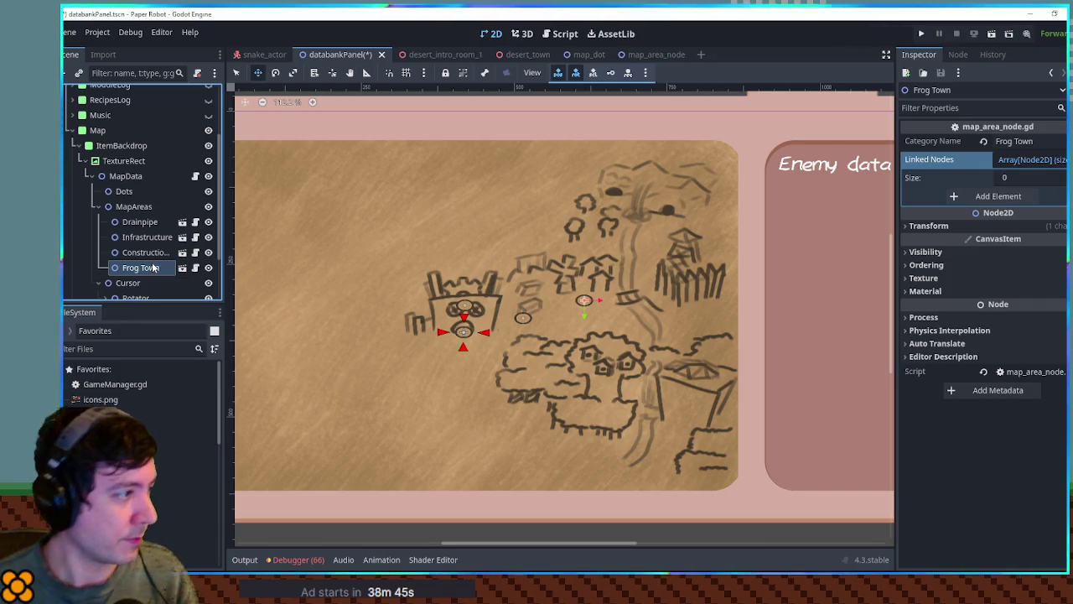
mouse_move(147, 253)
left_mouse_down()
mouse_move(1023, 163)
mouse_move(1044, 210)
mouse_move(1017, 171)
left_mouse_up()
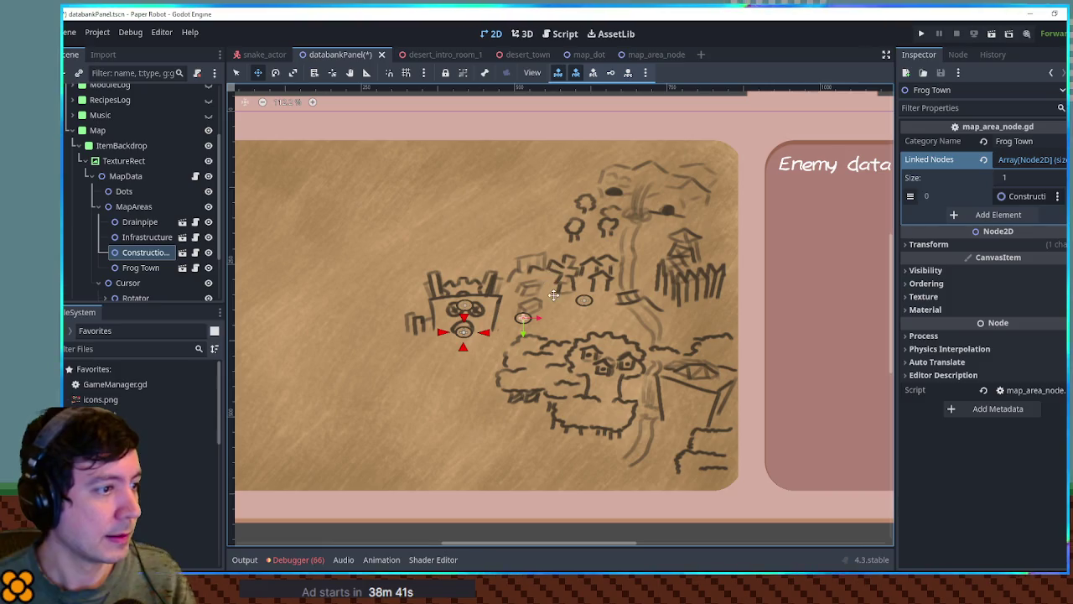
Duplicate Frog Town above it as Riverside Trail, setting its Category Name to Riverside Trail
left_click(584, 299)
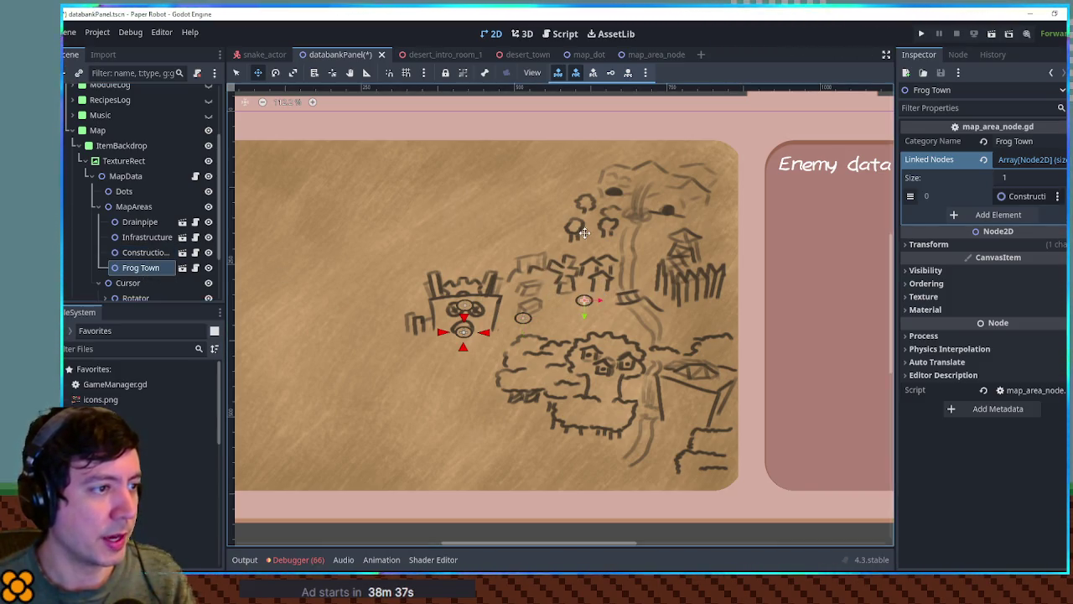
key("ctrl+d")
left_click_drag(584, 298, 589, 233)
double_click(144, 284)
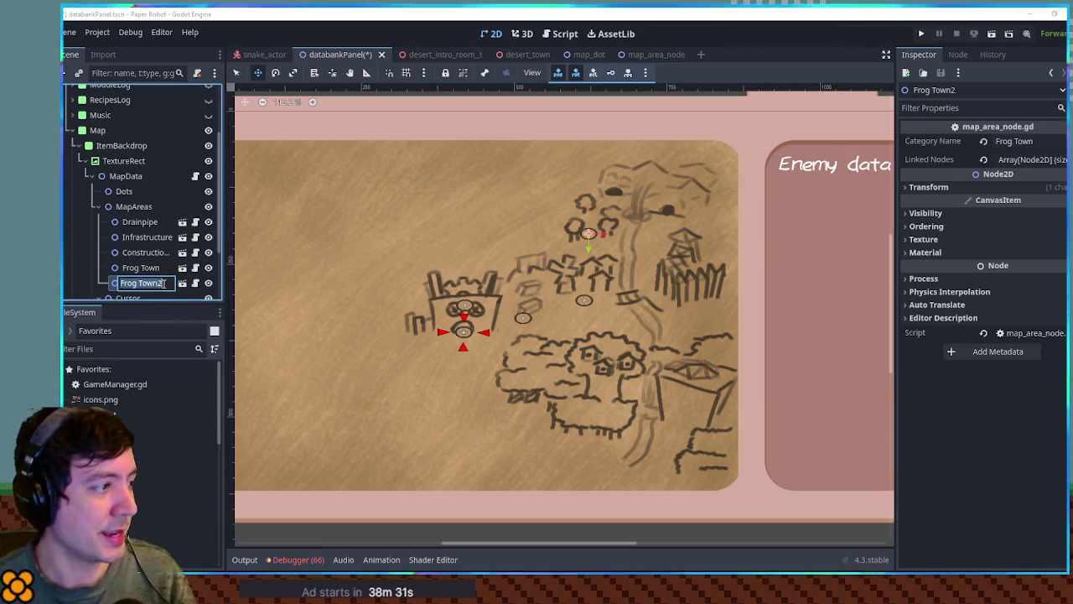
key("ctrl+a")
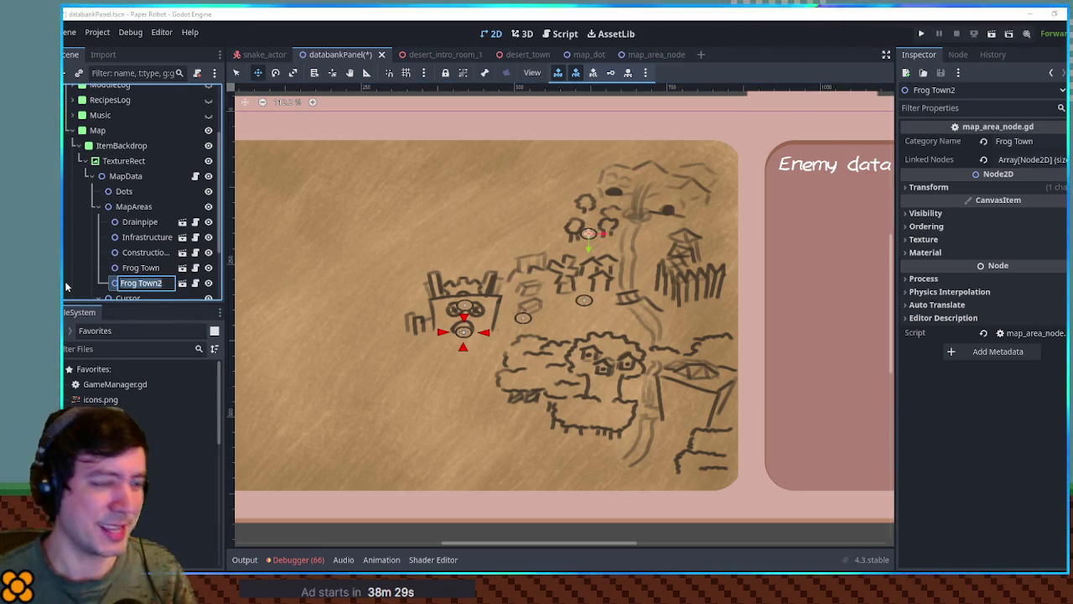
type("Grass Lane")
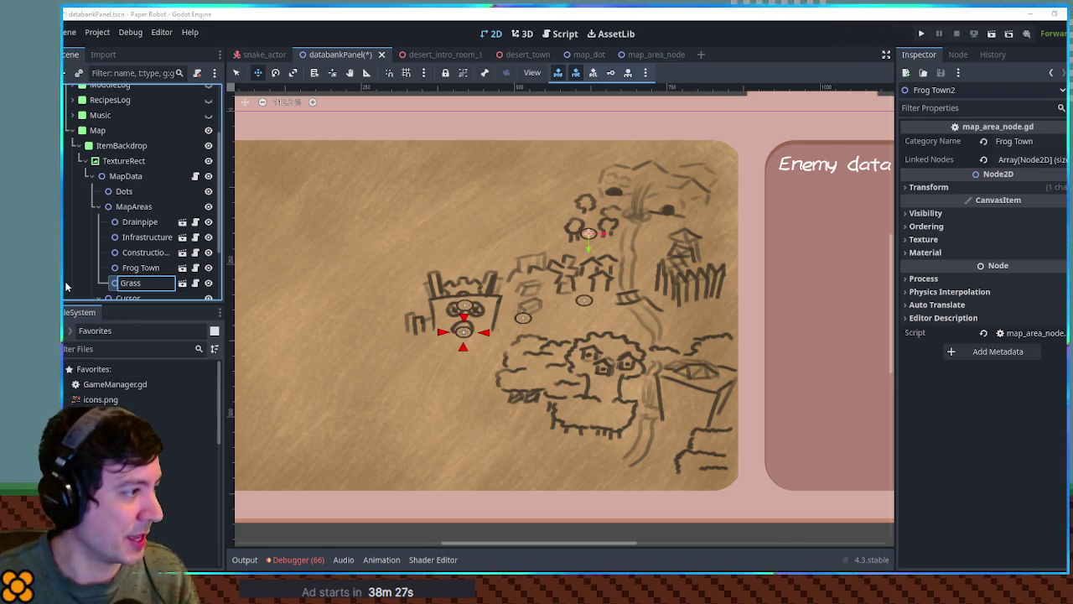
key("ctrl+a")
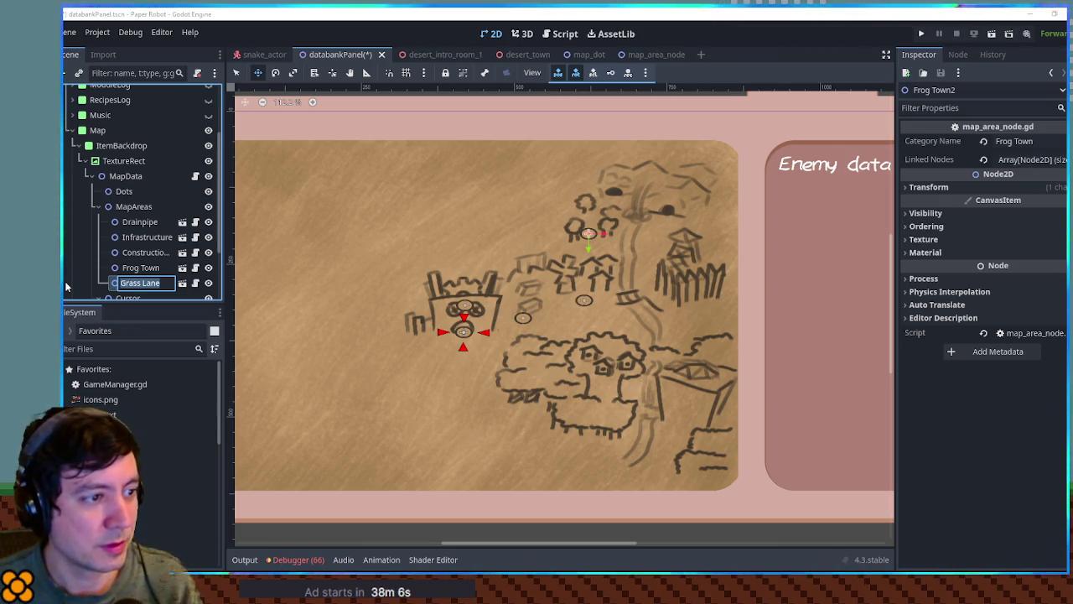
type("Riverside Trail")
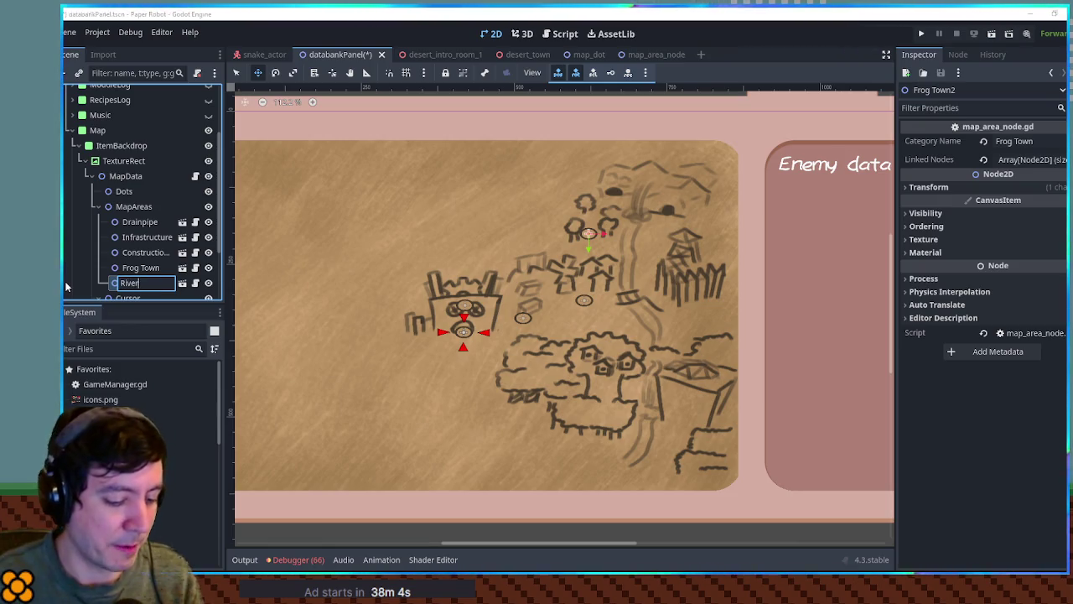
key("Return")
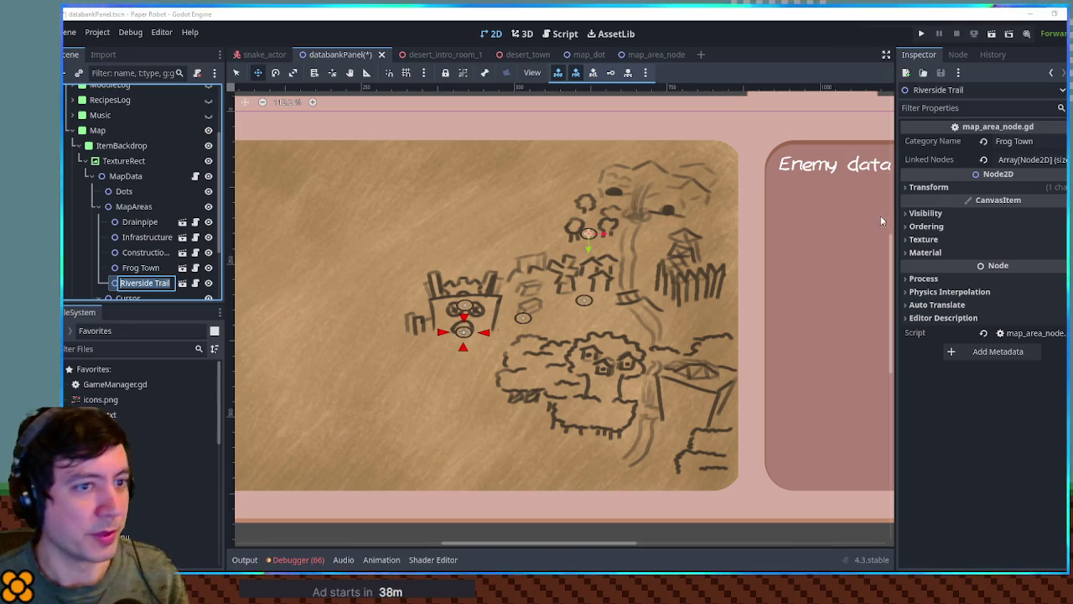
left_click(1019, 141)
type("Riverside Trail")
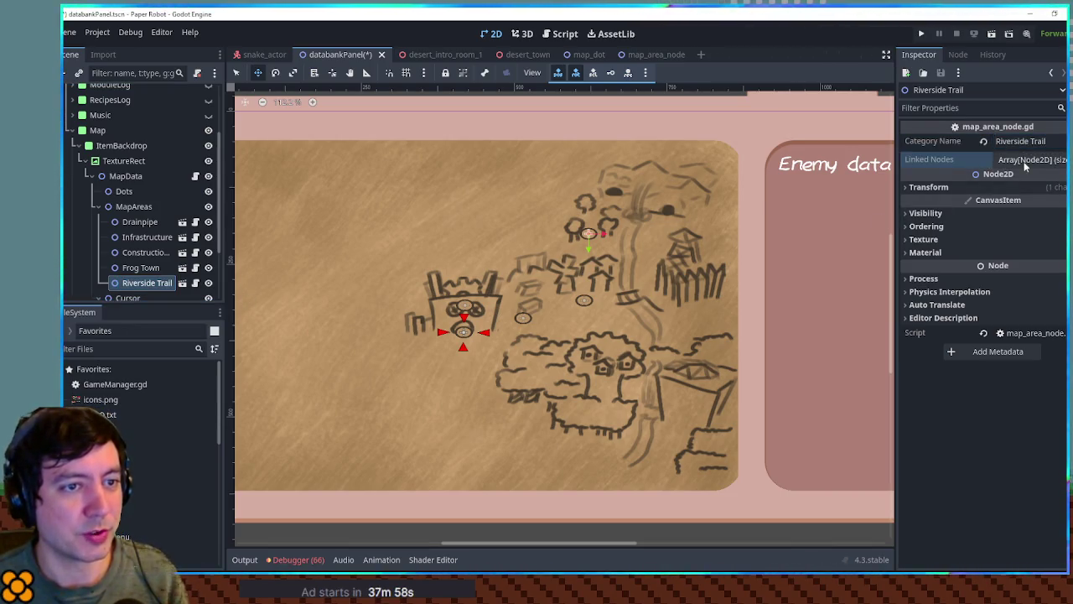
Link Frog Town to Riverside Trail, then duplicate Riverside Trail's marker to a new spot
left_click(1018, 159)
mouse_move(140, 267)
left_mouse_down()
mouse_move(915, 253)
mouse_move(1031, 160)
left_mouse_up()
left_click(584, 300)
key("ctrl+d")
left_click_drag(585, 301, 639, 190)
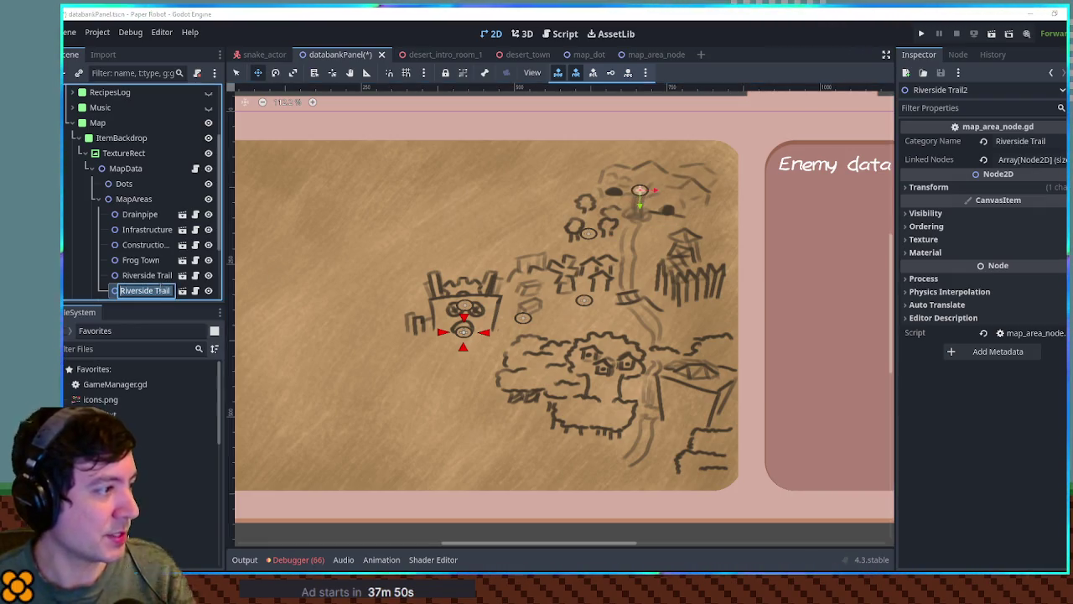
Name the copy Kero Caves, set its Category Name, and link Riverside Trail
double_click(163, 290)
type("Kero Ca")
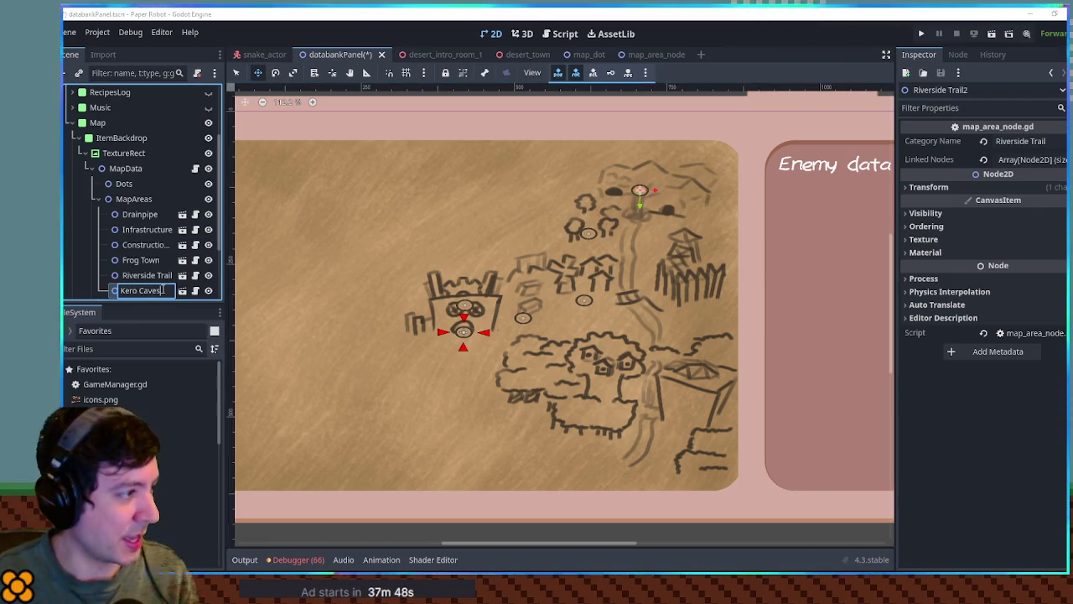
type("ves")
key("Return")
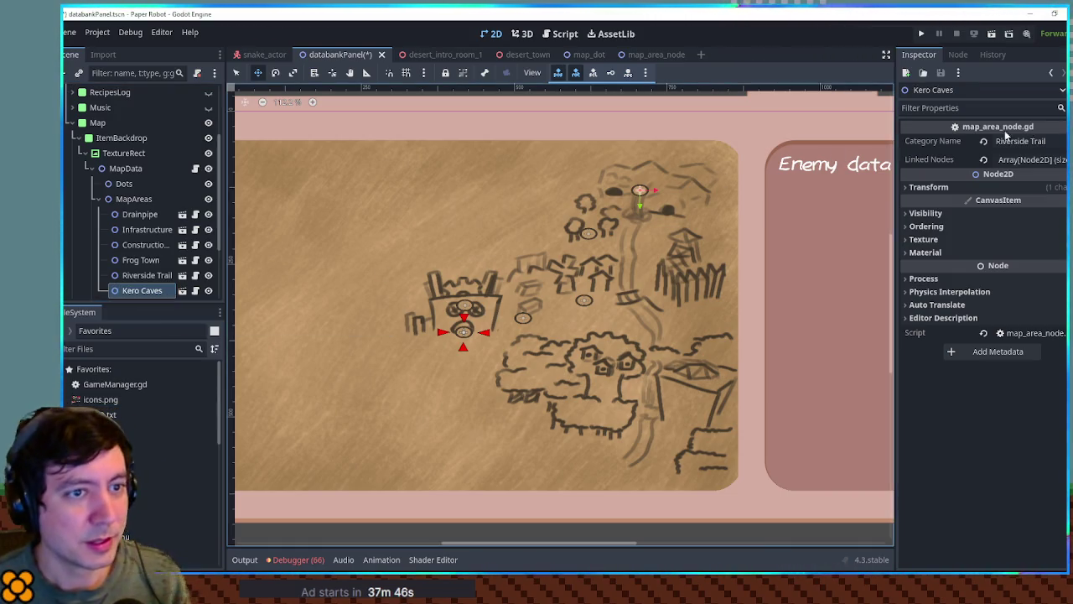
left_click(1018, 141)
type("Kero Caves")
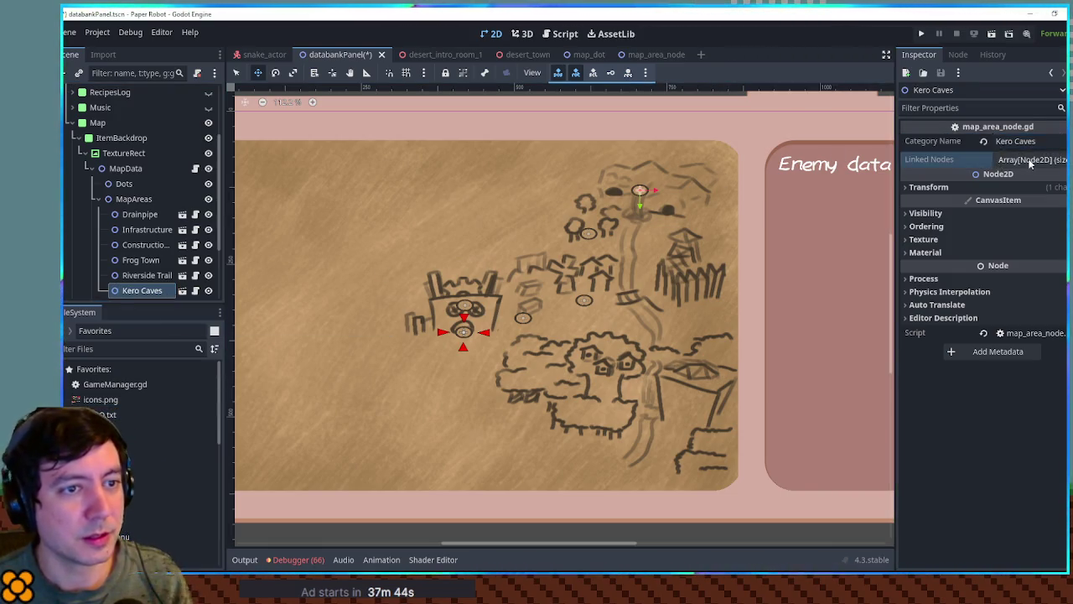
left_click(1032, 160)
left_click_drag(147, 275, 1019, 160)
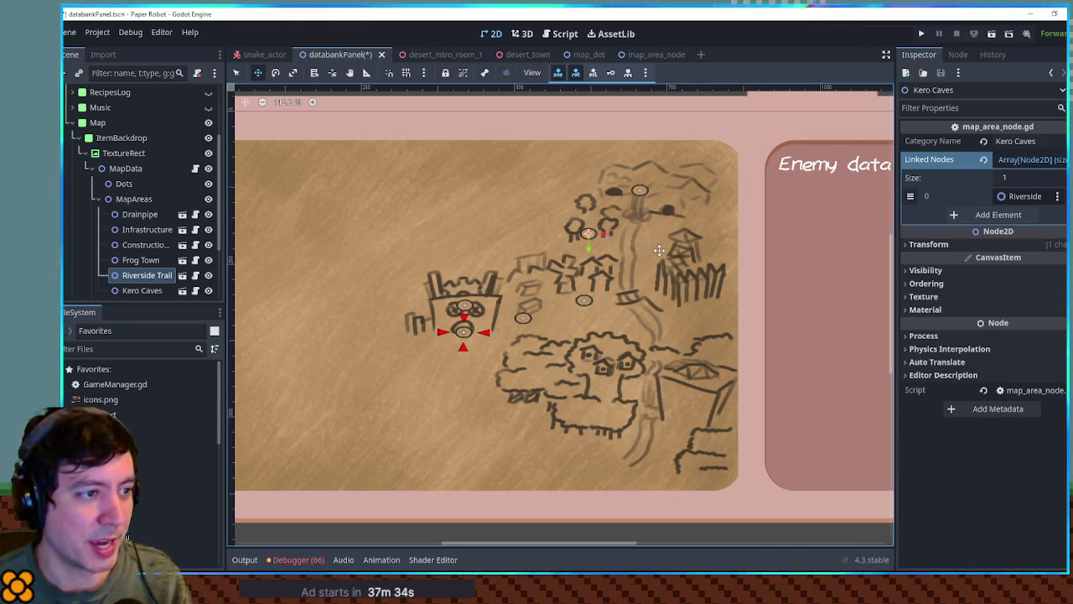
Duplicate Kero Caves as Snail Fort, with its marker on the fenced fort and Category Name Snail Fort
key("ctrl+d")
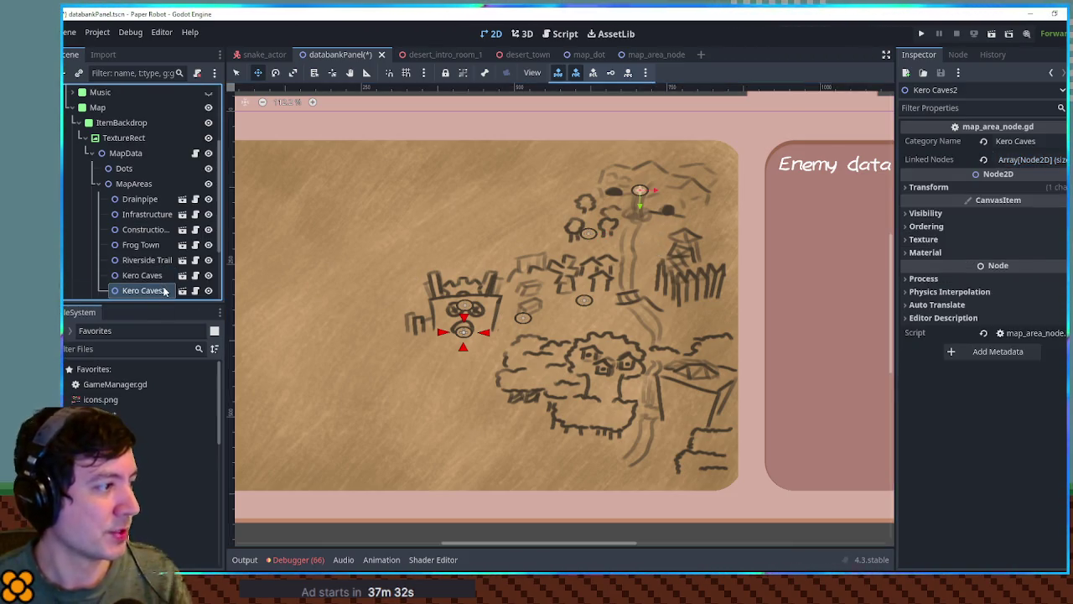
double_click(164, 289)
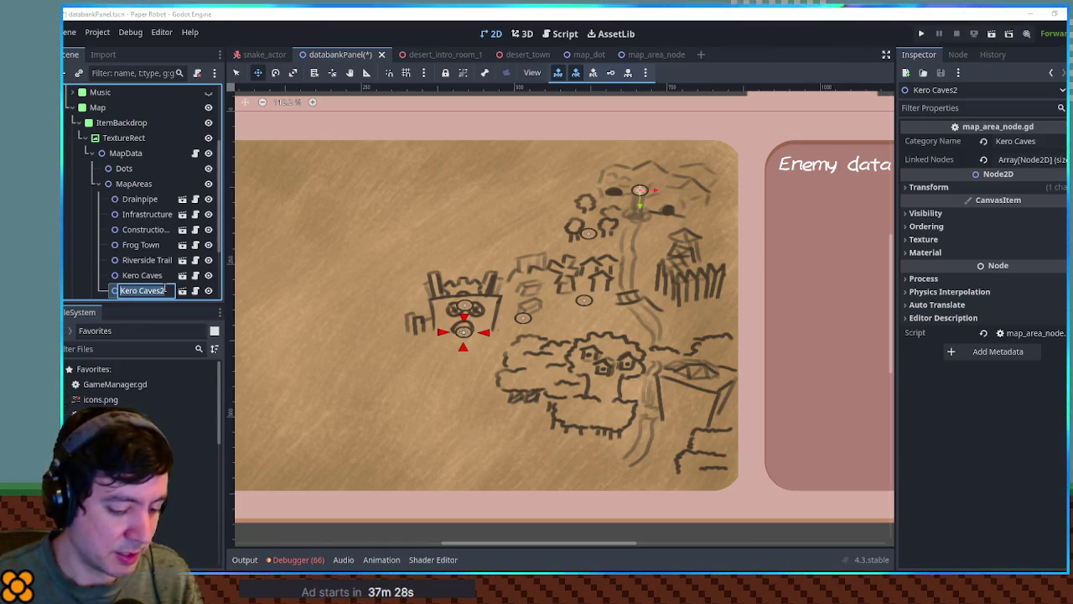
type("Snail Fort")
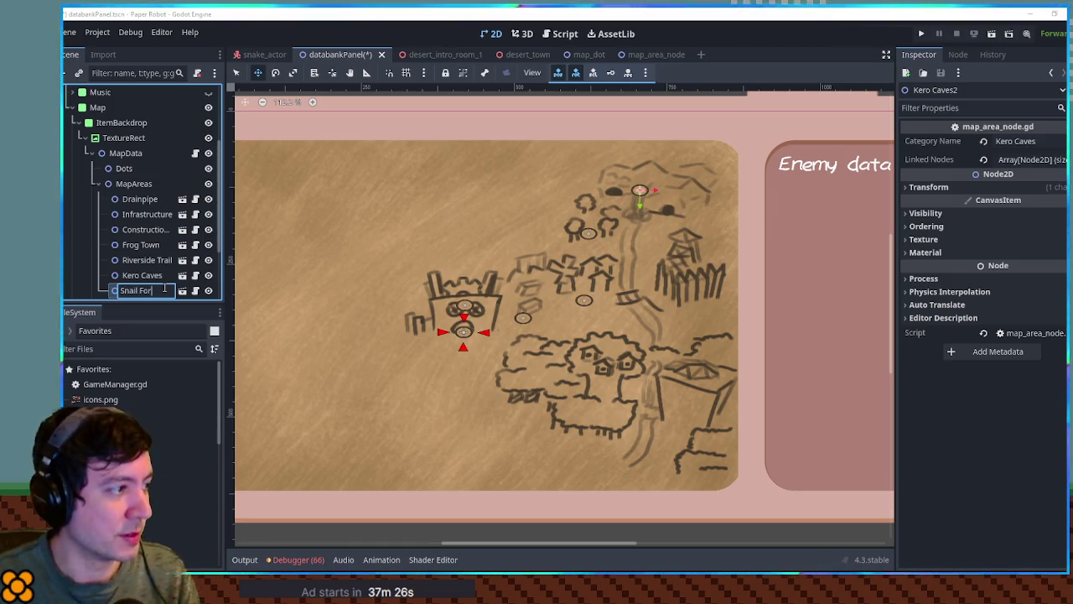
key("Return")
mouse_move(640, 202)
left_mouse_down()
mouse_move(690, 282)
mouse_move(675, 289)
left_mouse_up()
left_click(1015, 141)
type("Snail Fort")
key("Return")
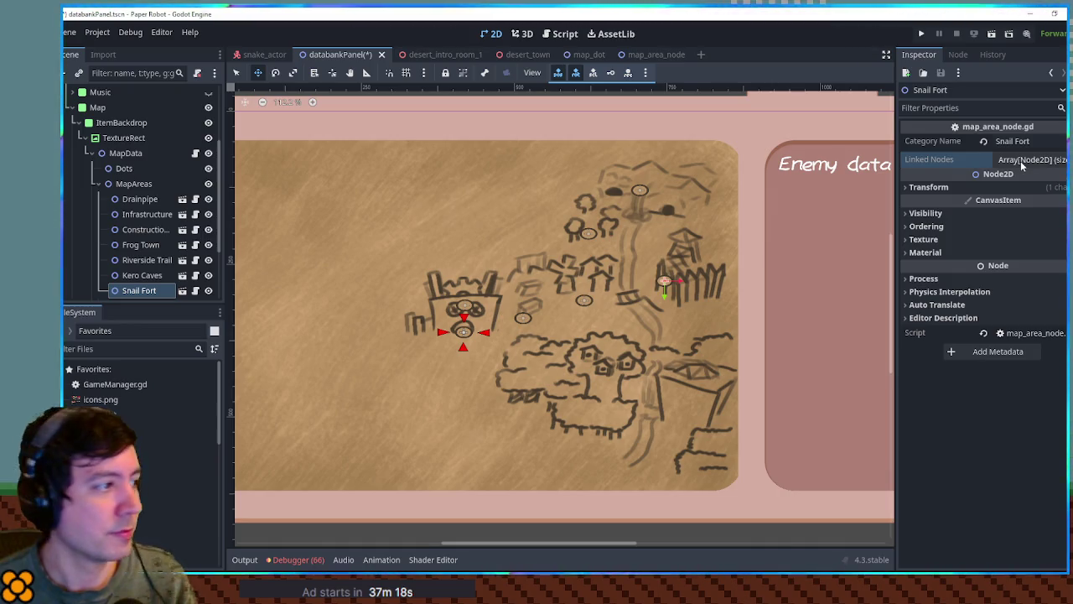
Link Kero Caves and Frog Town to Snail Fort and save the databankPanel scene
left_click(132, 277)
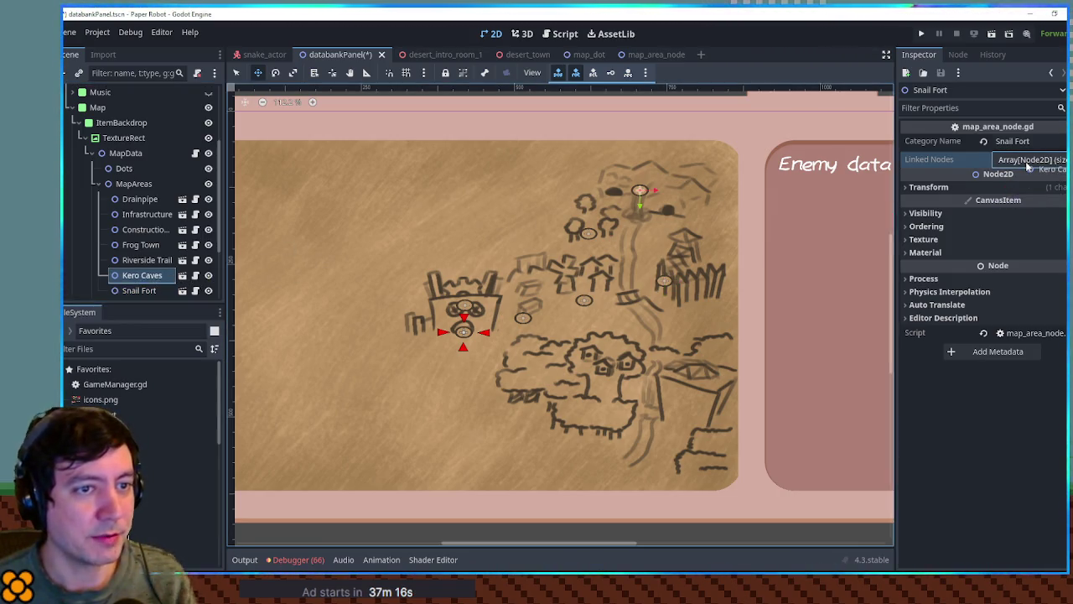
left_click(1025, 161)
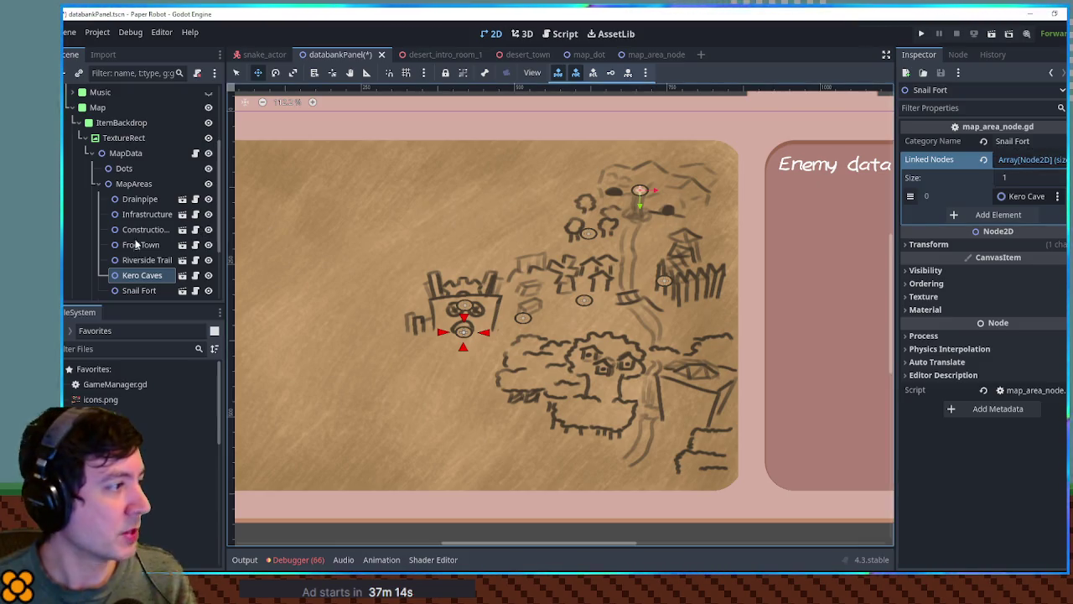
mouse_move(141, 244)
left_mouse_down()
mouse_move(901, 197)
mouse_move(1017, 163)
left_mouse_up()
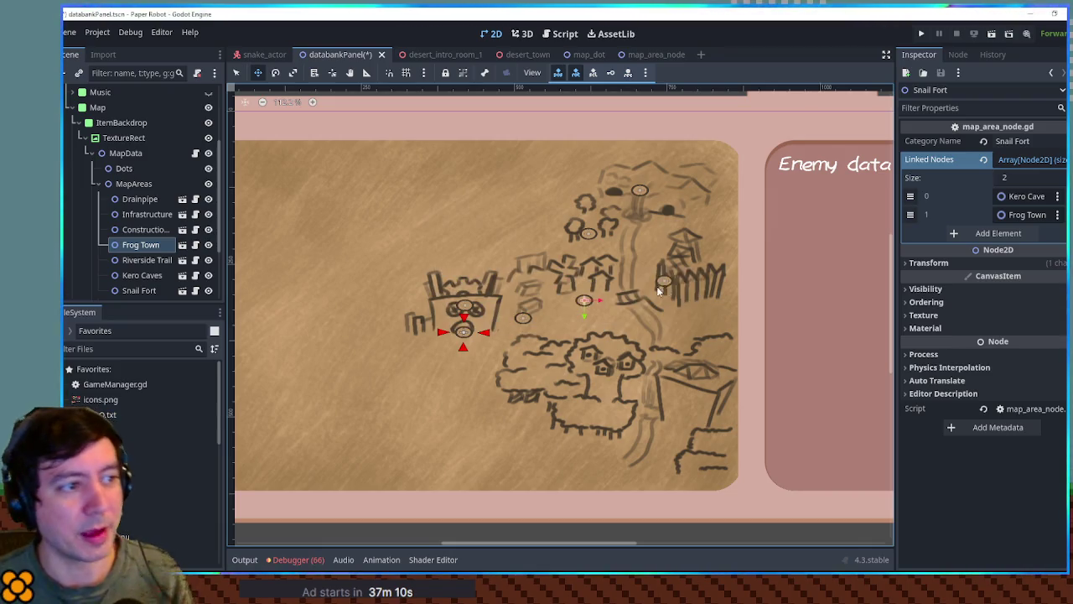
key("ctrl+s")
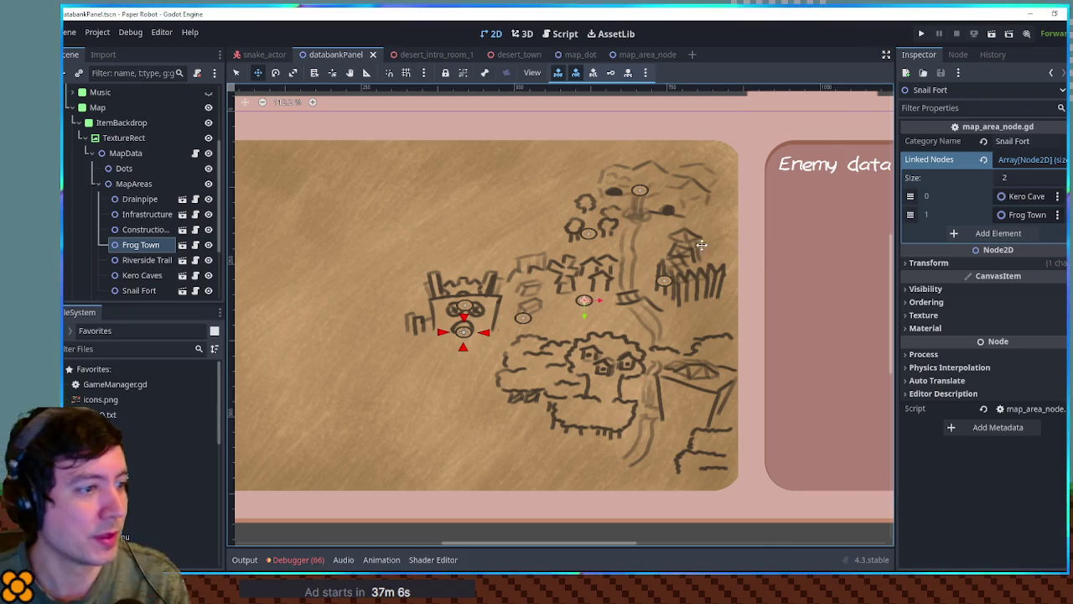
left_click(520, 55)
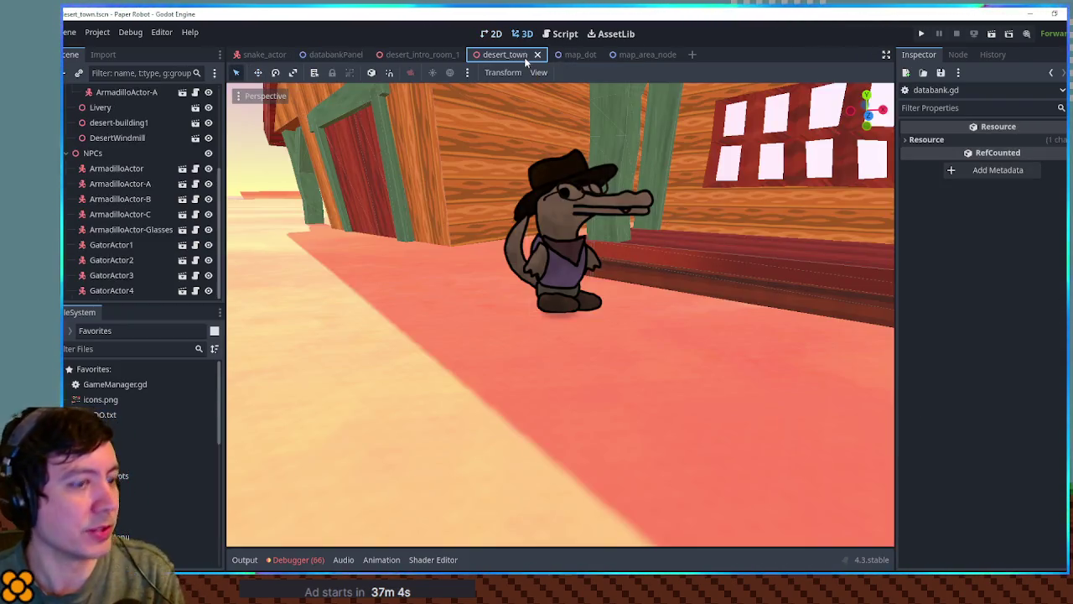
Run the game with F6 and open the Databank map from the pause menu
key("F6")
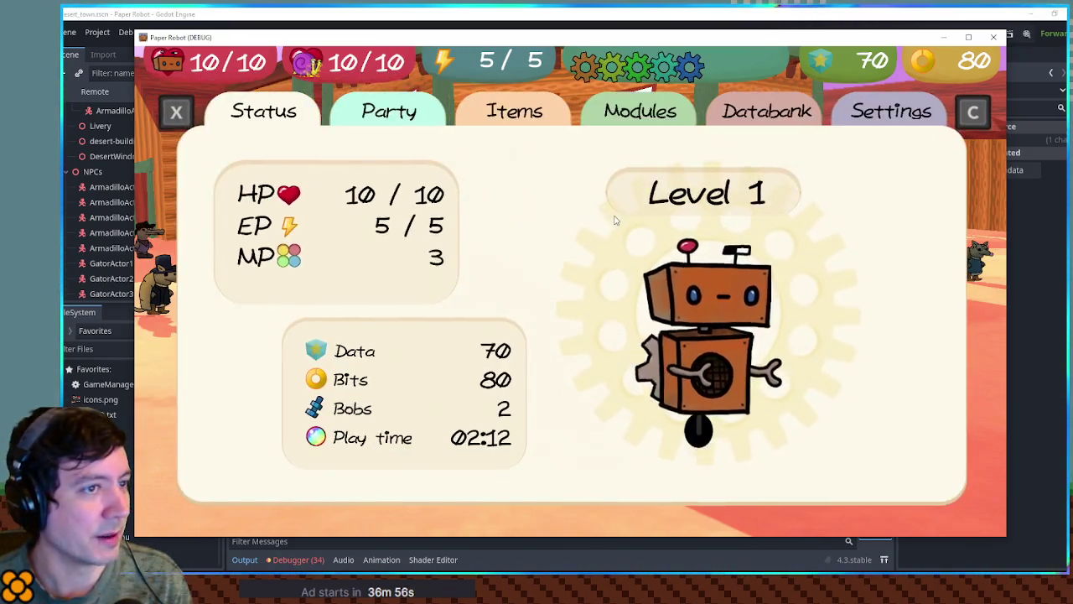
key("x")
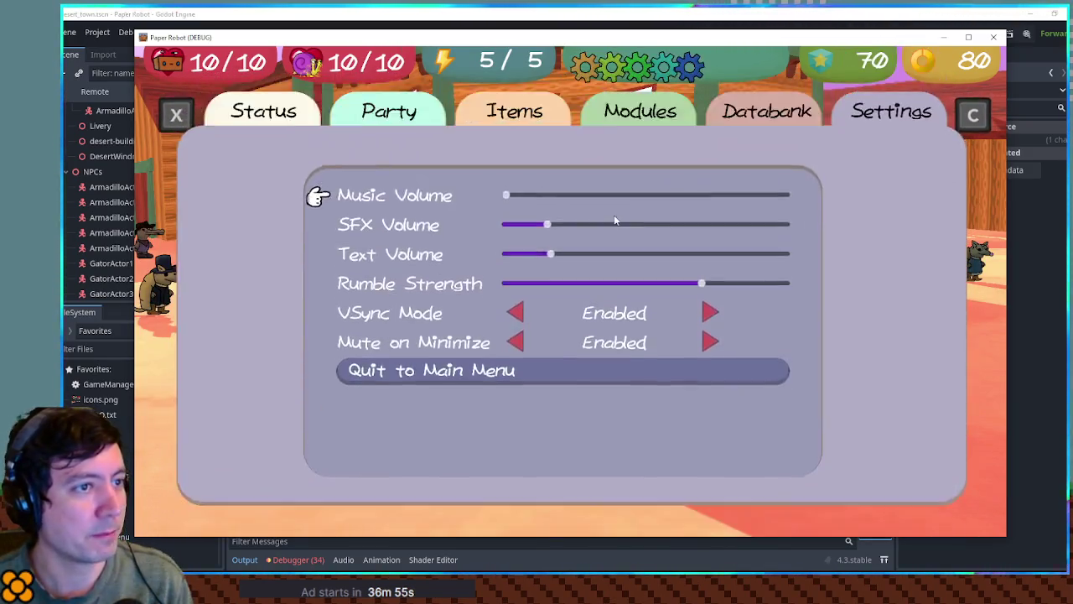
key("x")
left_click(613, 215)
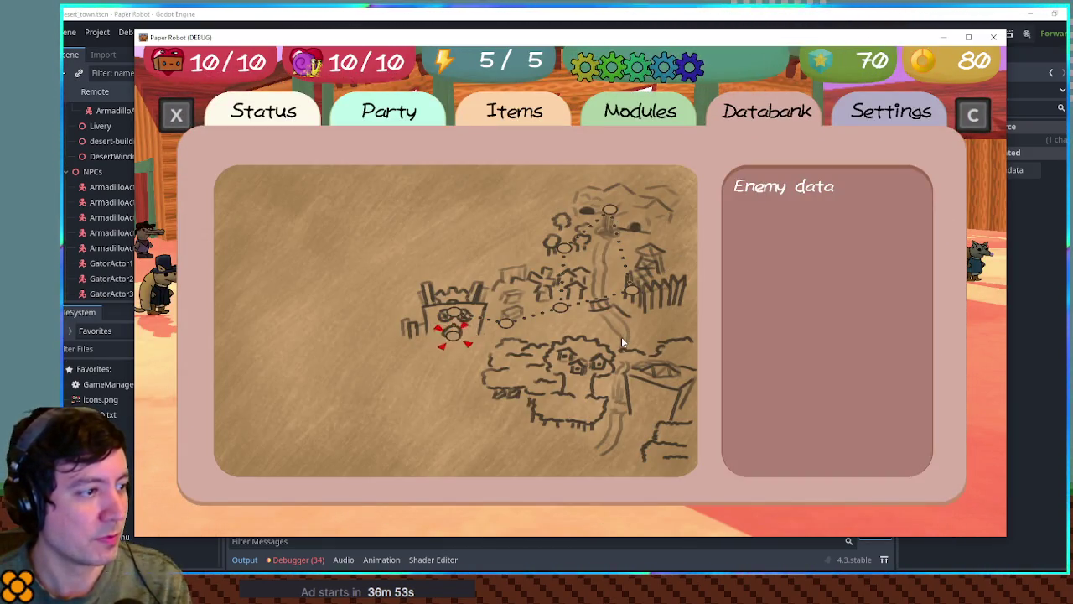
Move the map cursor between the castle, middle, top and right nodes with the arrow keys
key("Right")
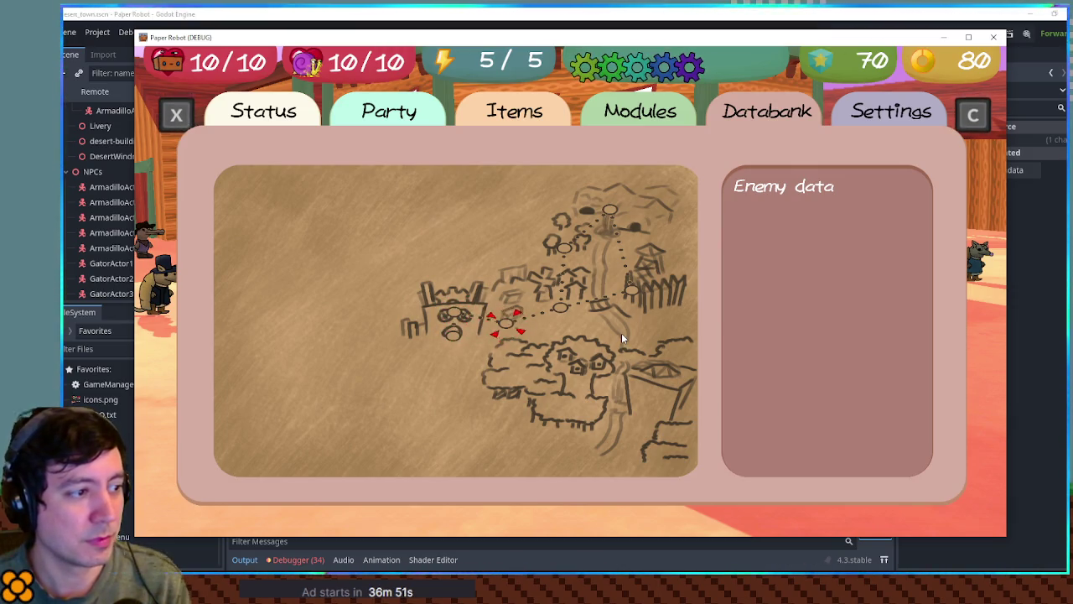
key("Left")
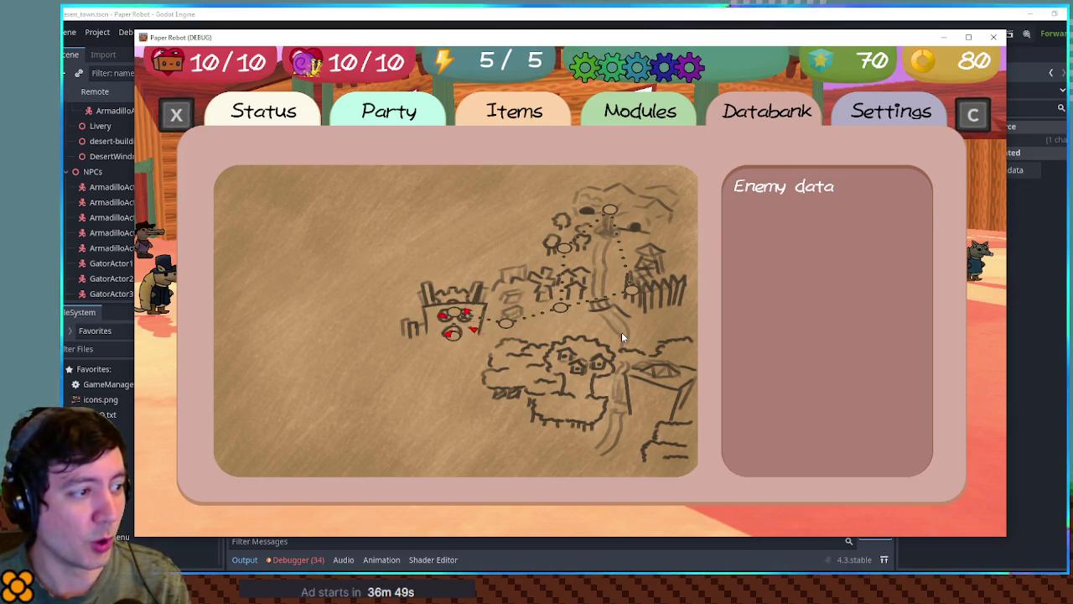
key("Up")
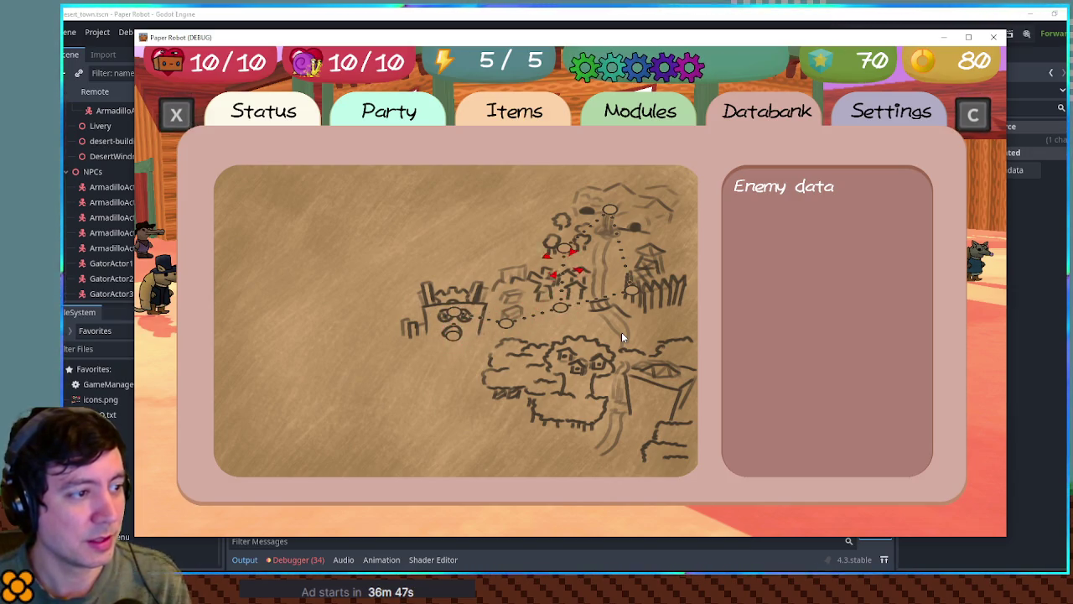
key("Down")
key("Up")
key("Down")
key("Up")
key("Down")
key("Left")
key("Up")
key("Down")
key("Left")
key("Up")
key("Up")
key("Left")
key("Right")
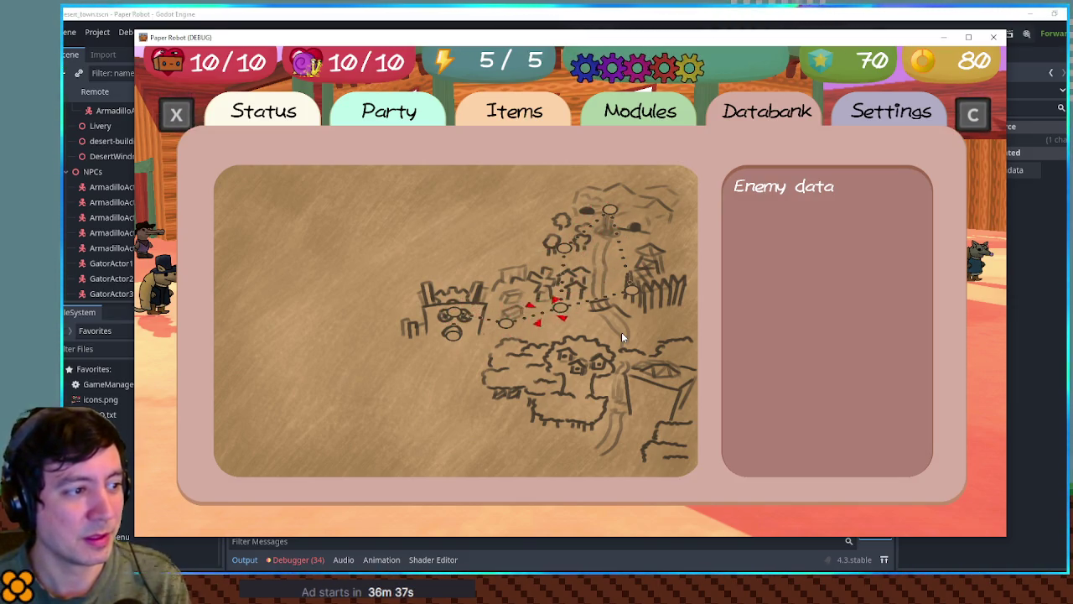
key("Up")
key("Up")
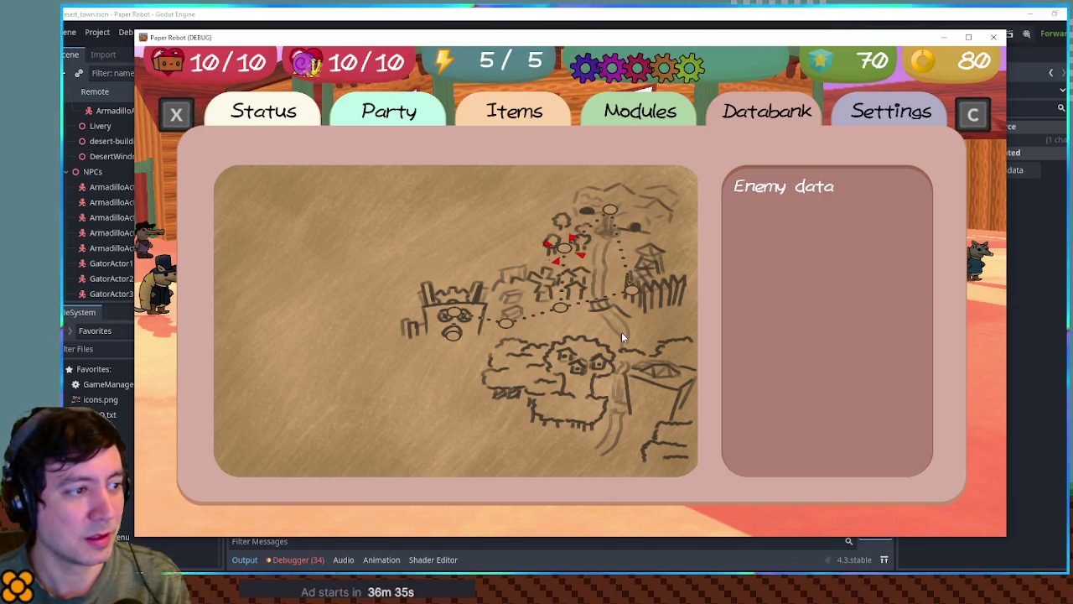
key("Left")
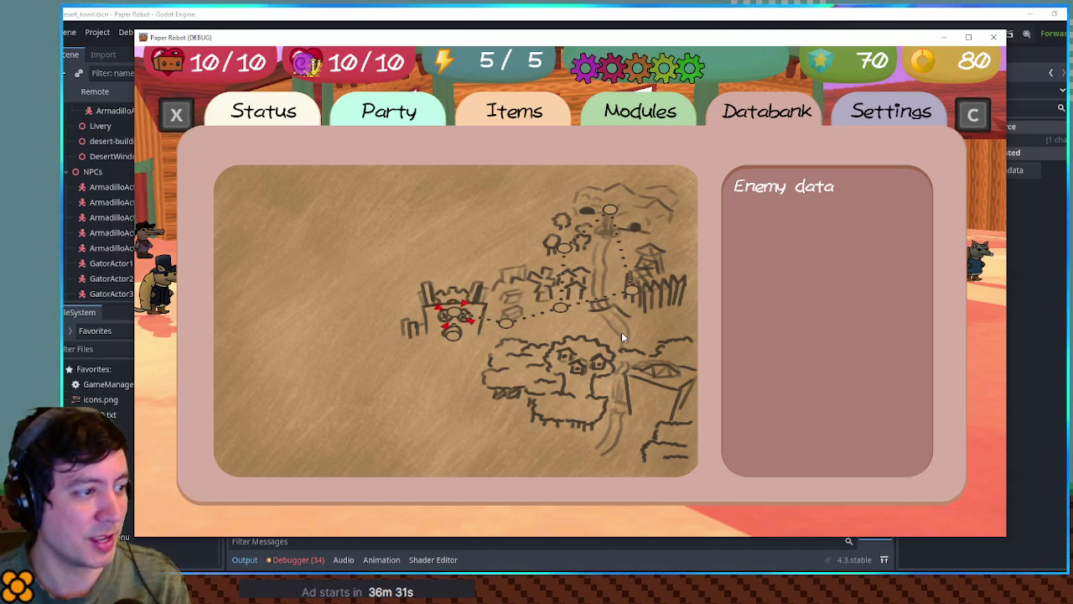
key("Right")
key("Up")
key("Down")
Keep cycling the cursor through the path nodes, bring it back to the castle, then close the game
key("Right")
key("Up")
key("Left")
key("Down")
key("Right")
key("Up")
key("Left")
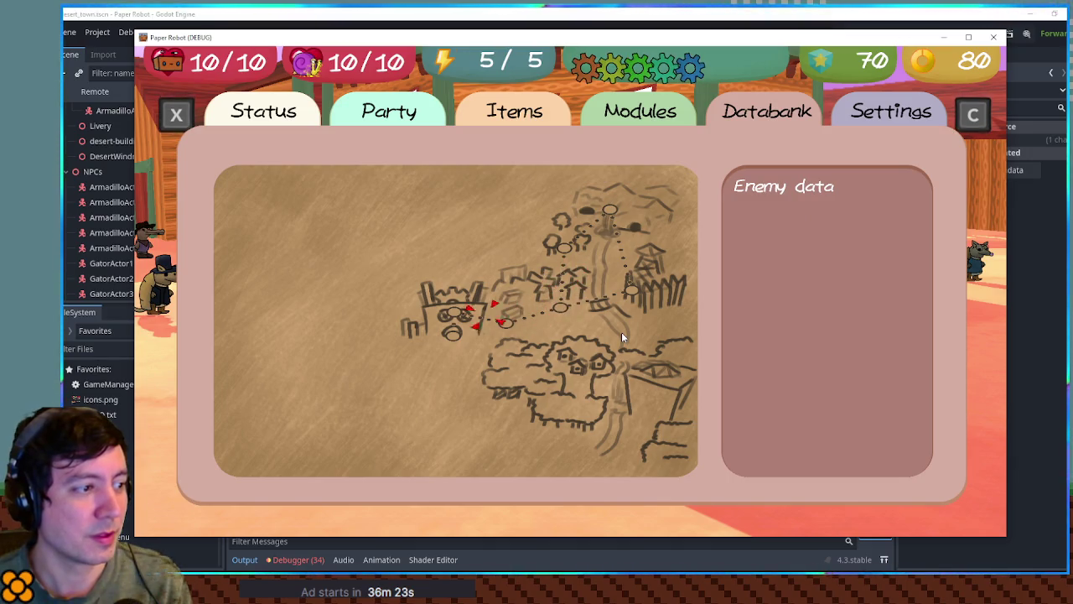
key("Down")
key("Right")
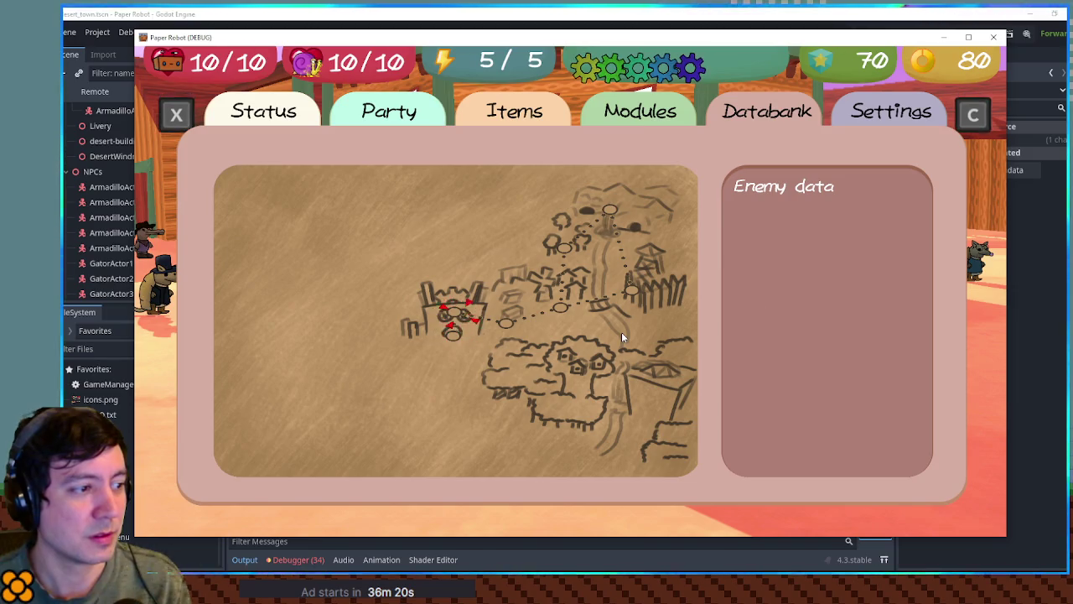
key("Up")
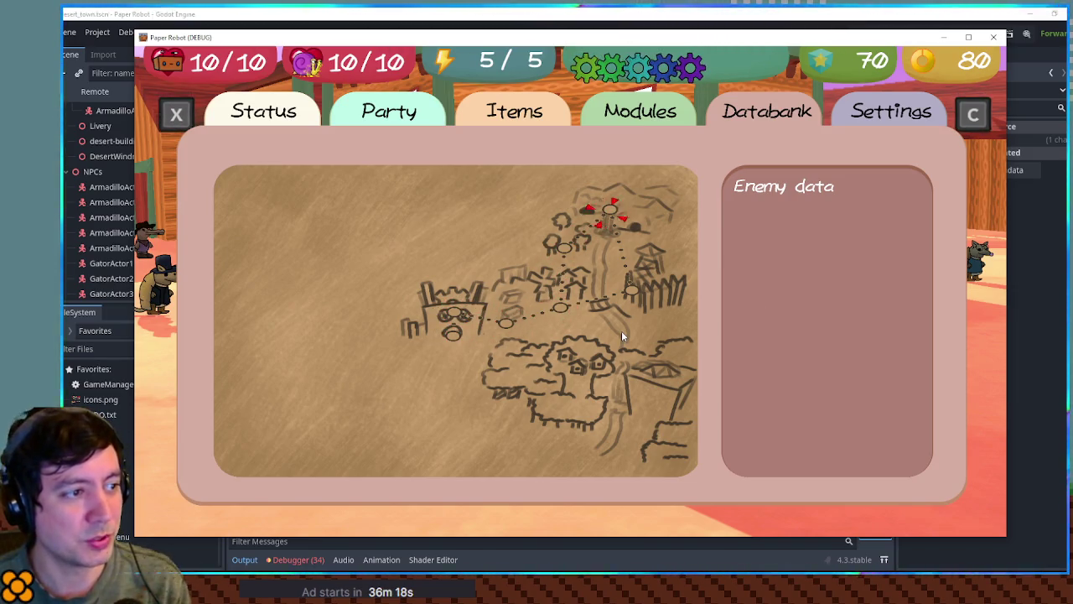
key("Down")
key("Up")
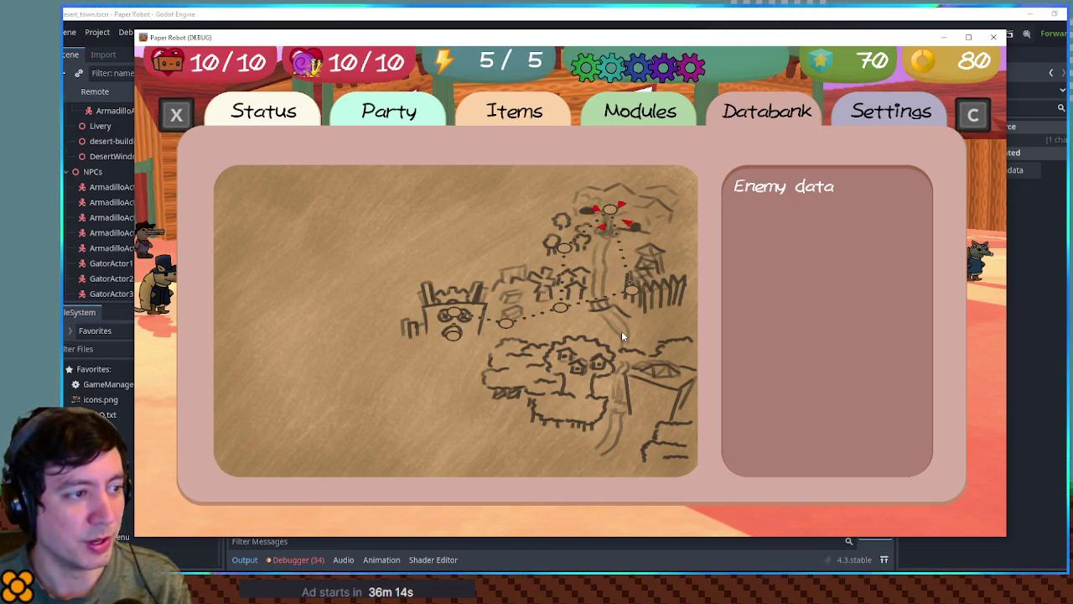
key("Down")
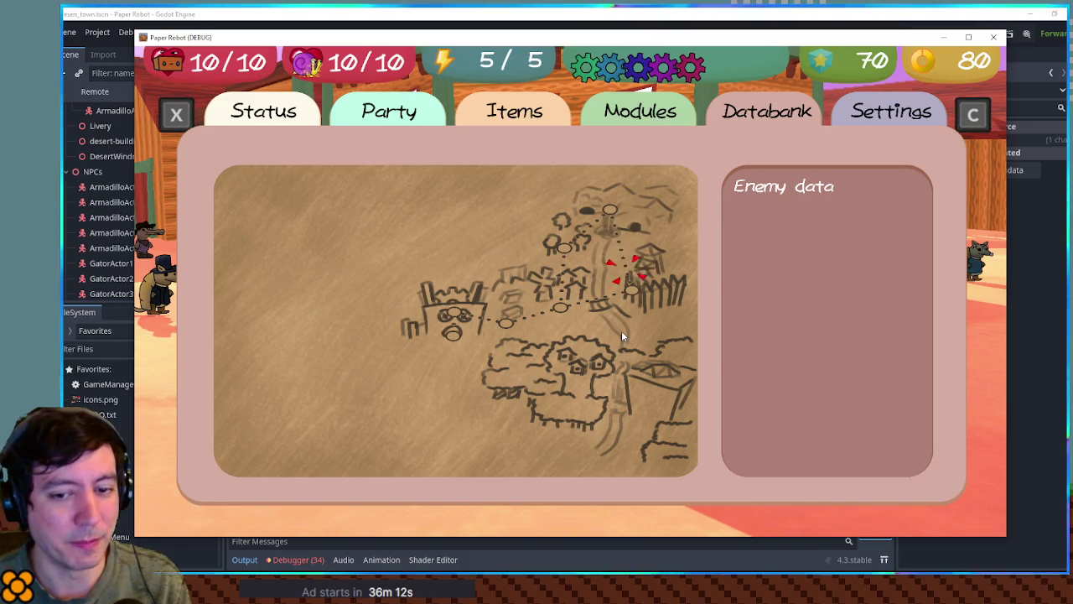
key("Up")
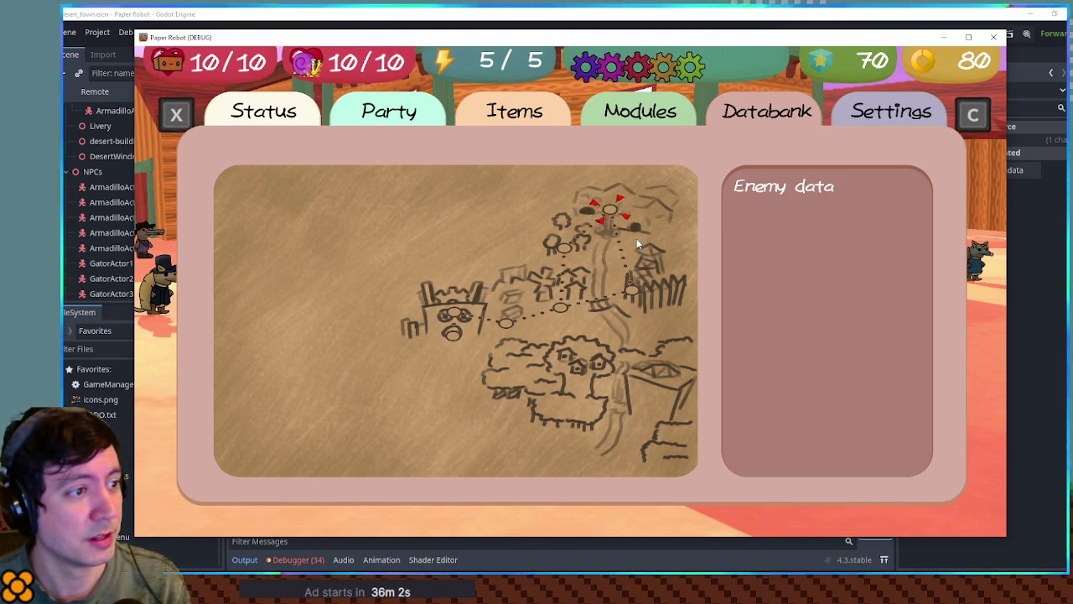
key("Left")
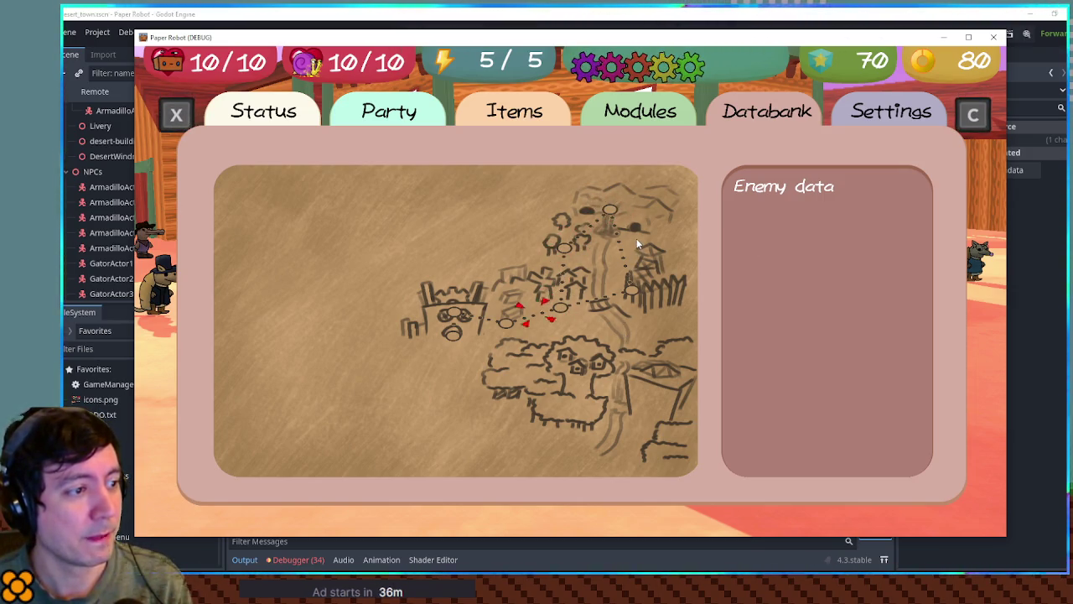
key("Right")
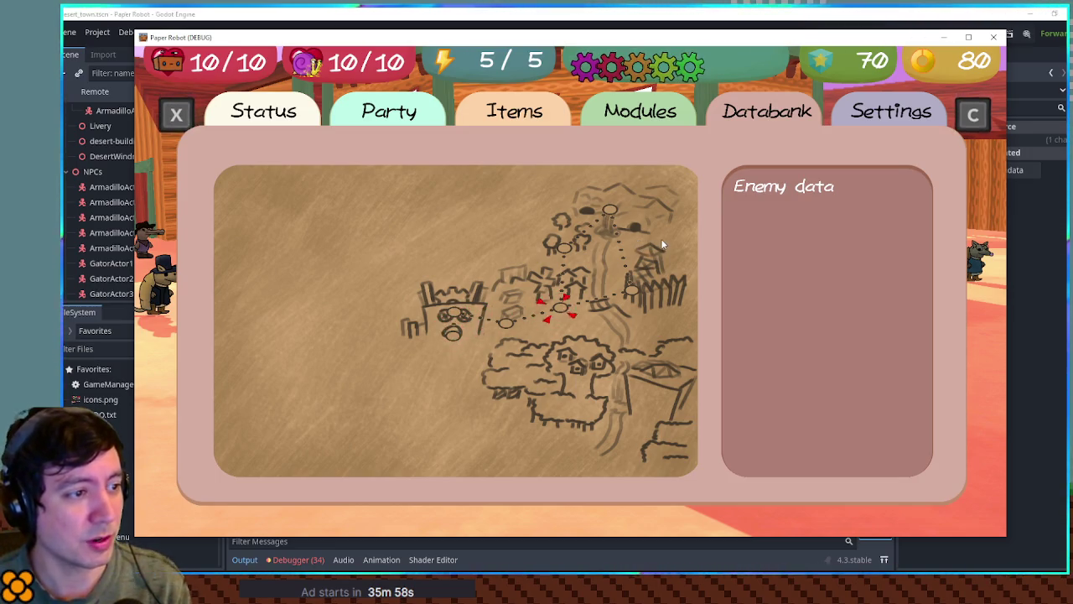
key("Down")
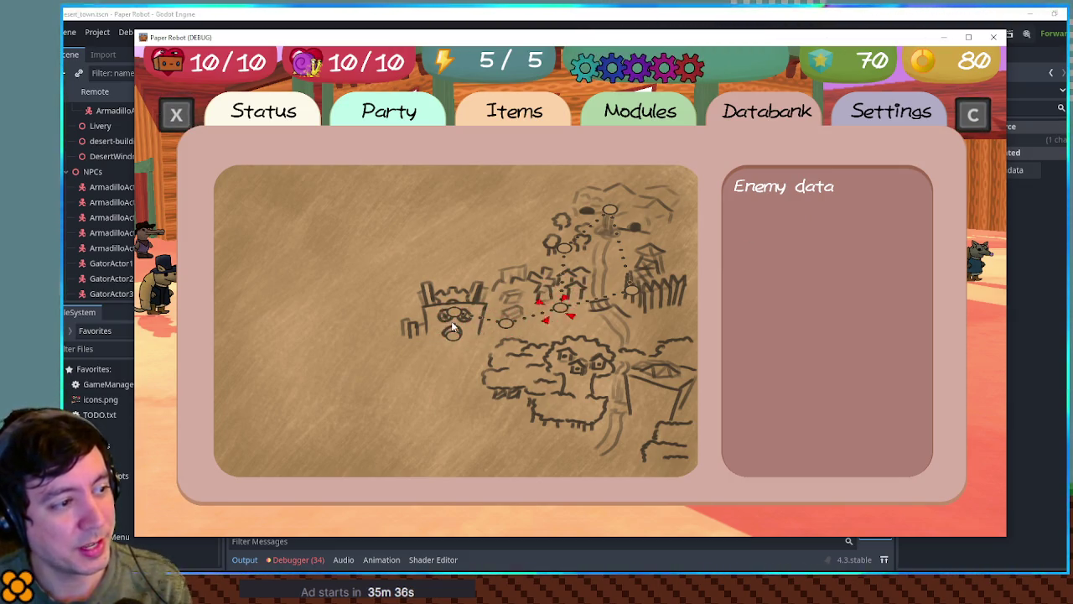
left_click(452, 321)
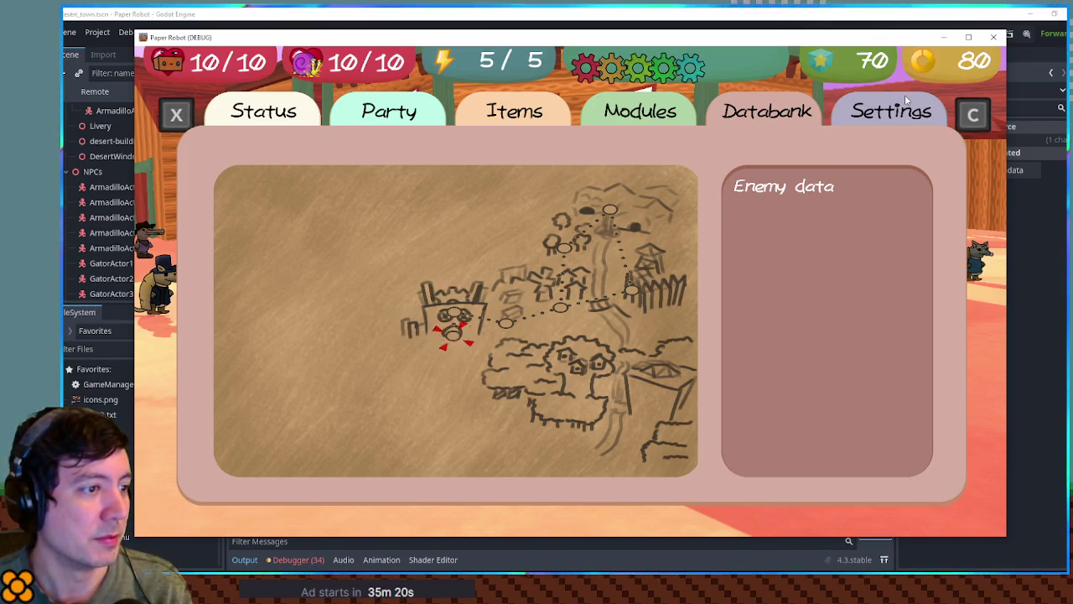
left_click(995, 39)
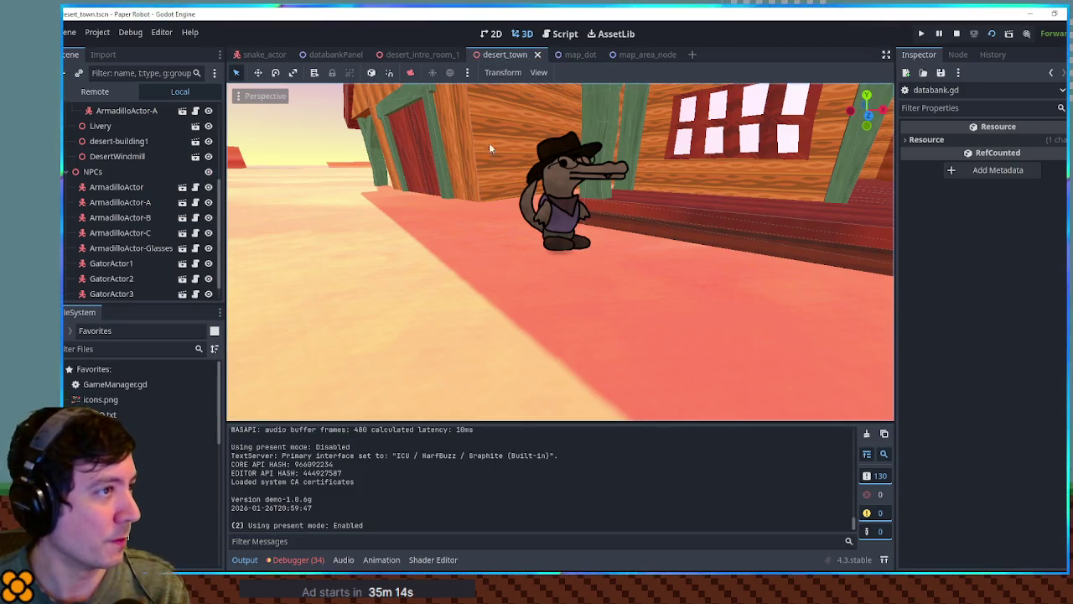
Change the cursor lerp weight in map_handler.gd from 0.1 to 0.4 and test-run the game
left_click(546, 34)
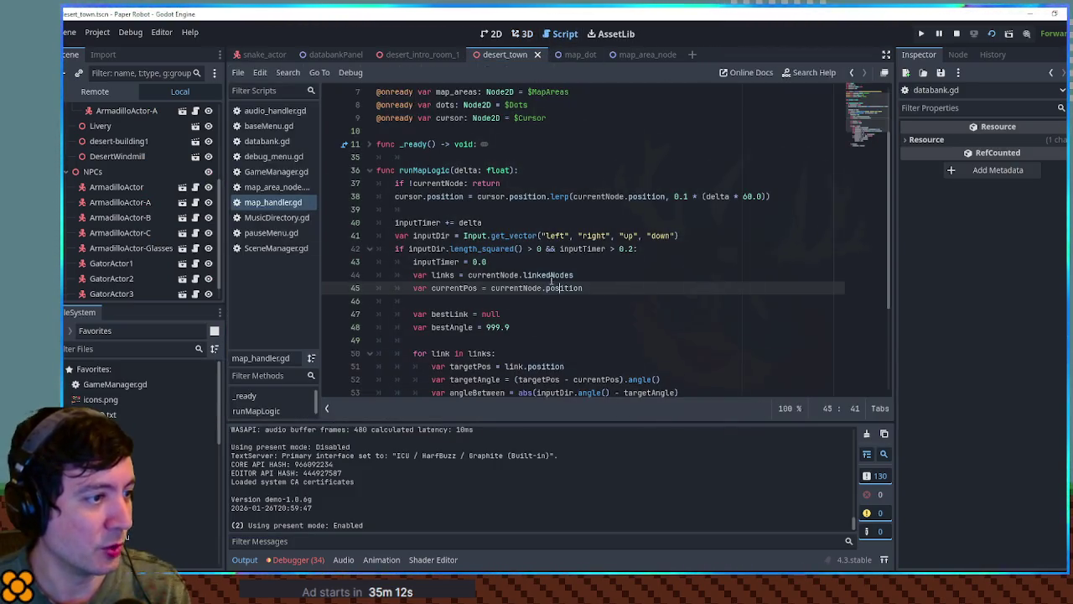
scroll(577, 276, "down", 4)
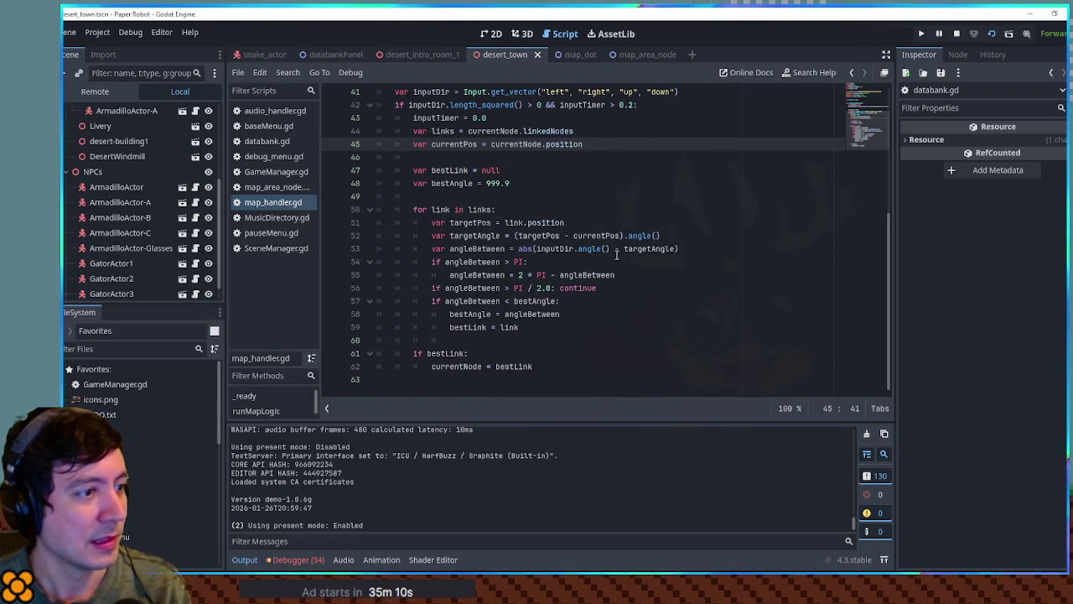
scroll(575, 263, "up", 3)
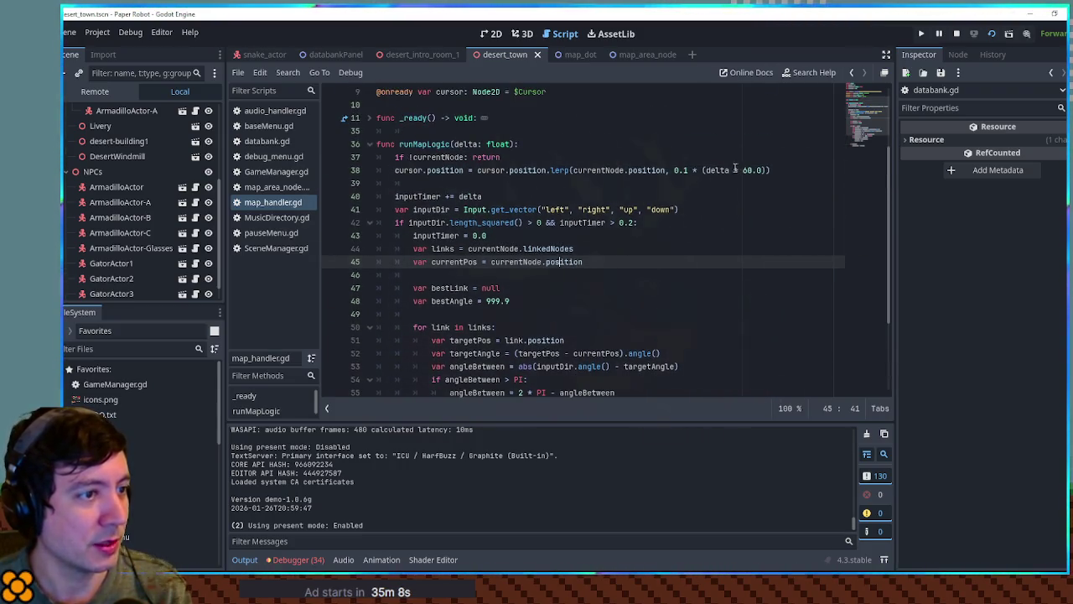
left_click(685, 170)
key("F5")
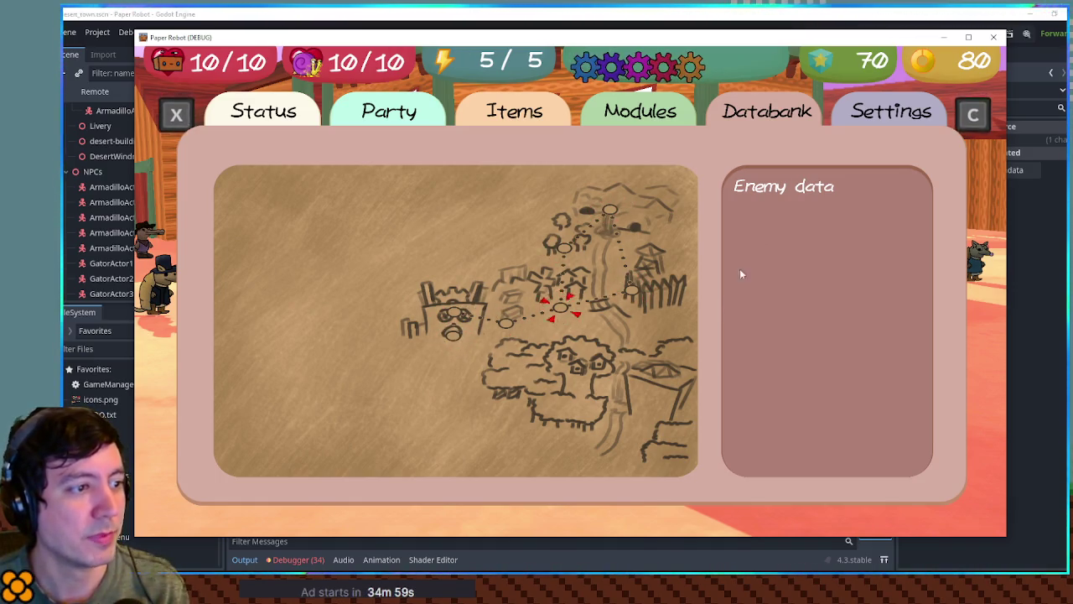
key("F8")
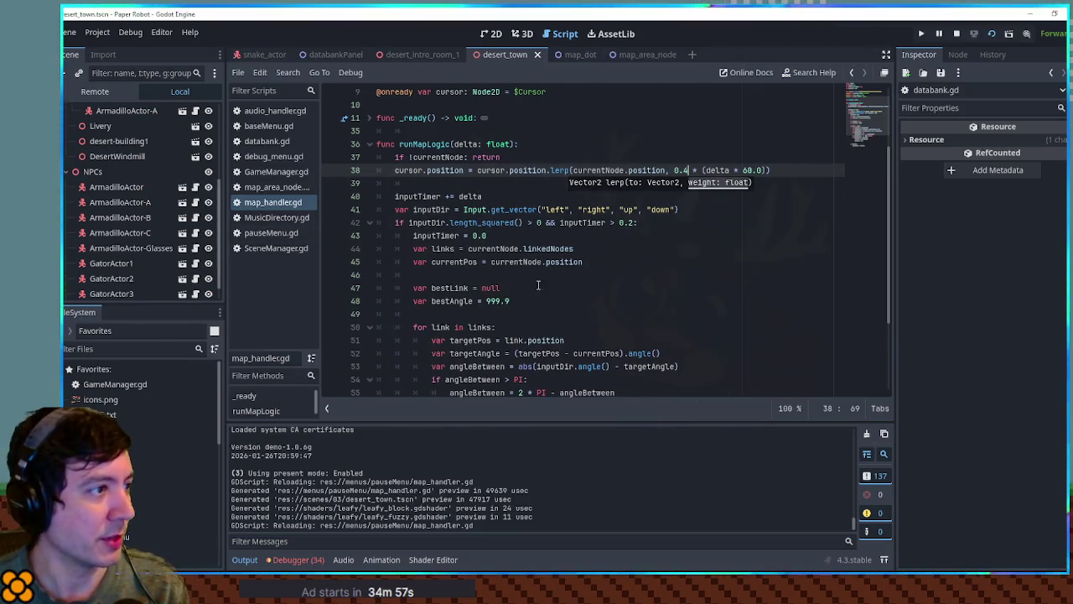
Look up the Menu-Select sound name in baseMenu.gd
left_click(268, 126)
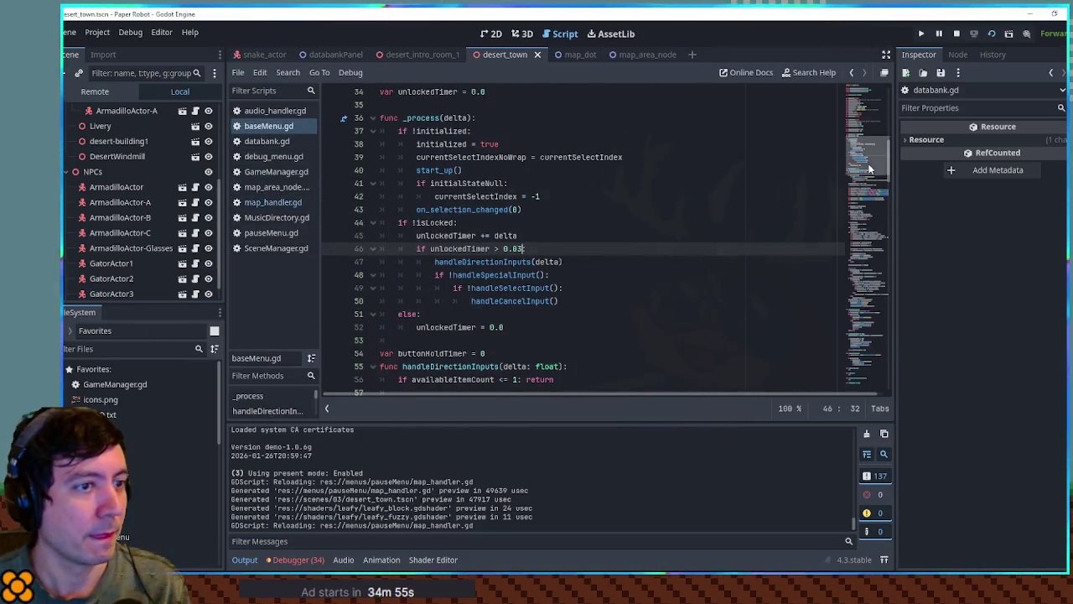
left_click_drag(869, 167, 869, 94)
scroll(610, 218, "down", 5)
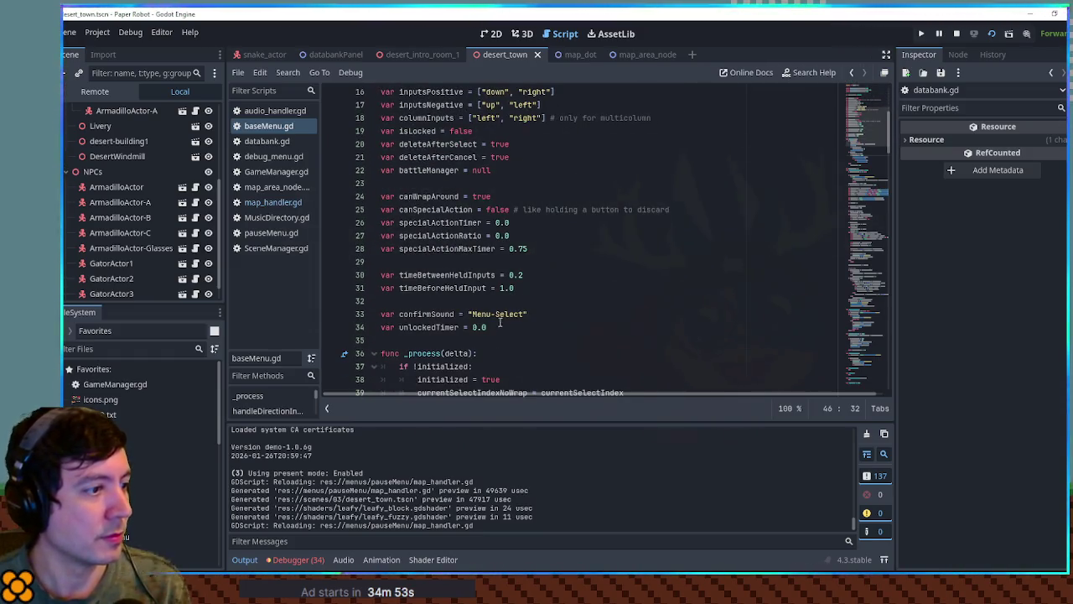
left_click_drag(526, 314, 472, 314)
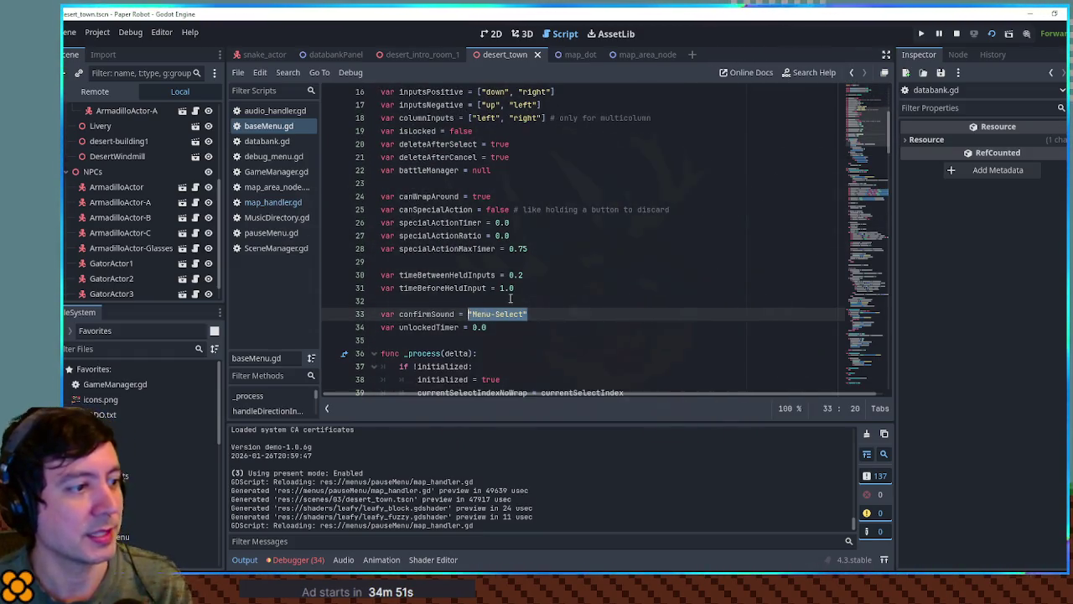
Add AudioHandler.PlaySfx("Menu-Select") under if bestLink in map_handler.gd and save
left_click(259, 211)
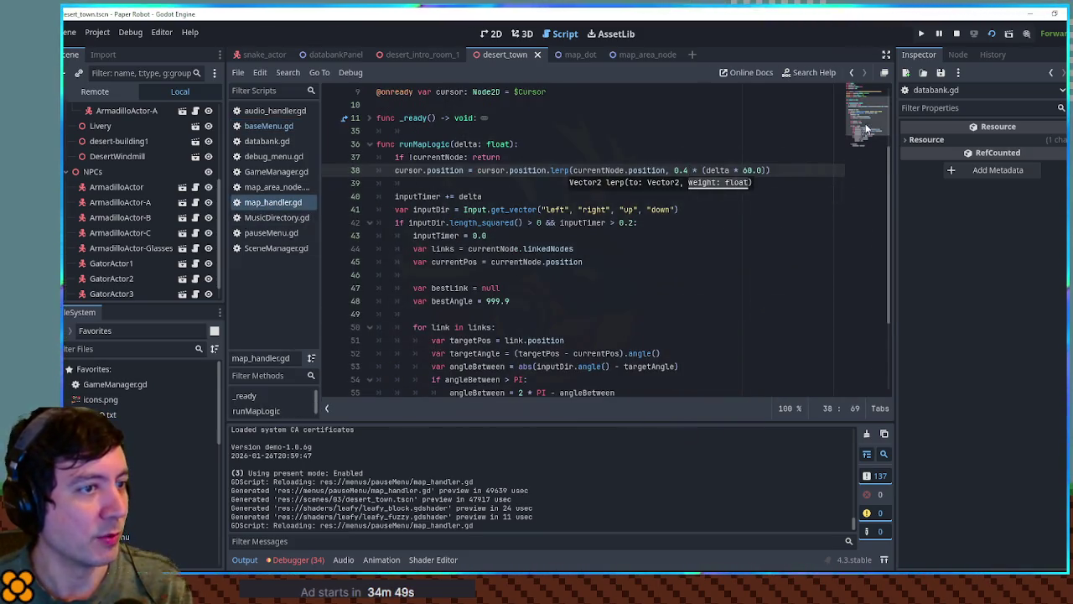
left_click(867, 145)
left_click(490, 356)
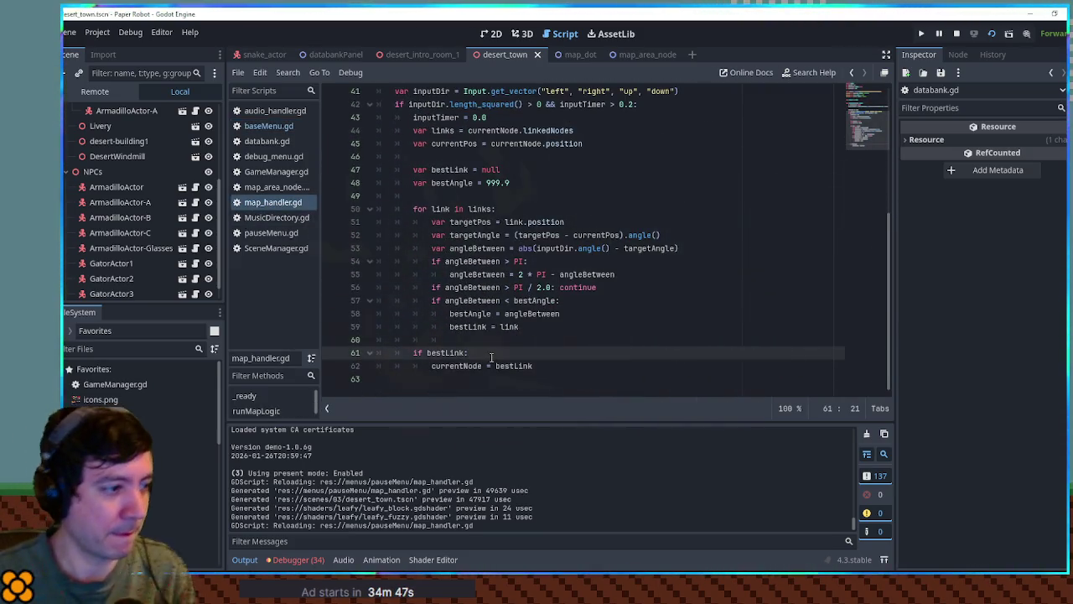
key("Return")
type("Aud")
key("Return")
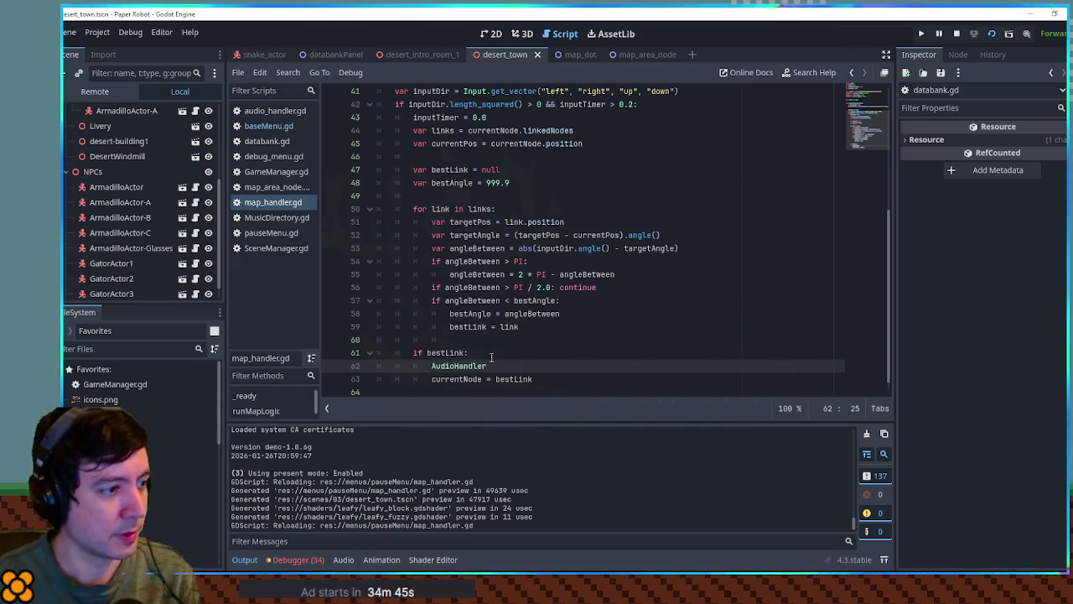
type(".Pla")
key("Return")
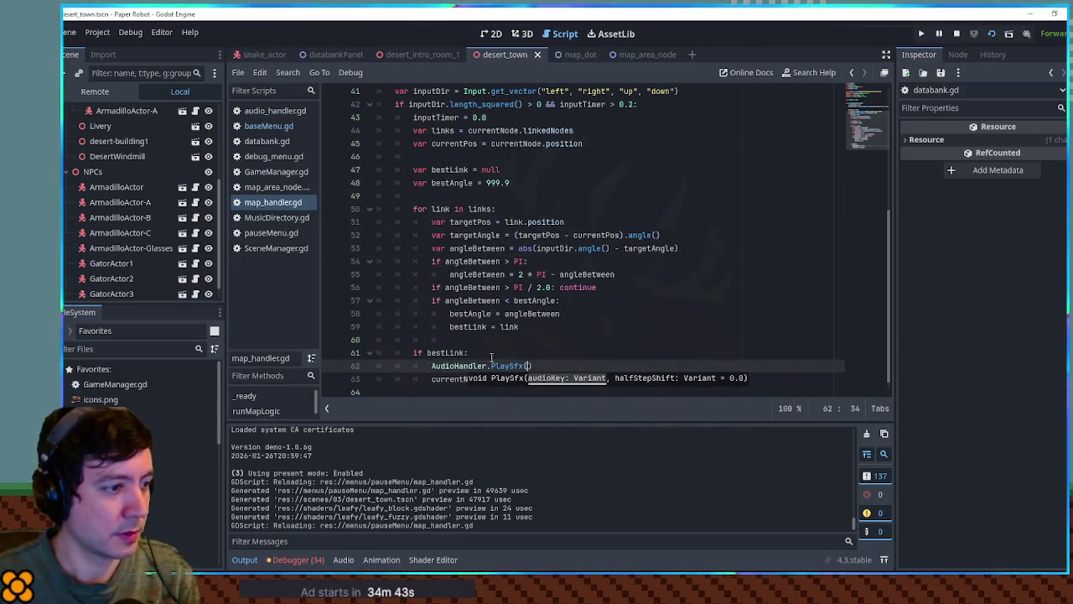
type("\"\"Menu-Select\"")
type("Menu-Select")
key("ctrl+s")
Move the map cursor left and right in the running game to hear the sound
key("alt+Tab")
key("Left")
key("Right")
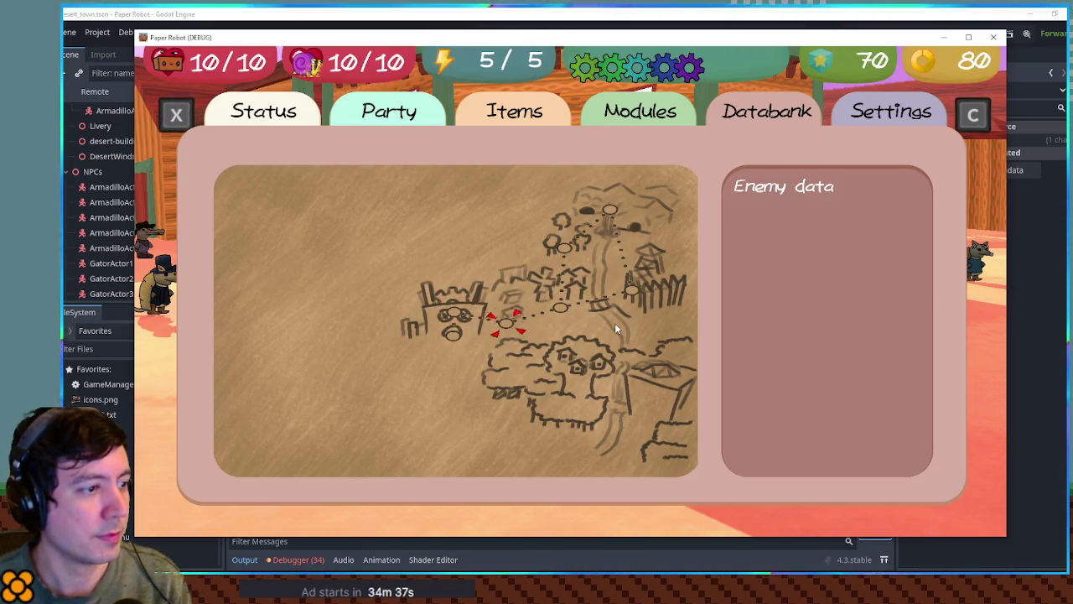
Search baseMenu.gd for the Menu-Move sound name
left_click(635, 11)
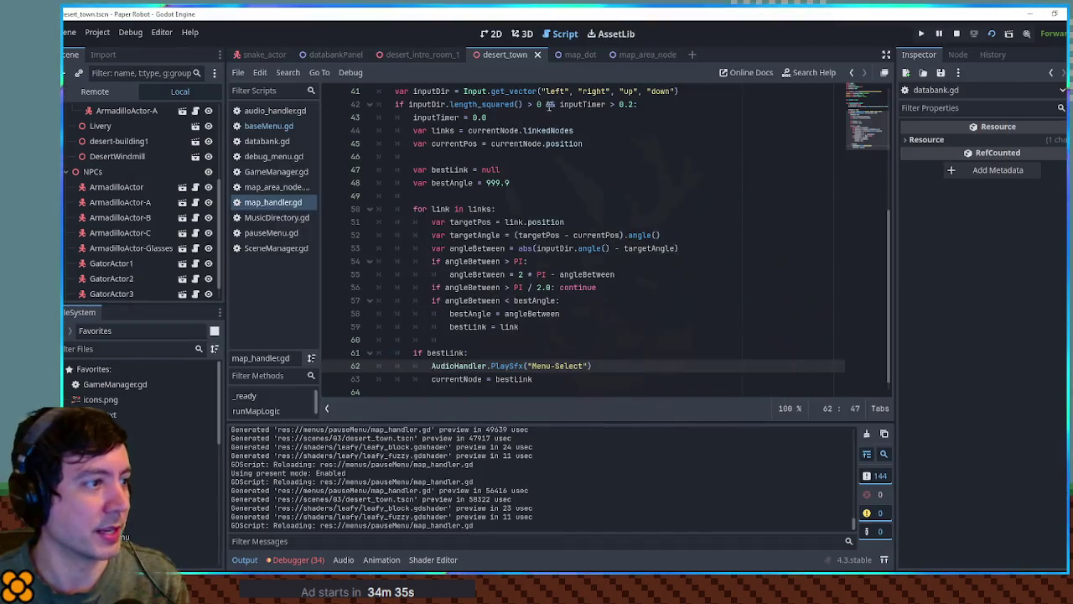
left_click(269, 126)
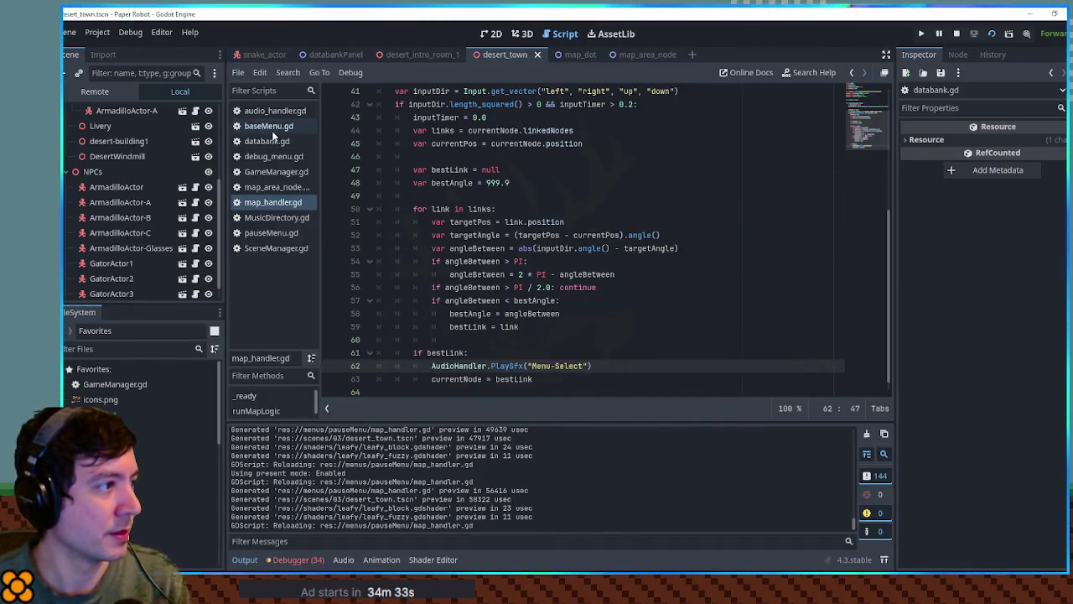
key("ctrl+f")
type("menu")
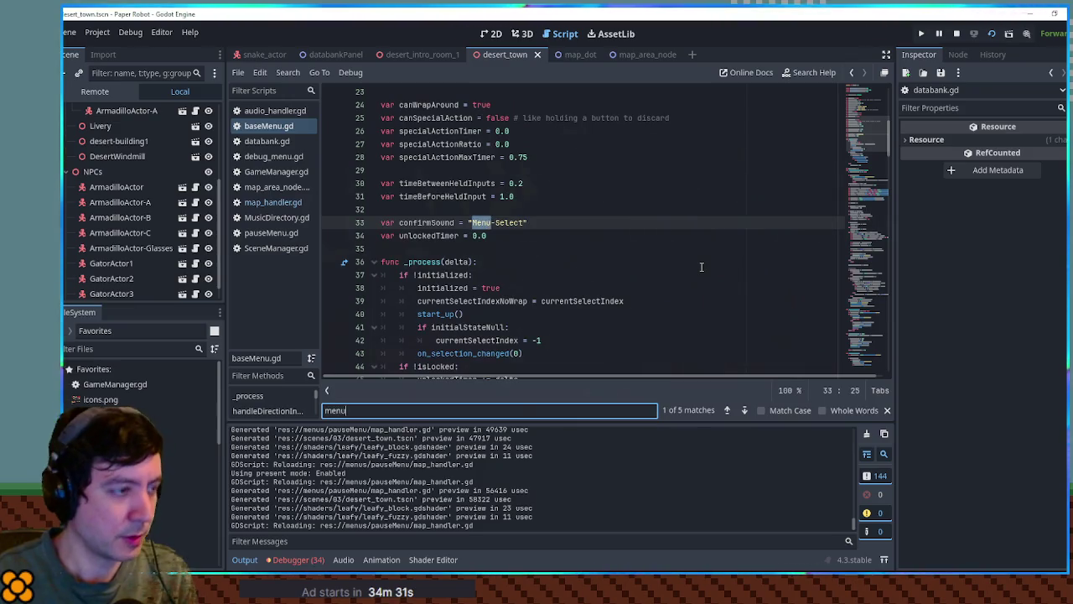
type("-m")
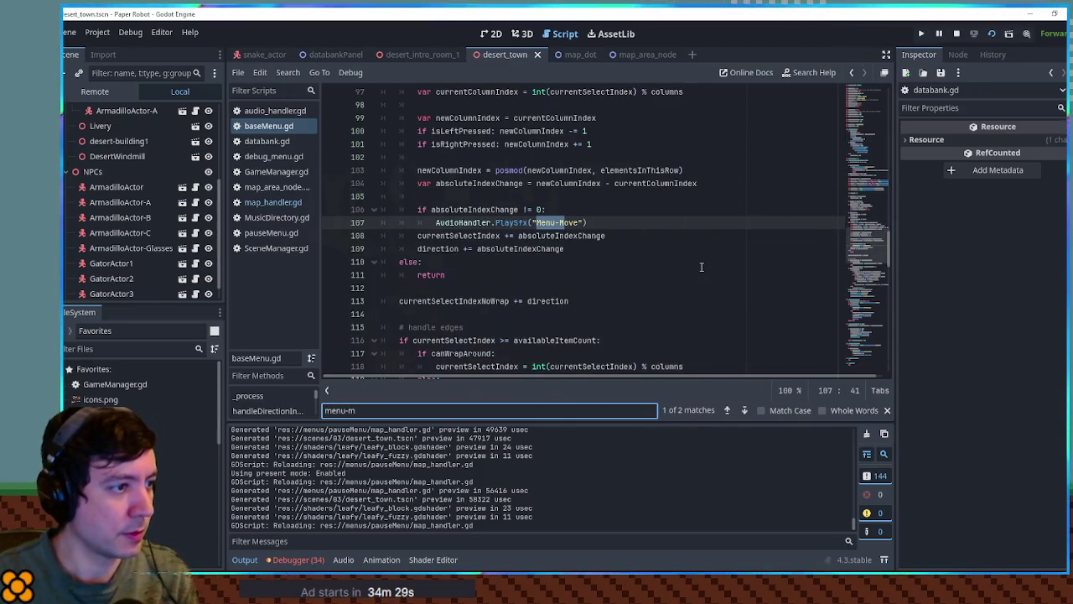
double_click(570, 222)
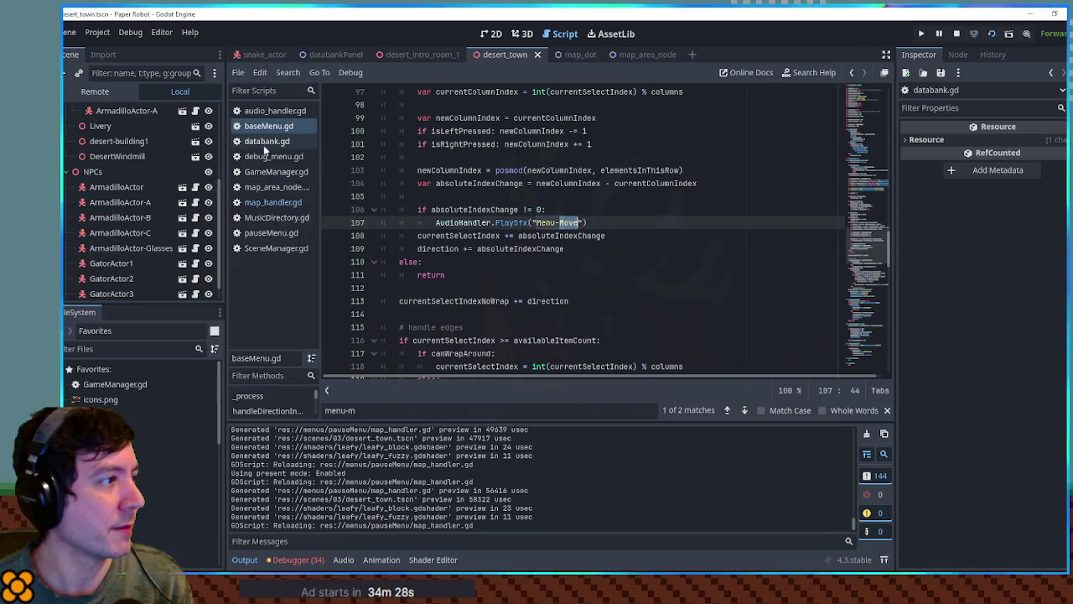
Close baseMenu.gd and audio_handler.gd and select the sound name on line 62
middle_click(263, 126)
middle_click(263, 110)
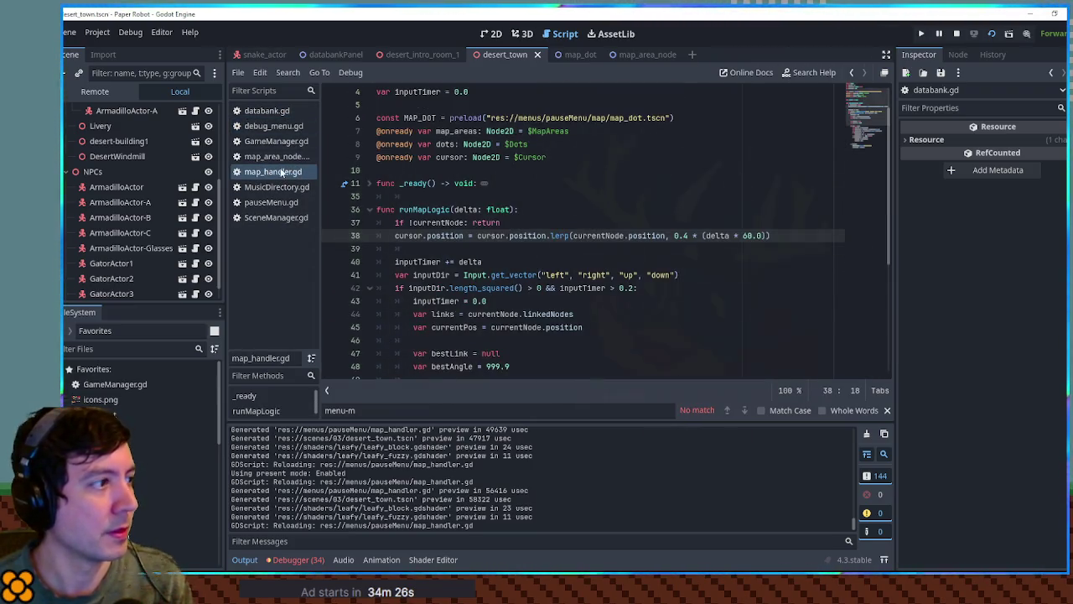
scroll(704, 255, "down", 1)
scroll(704, 255, "down", 5)
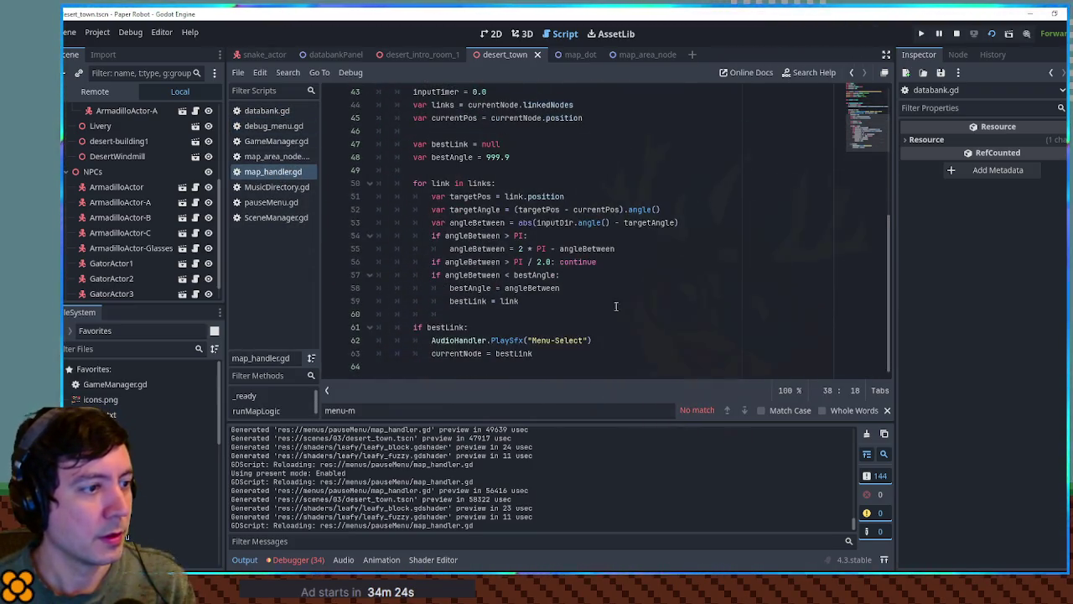
double_click(563, 341)
key("alt+Tab")
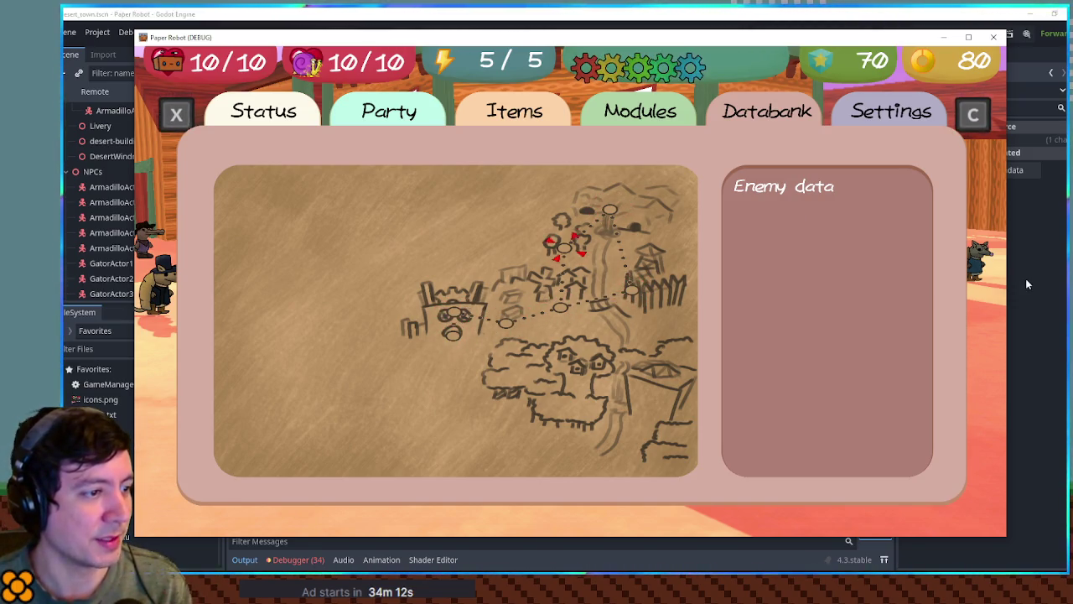
Move the cursor across the right, top, castle and lower nodes, then close the game window
key("Right")
key("Up")
key("Up")
key("Down")
key("Left")
key("Down")
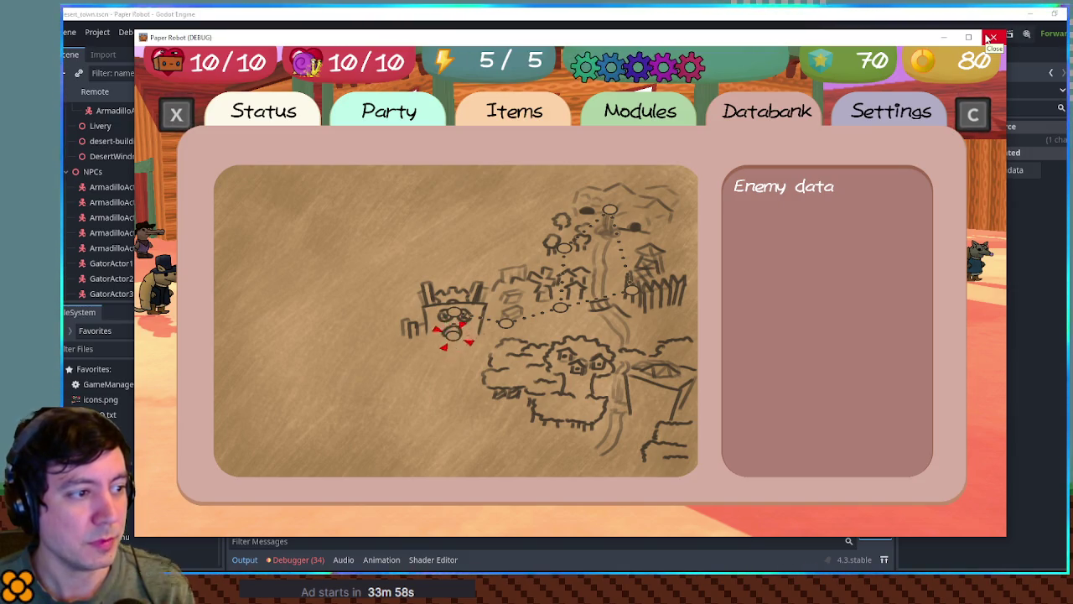
key("Right")
key("Left")
key("Left")
key("Right")
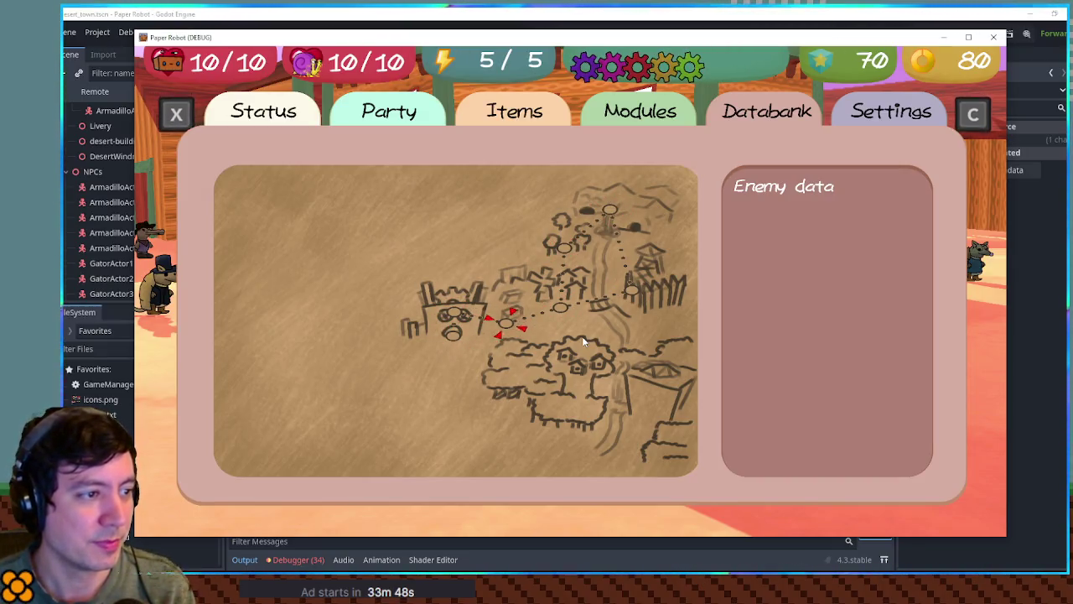
key("Up")
key("Down")
key("Up")
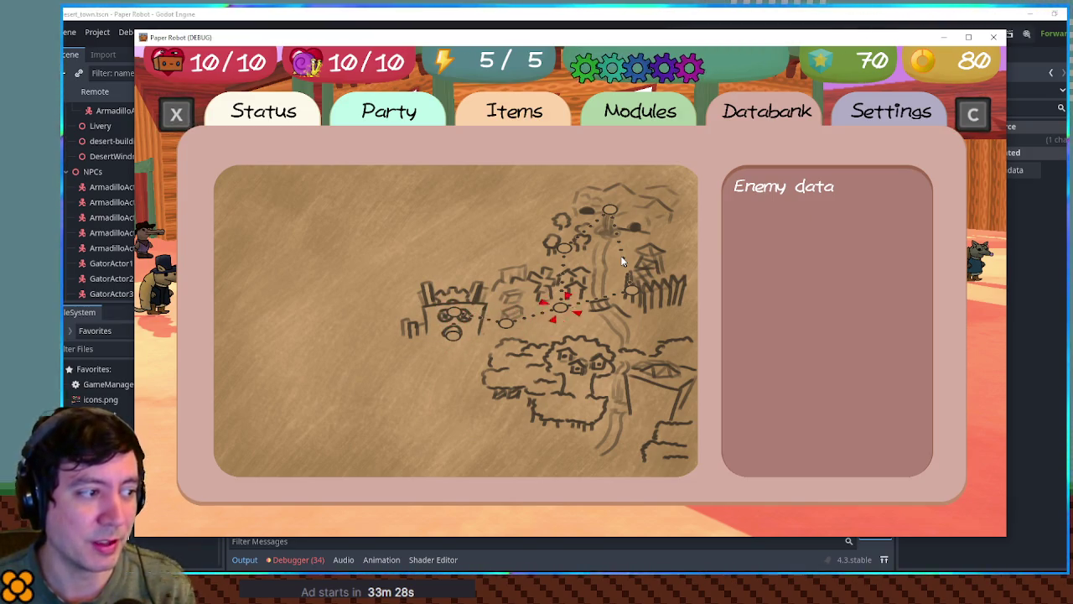
left_click(991, 37)
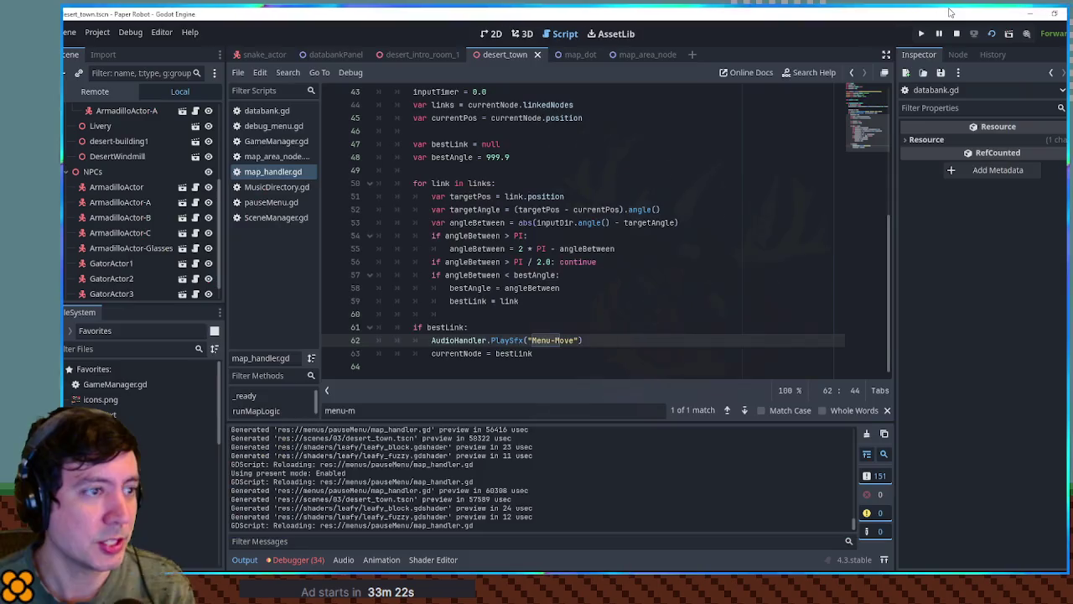
Place the caret at the 2.0 angle limit on line 56, save map_handler.gd, and relaunch
scroll(543, 277, "up", 1)
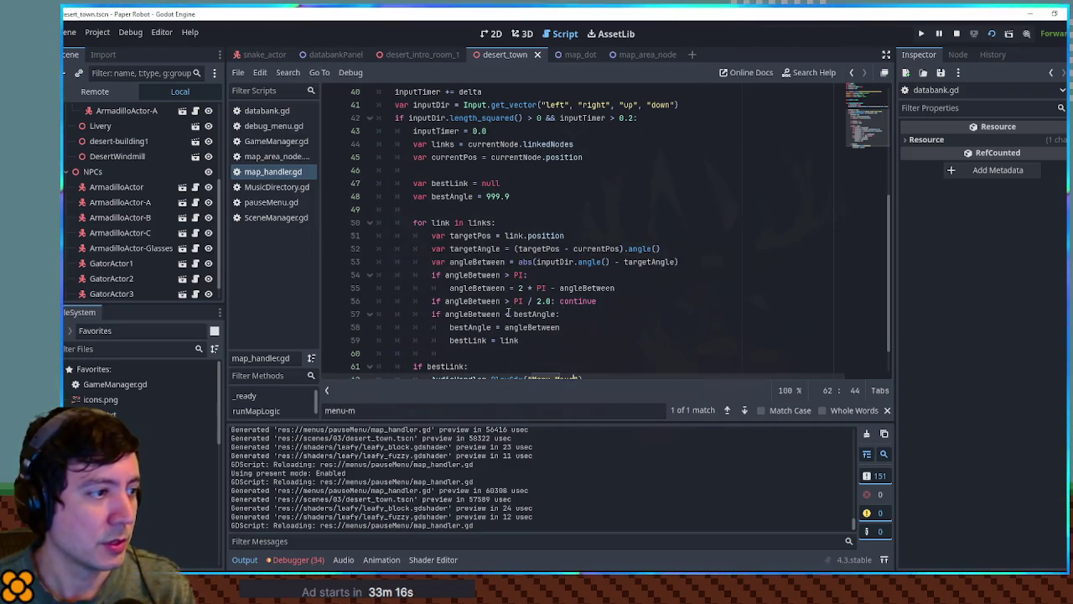
left_click(537, 301)
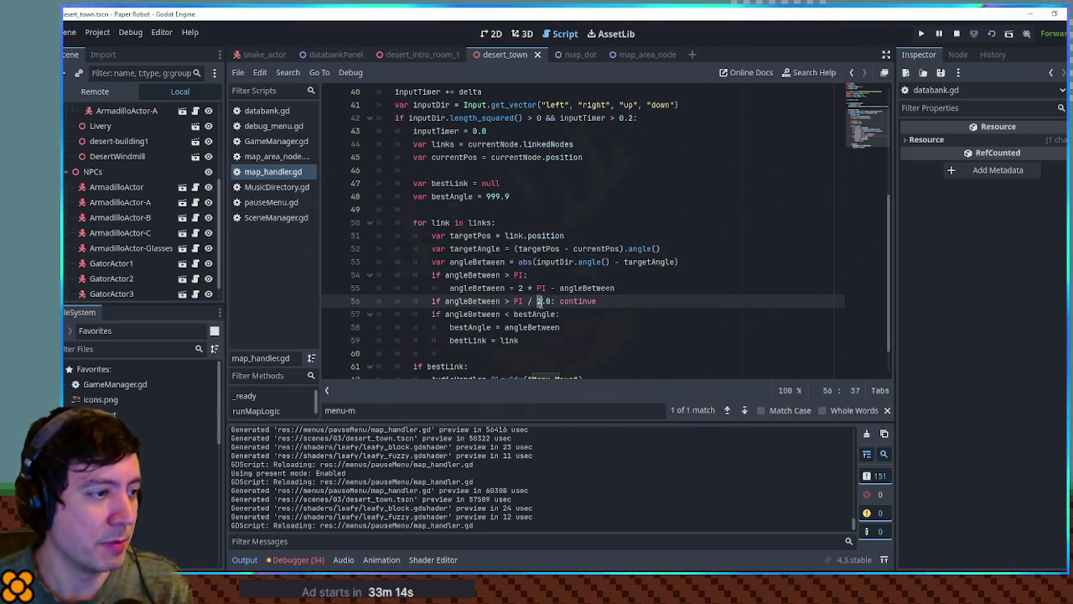
type("3")
key("ctrl+s")
key("alt+Tab")
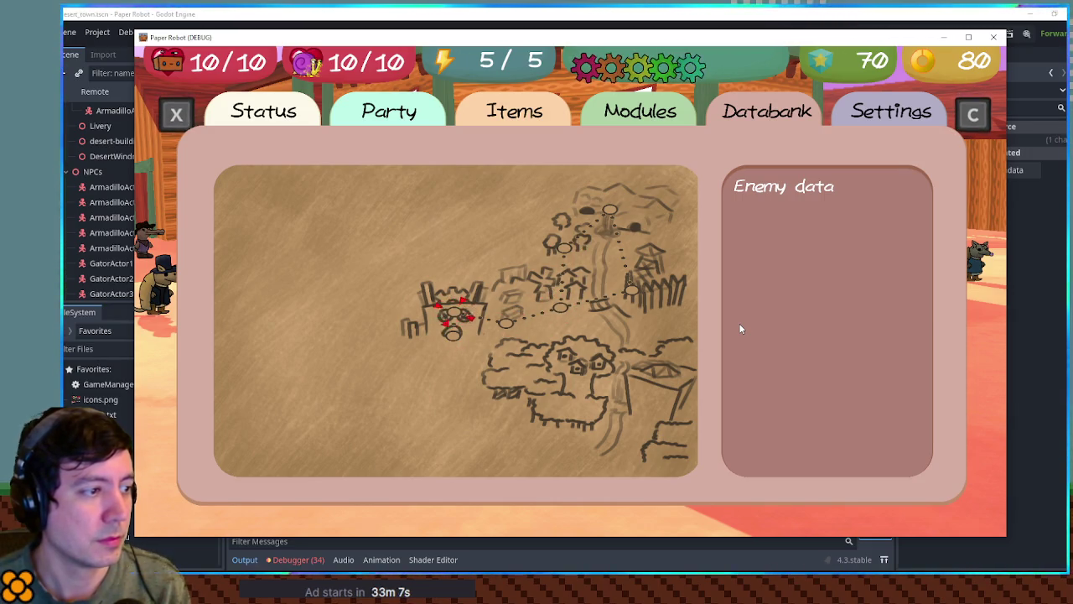
key("alt+Tab")
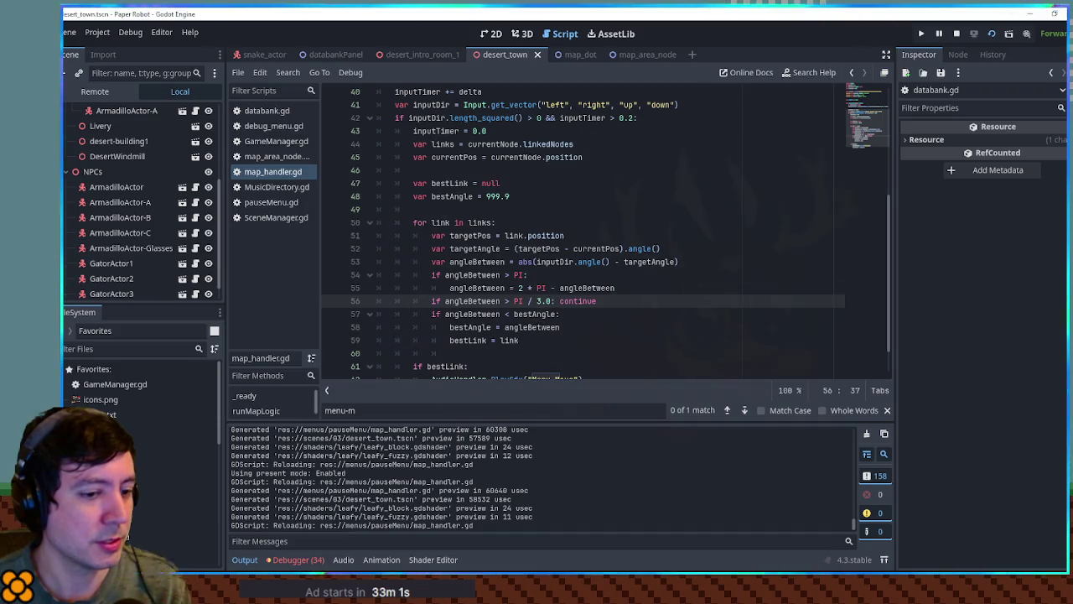
key("alt+Tab")
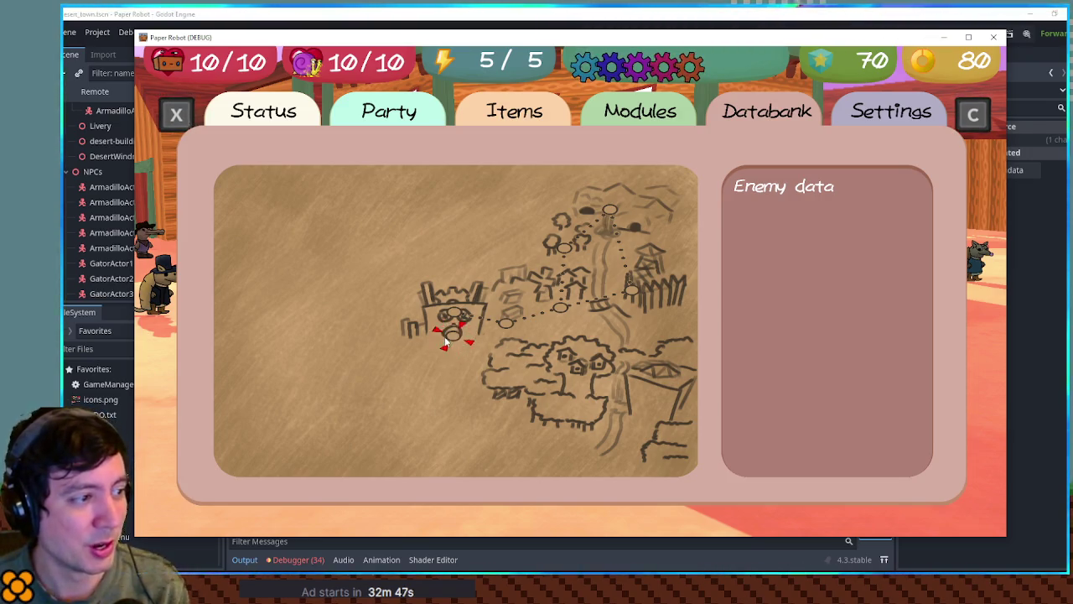
key("Right")
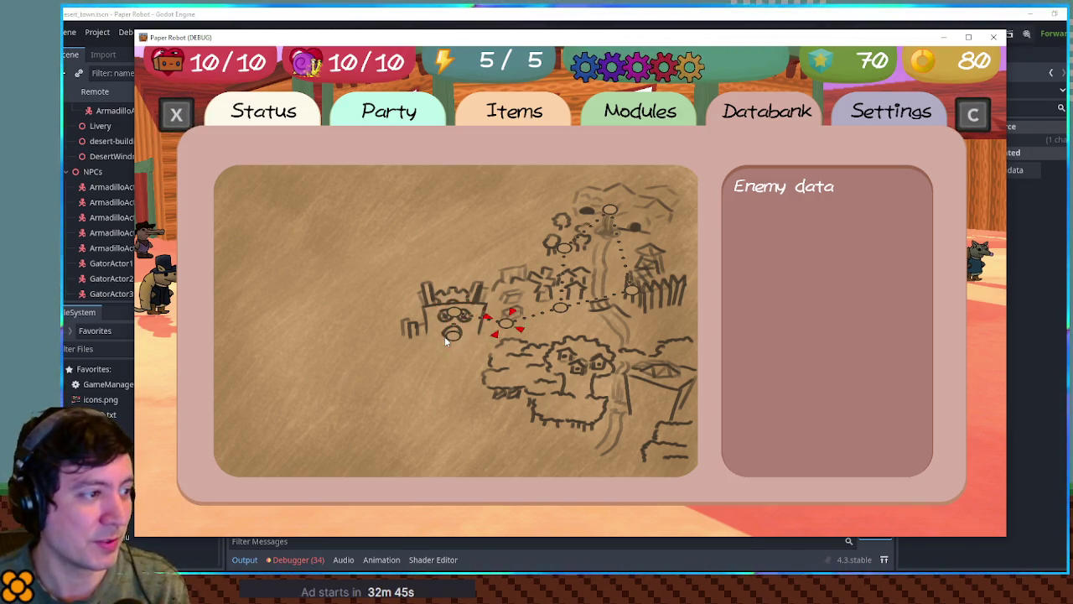
key("Left")
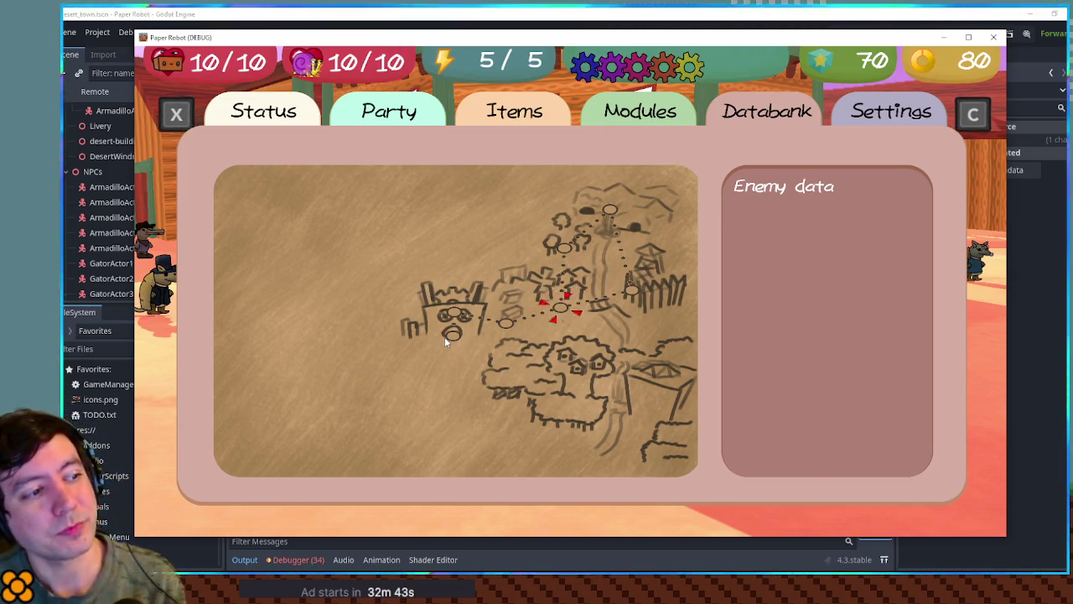
left_click(945, 38)
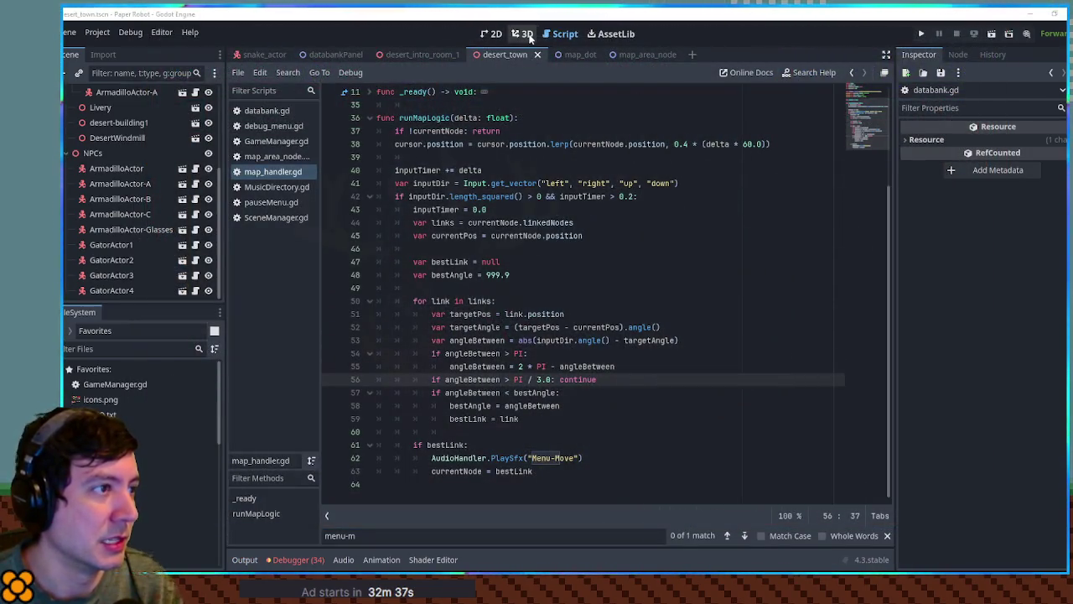
Set the map TextureRect's scale to 1.5 in the databankPanel 2D view and save the scene
left_click(350, 53)
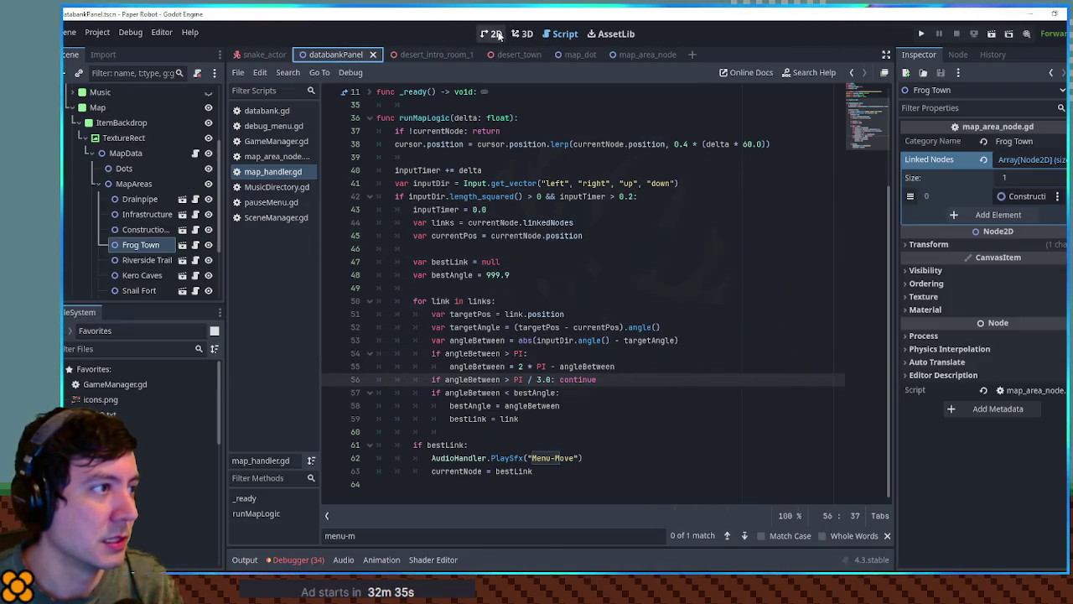
left_click(494, 35)
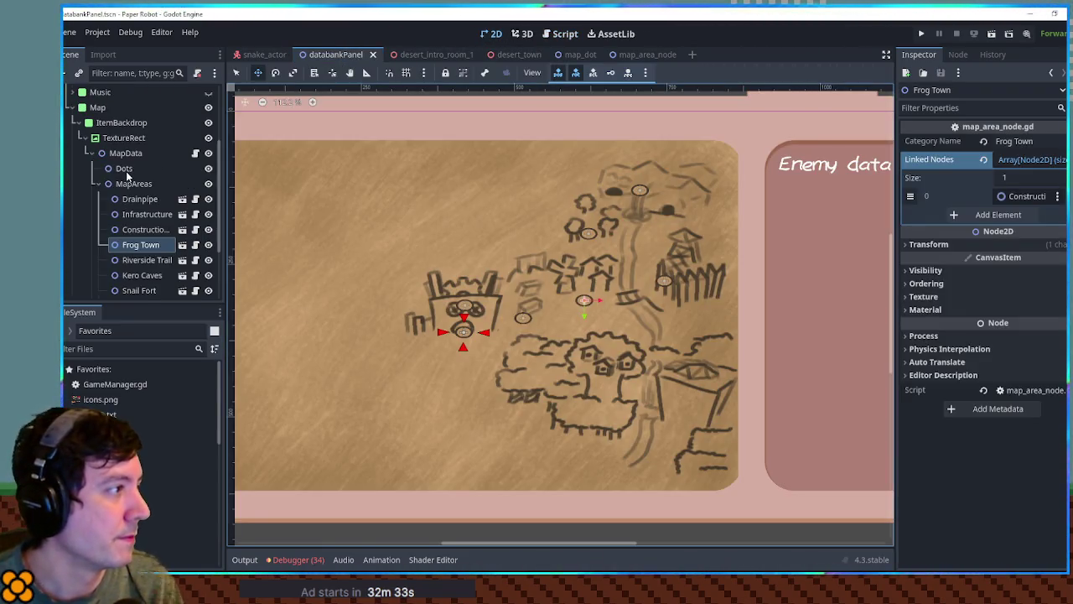
left_click(125, 155)
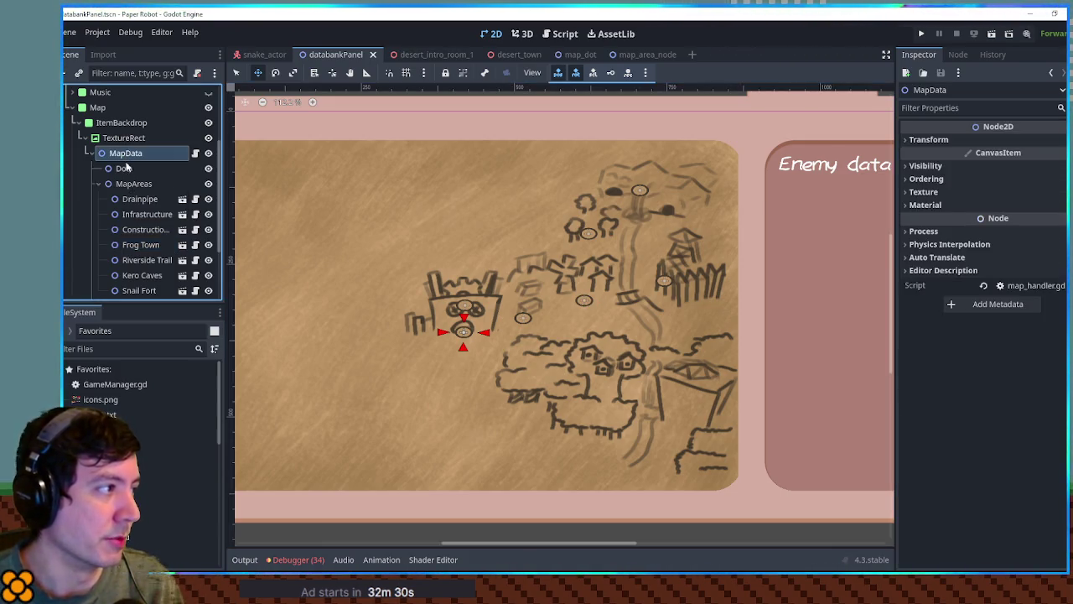
left_click(122, 139)
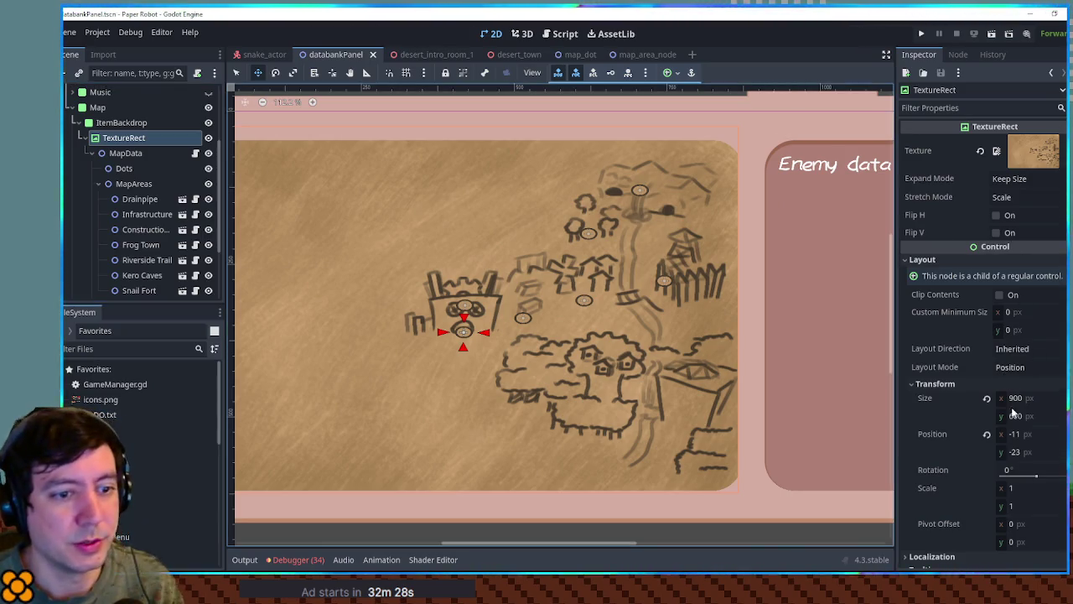
scroll(1009, 400, "down", 3)
left_click(1032, 376)
type("1.5")
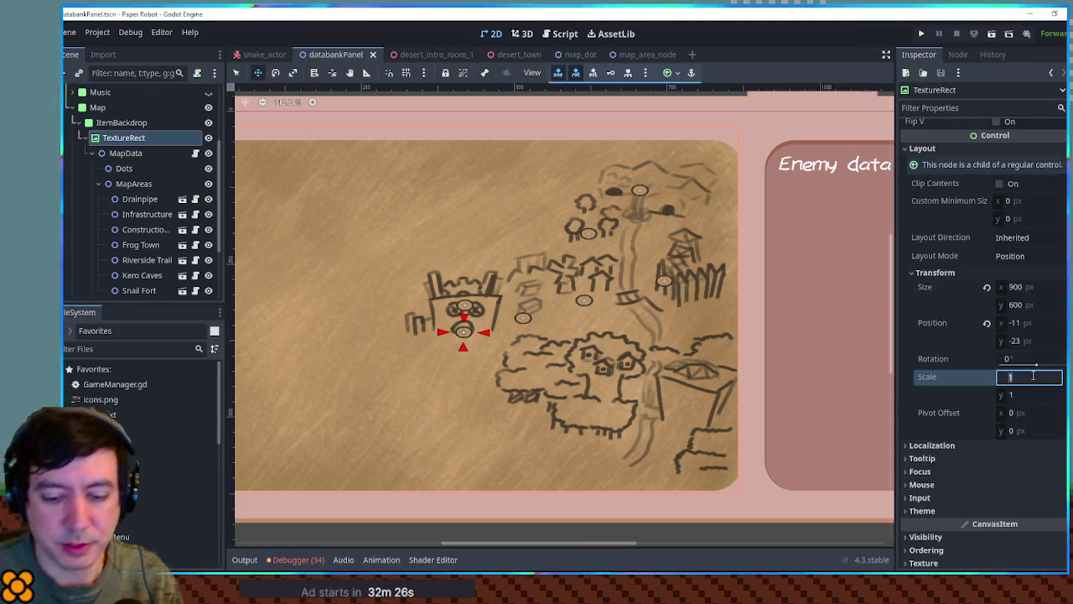
key("Return")
key("ctrl+s")
Drag the map texture up-left to preview scrolling, undo the moves, and select ItemBackdrop
scroll(590, 367, "down", 2)
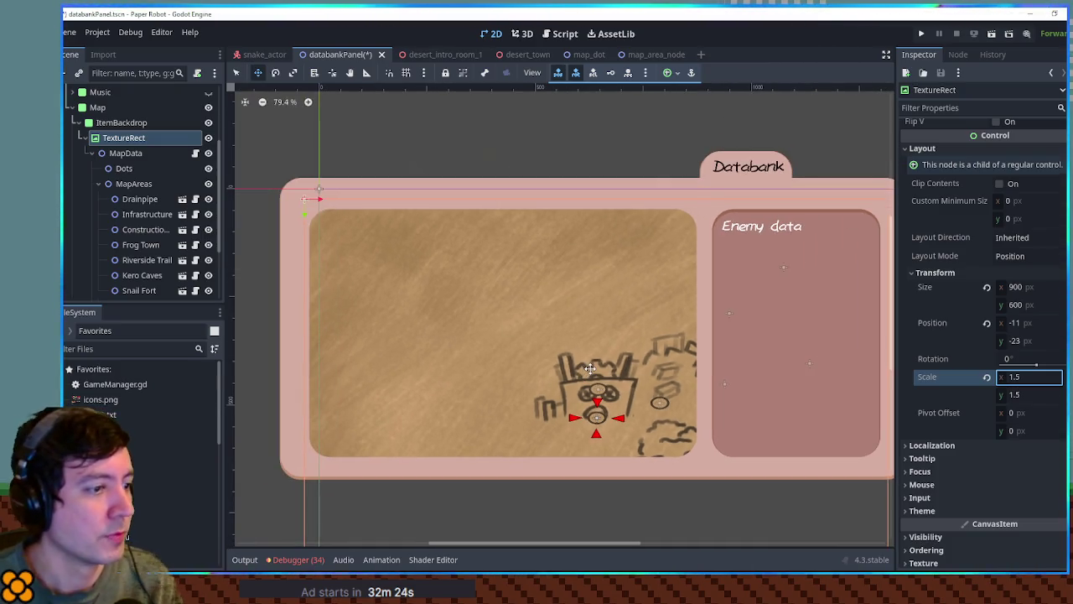
left_click_drag(589, 368, 493, 292)
key("ctrl+z")
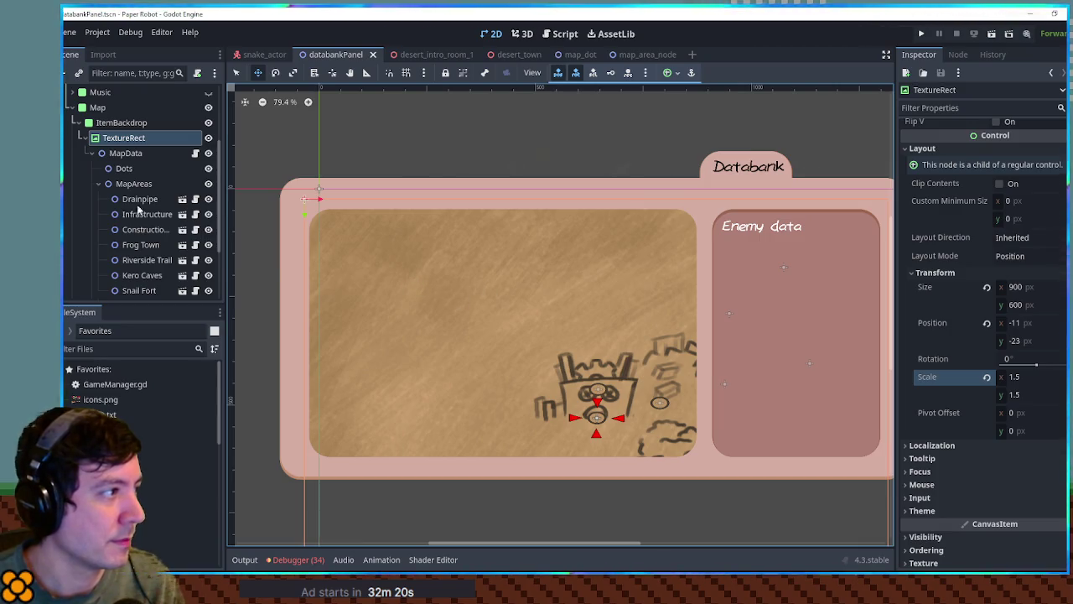
left_click(119, 154)
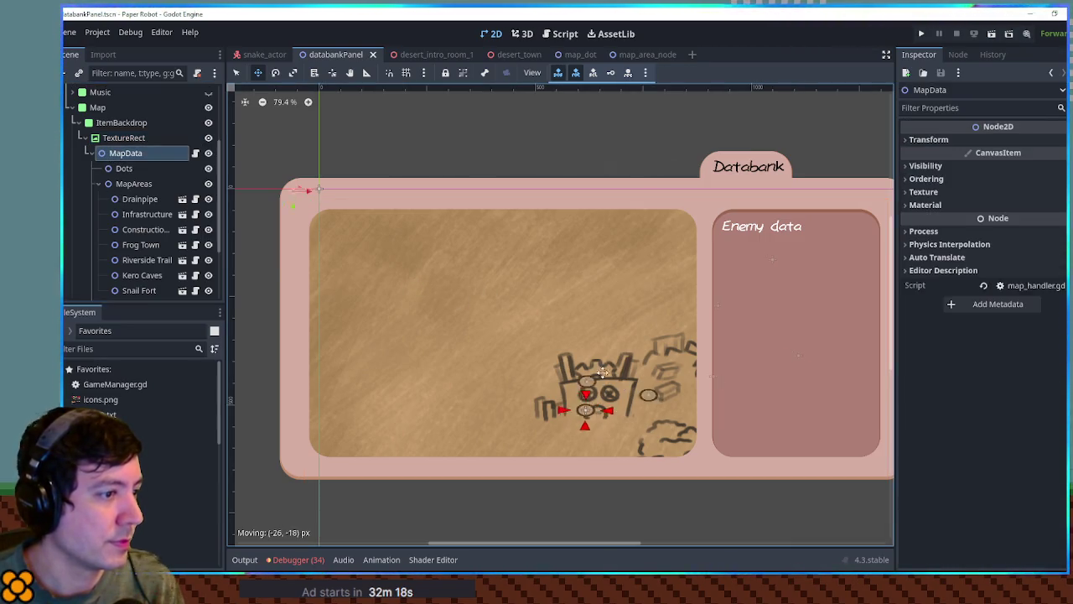
left_click_drag(133, 184, 113, 141)
left_click(114, 139)
mouse_move(646, 413)
left_mouse_down()
mouse_move(498, 336)
mouse_move(610, 393)
mouse_move(581, 387)
mouse_move(517, 336)
mouse_move(530, 333)
left_mouse_up()
key("ctrl+z")
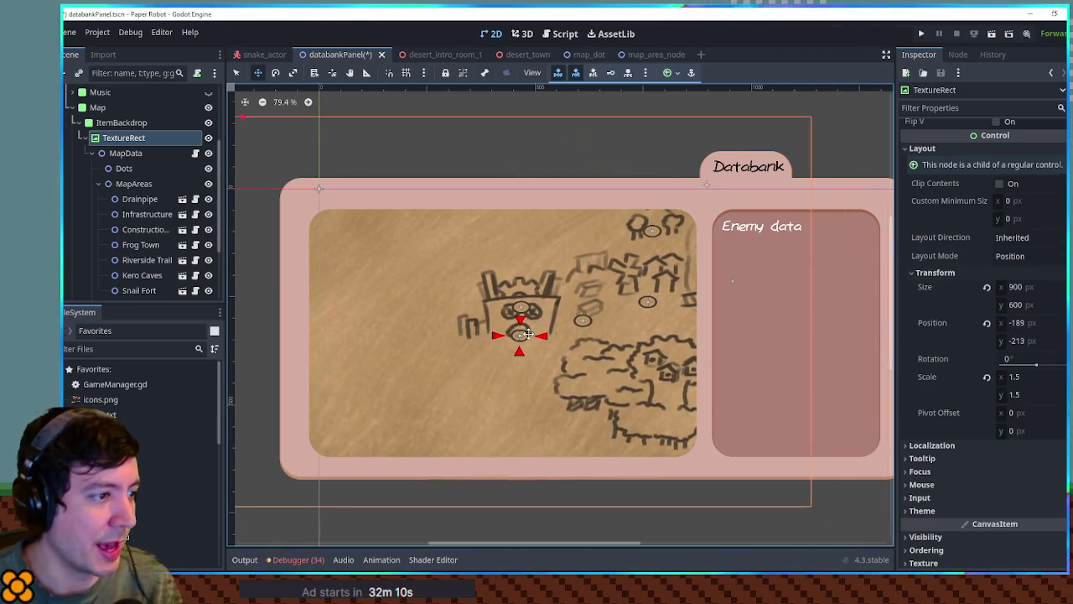
key("ctrl+z")
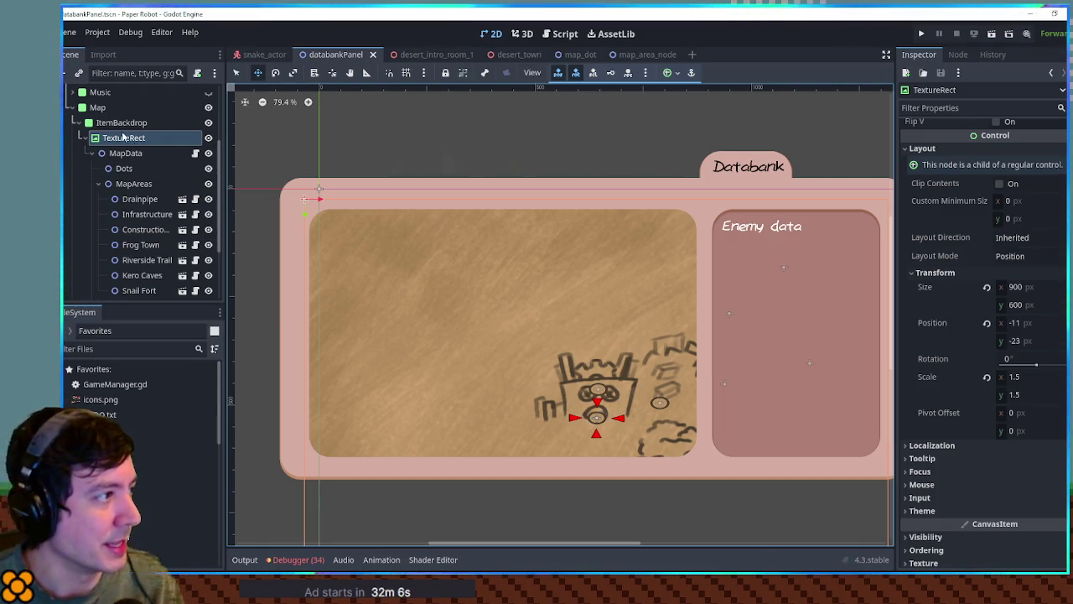
left_click(115, 128)
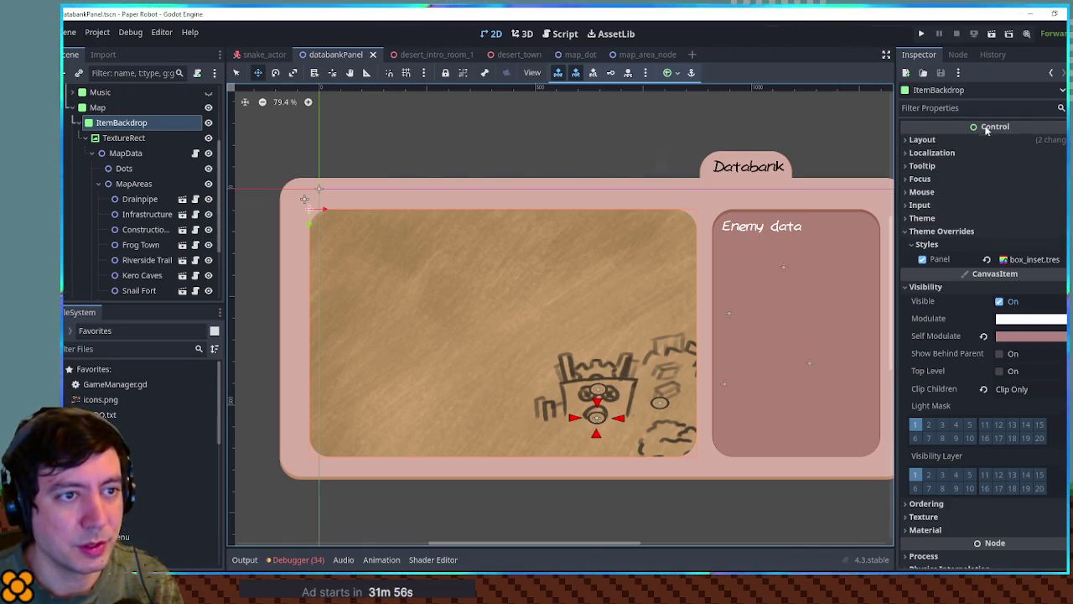
Open the Control class documentation and search it for 'center'
left_click(1001, 128)
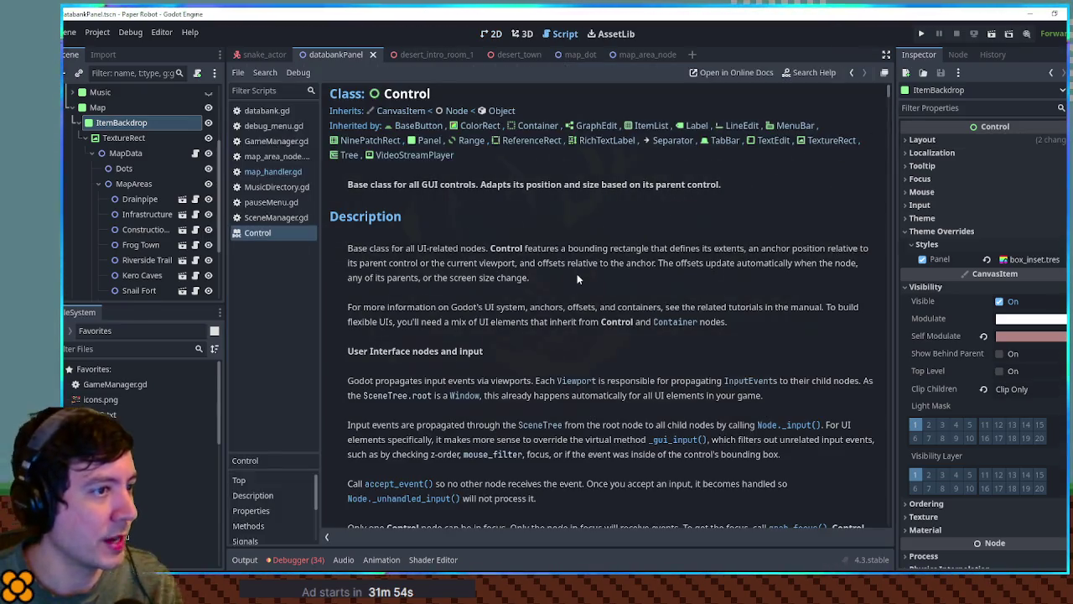
key("ctrl+f")
type("center")
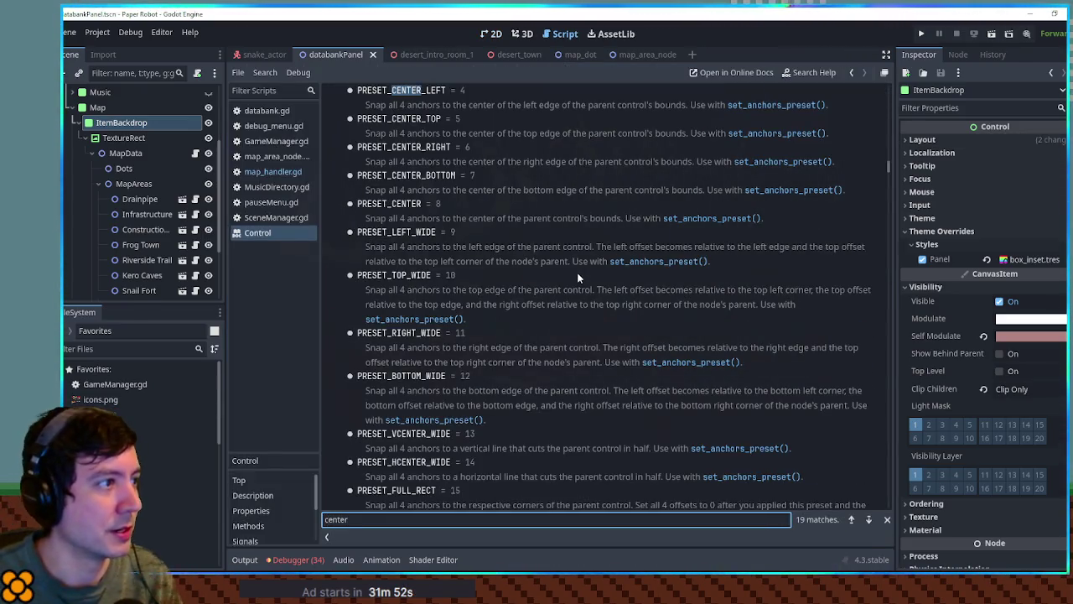
key("Return")
key("Return")
key("Return")
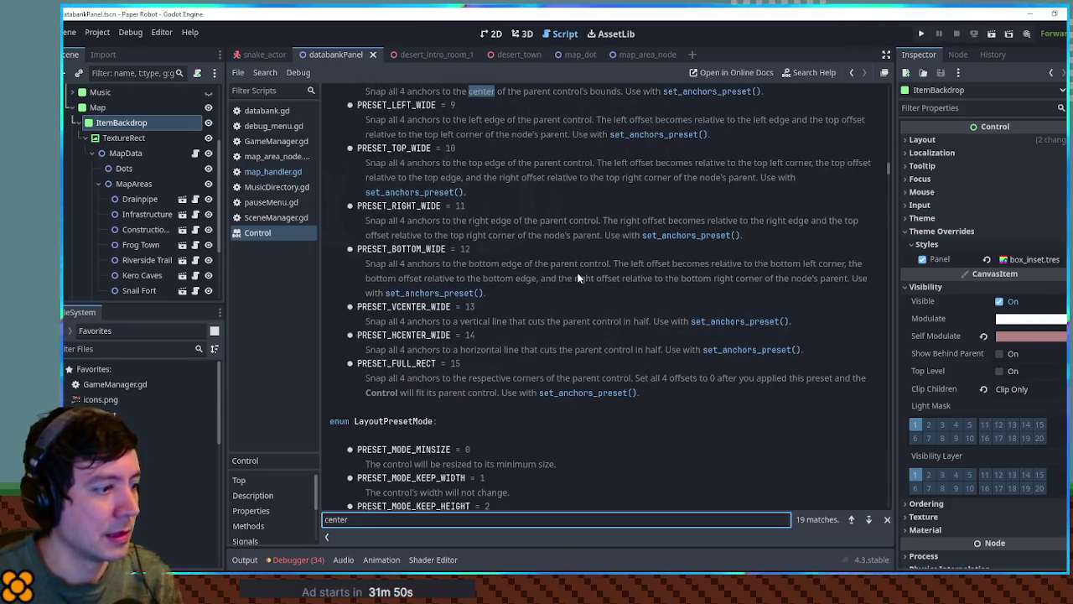
left_click_drag(888, 168, 894, 330)
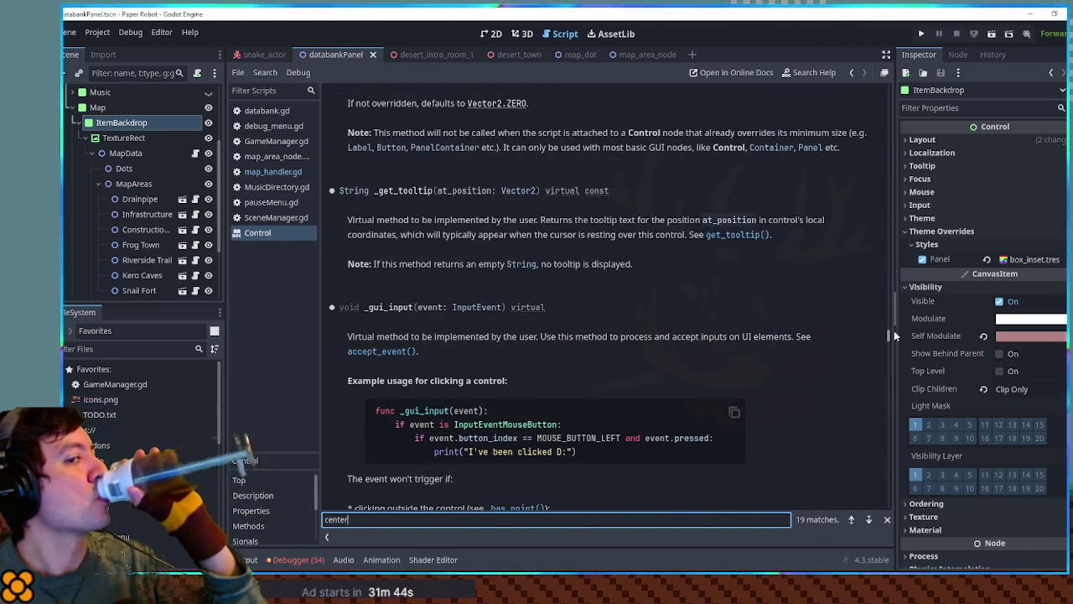
Open the documentation for the backdrop's Position property, then return to map_handler.gd
left_click(967, 139)
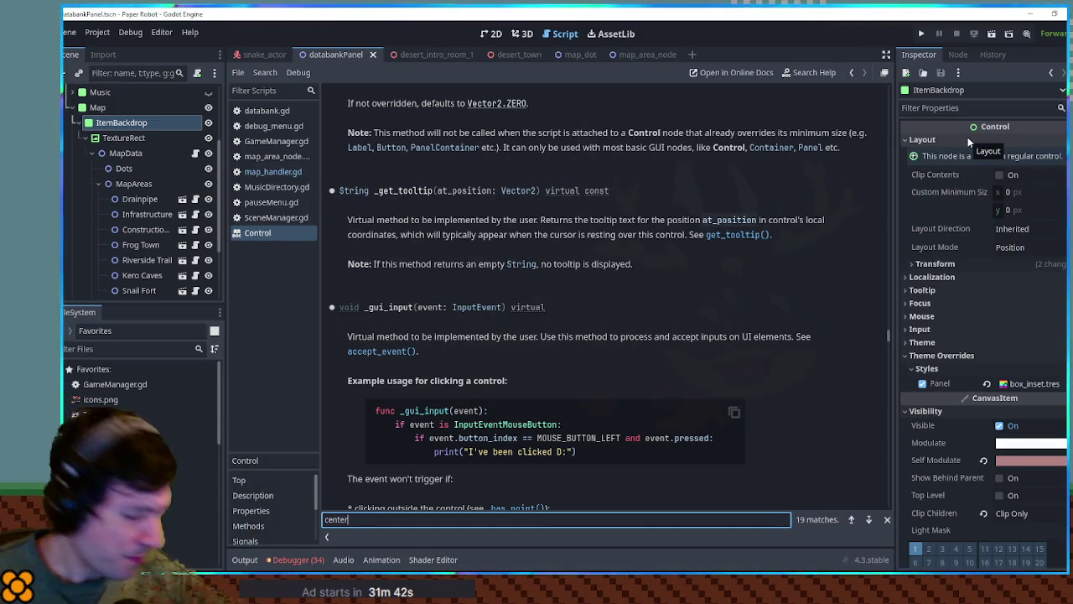
left_click(937, 264)
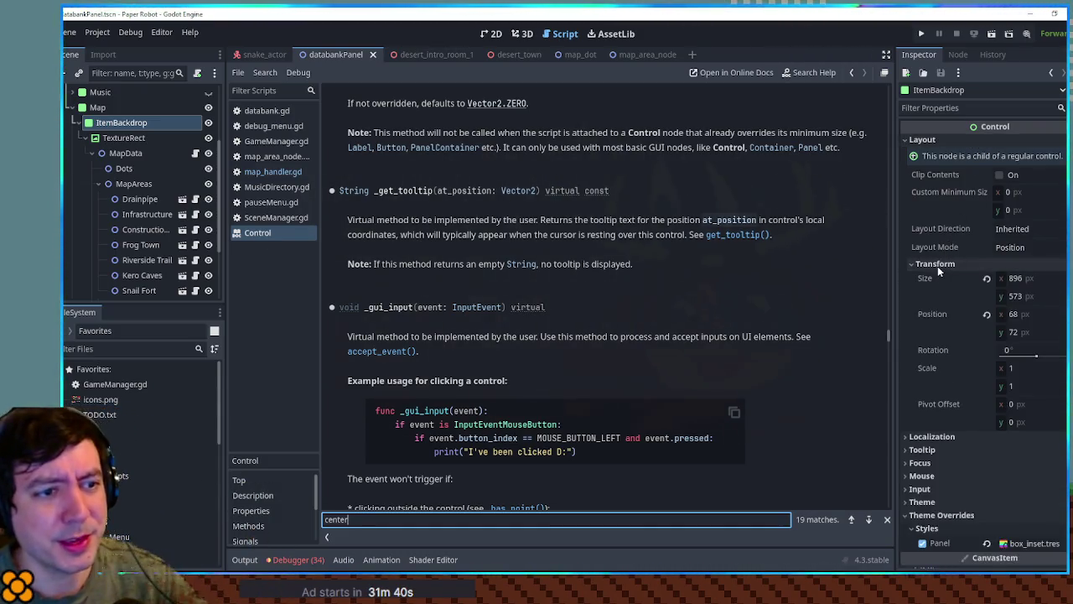
mouse_move(925, 314)
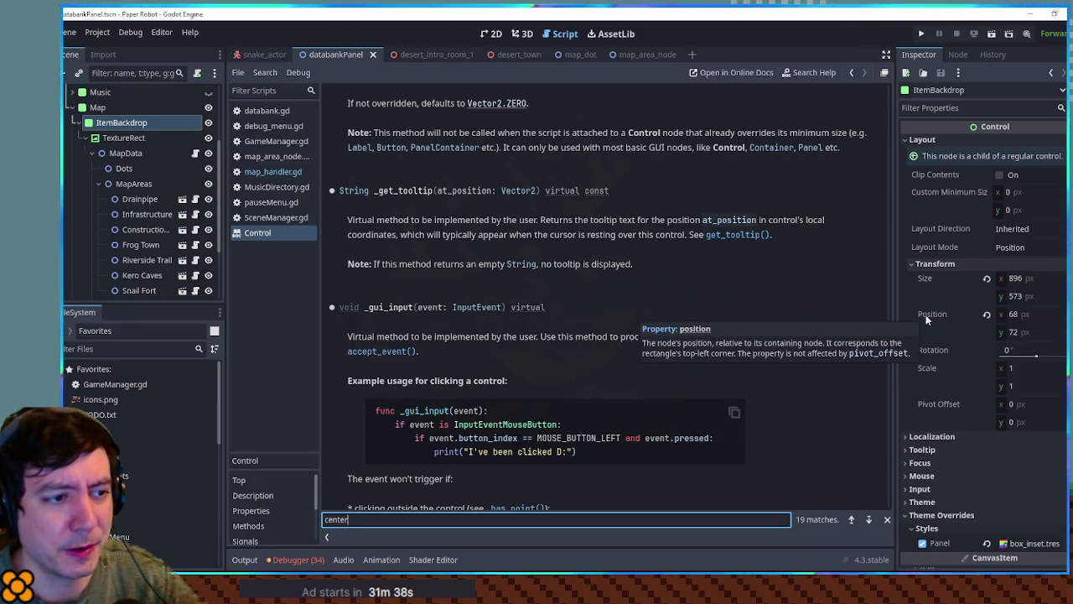
right_click(925, 313)
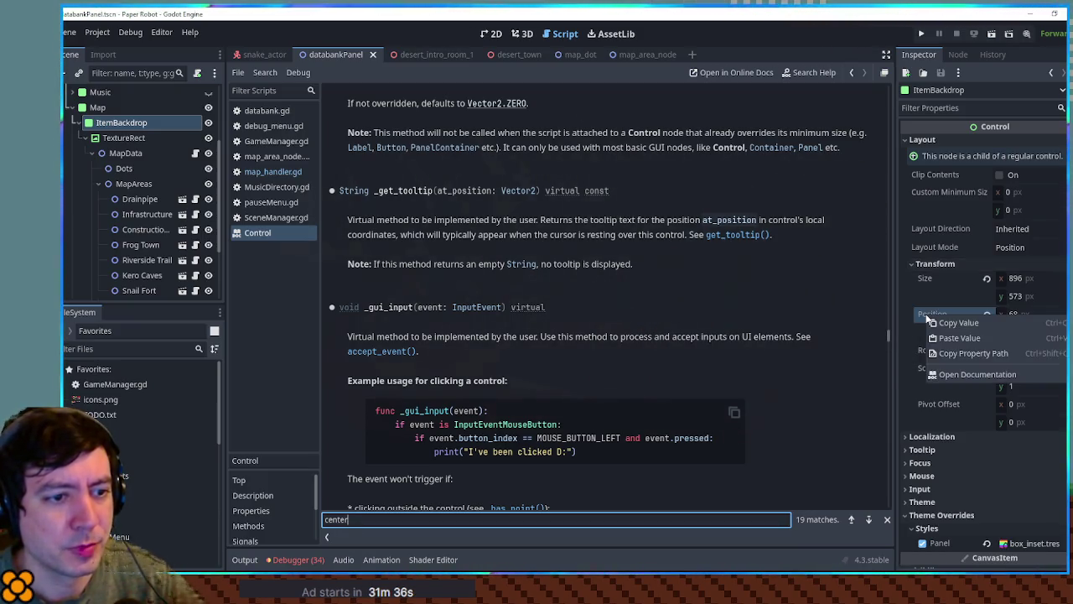
left_click(914, 313)
mouse_move(922, 316)
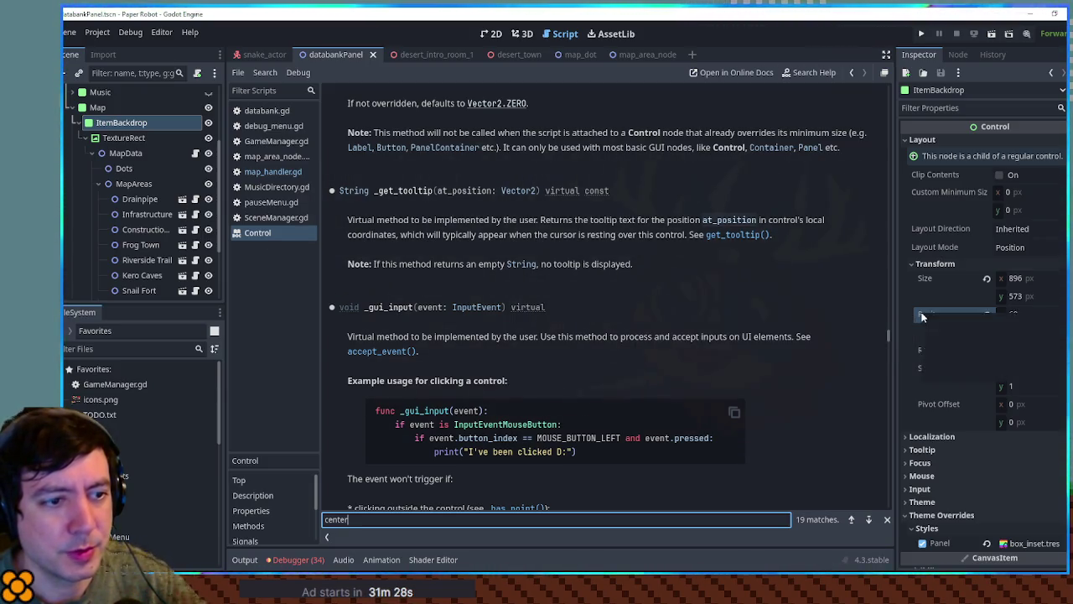
right_click(922, 316)
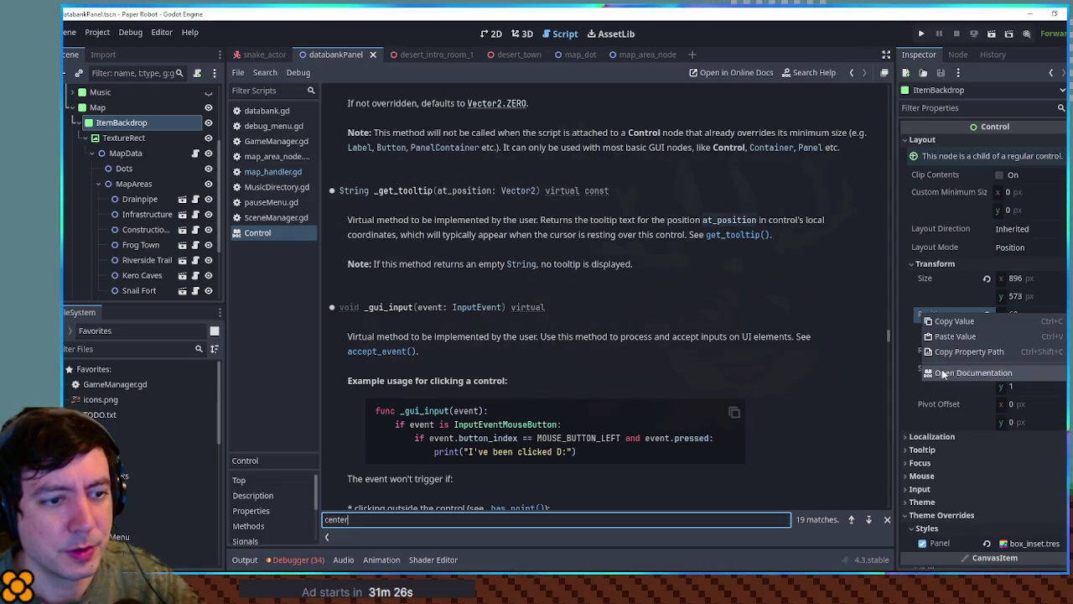
left_click(941, 372)
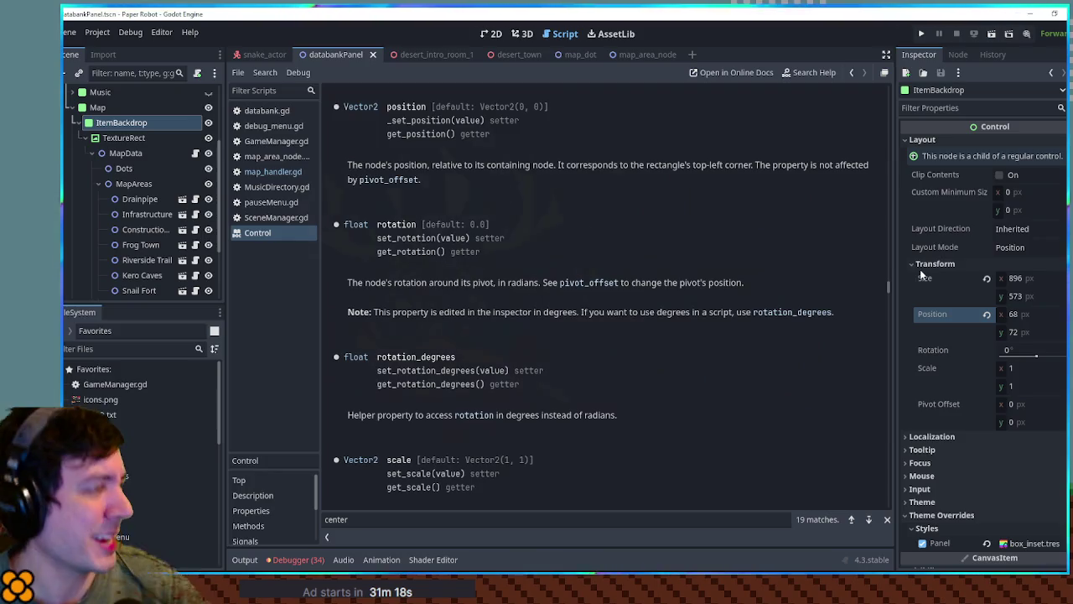
left_click(273, 171)
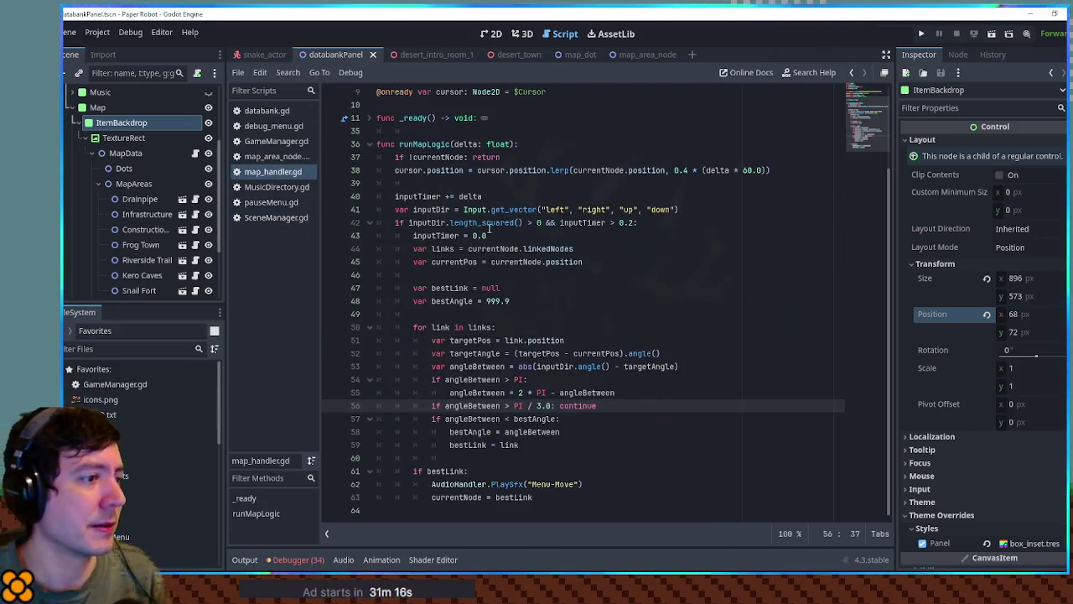
Look through the map_dot, snake_actor and desert_town scenes, then bring up map_handler.gd
left_click(494, 34)
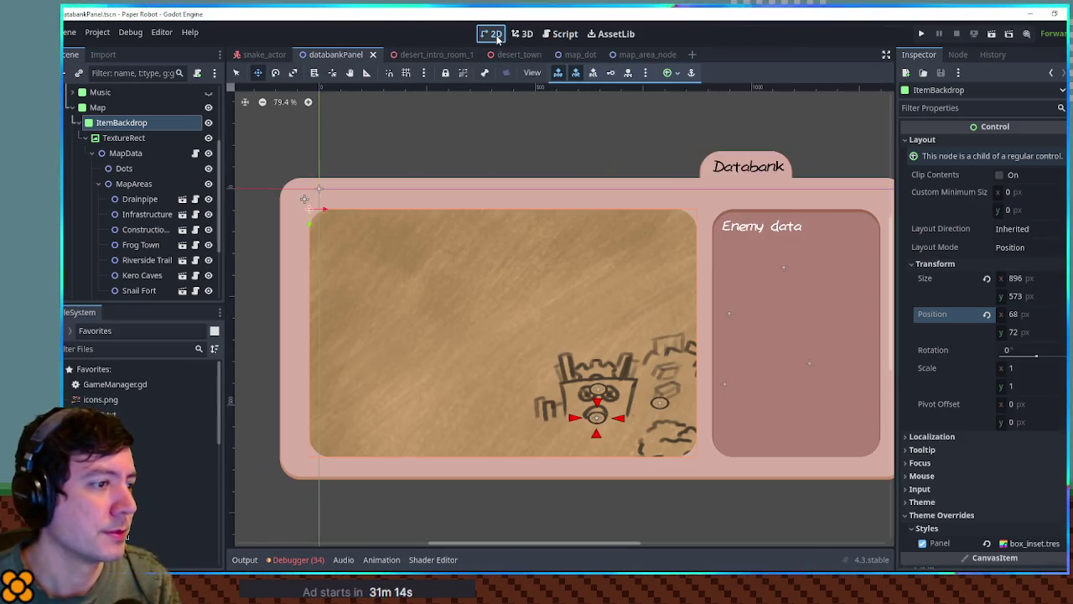
left_click(578, 58)
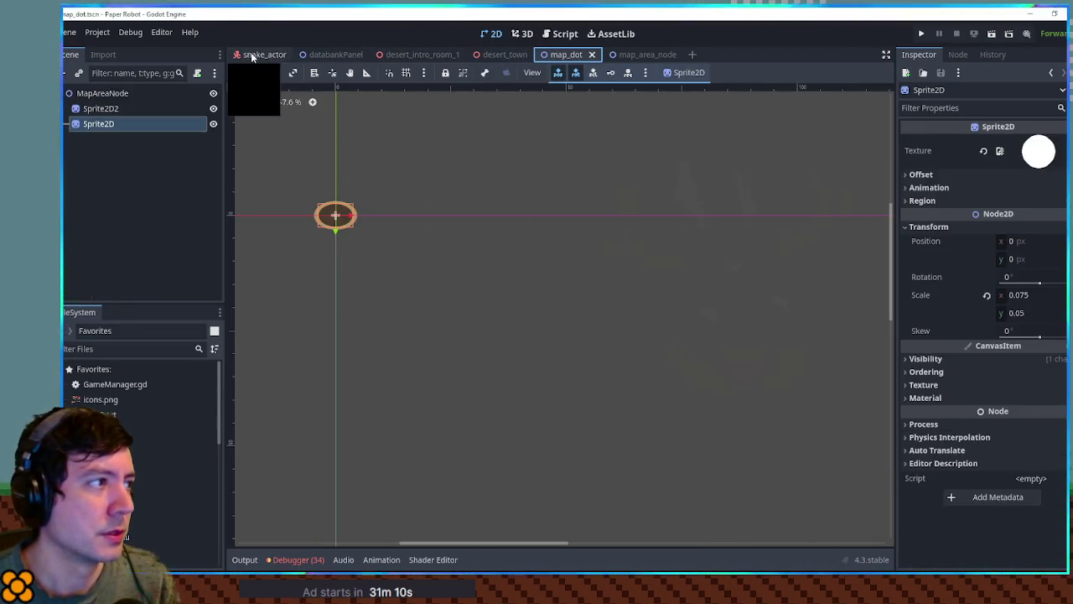
left_click(264, 55)
left_click(577, 56)
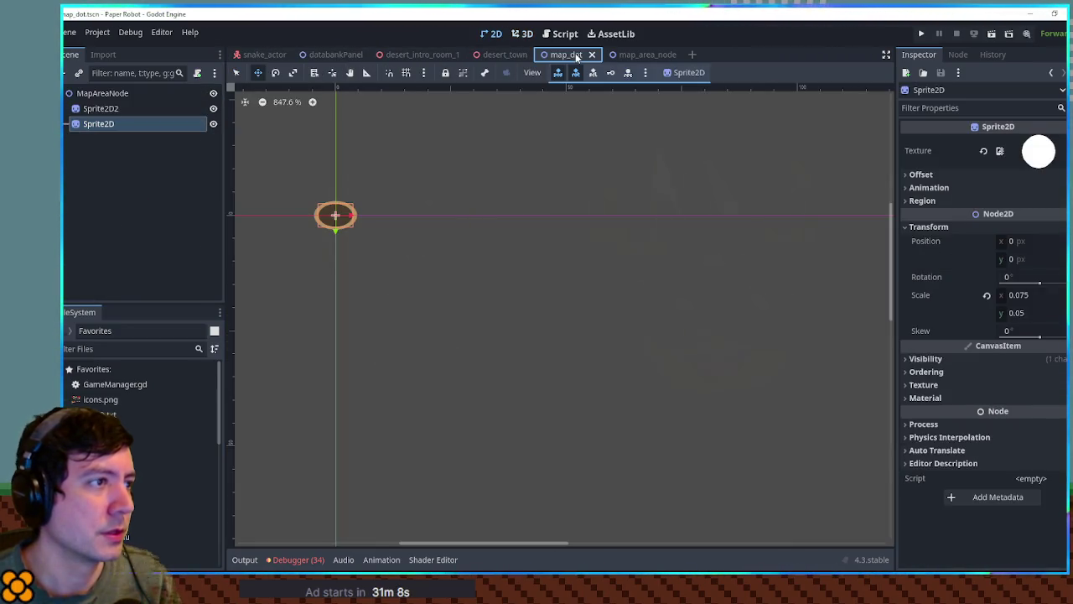
left_click(487, 53)
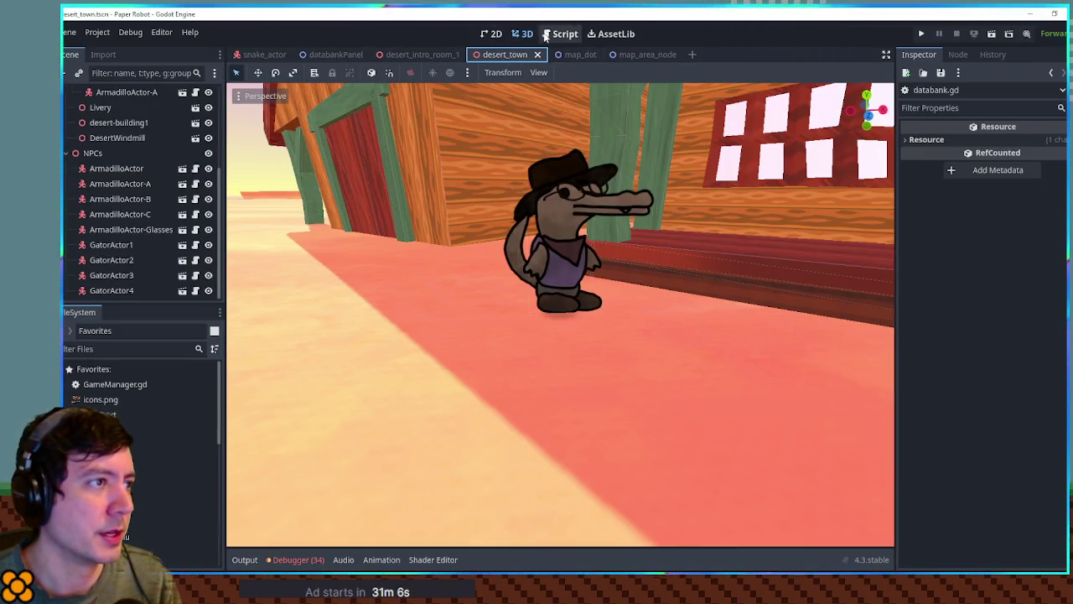
left_click(563, 34)
scroll(589, 327, "up", 3)
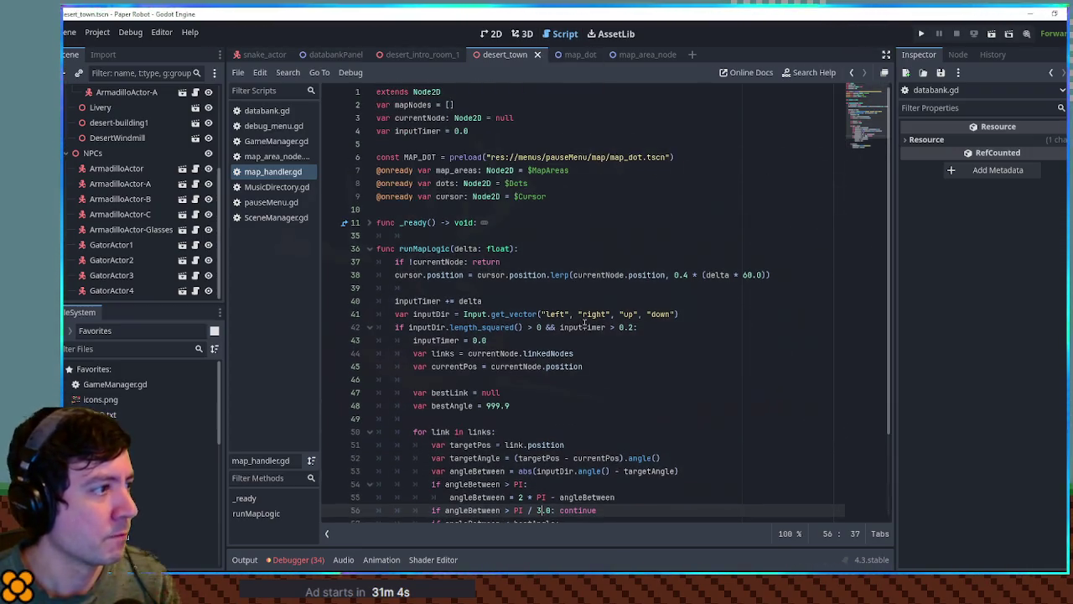
left_click(331, 55)
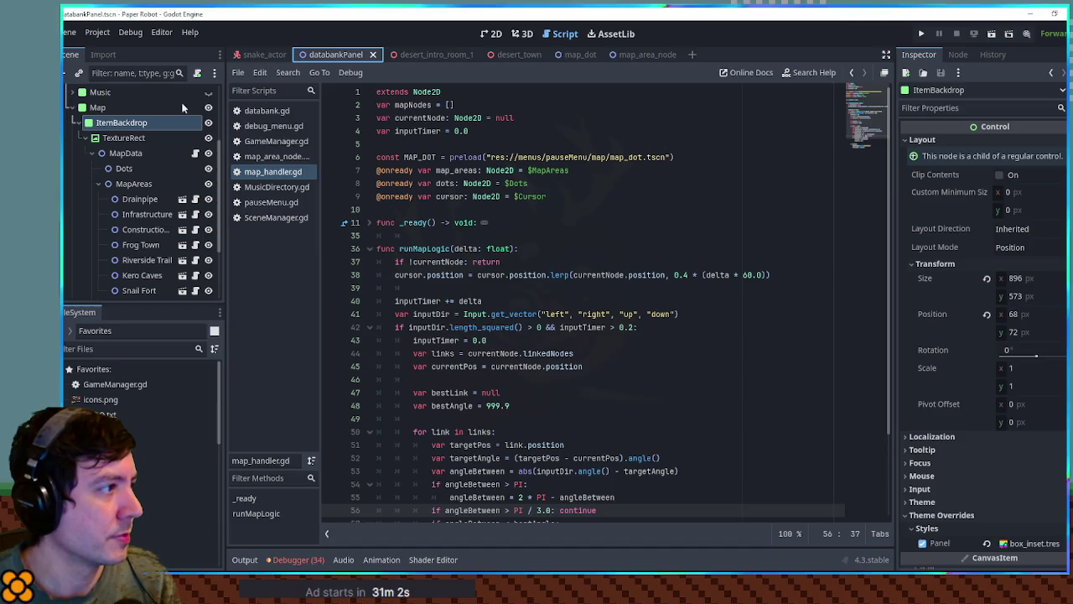
left_click(125, 140)
left_click_drag(125, 140, 615, 213)
key("Return")
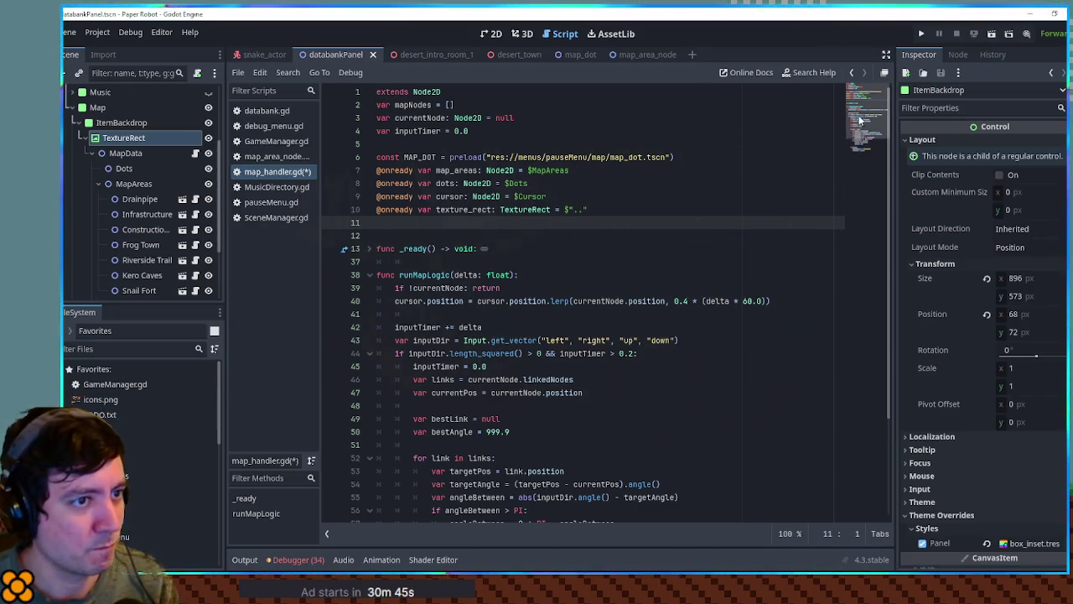
Add a new function 'func scrollMap(): pass' at the end of the script
scroll(863, 141, "down", 3)
scroll(860, 108, "down", 2)
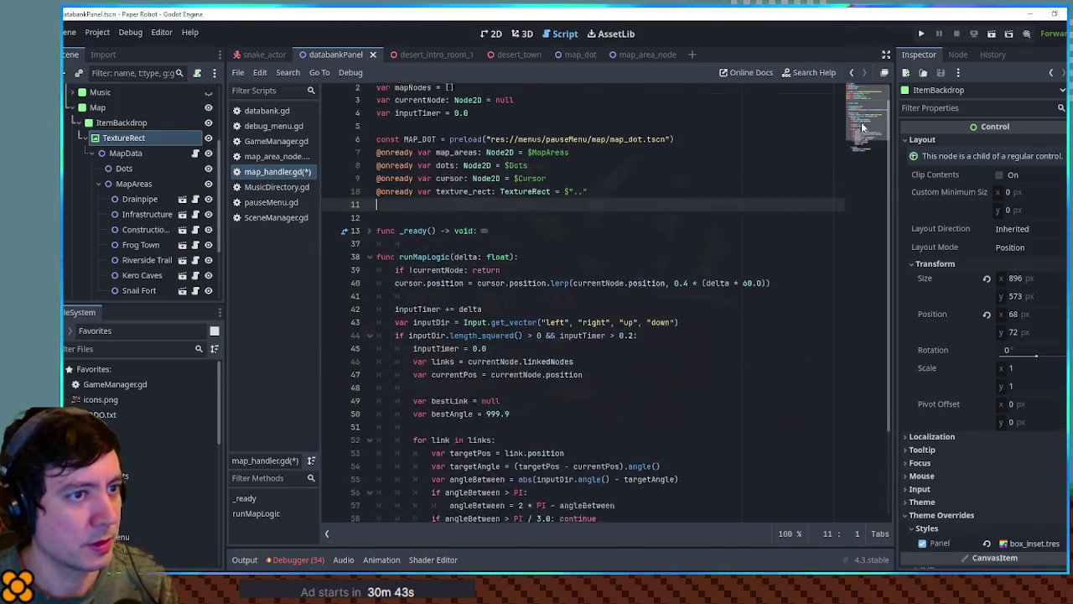
scroll(861, 105, "up", 2)
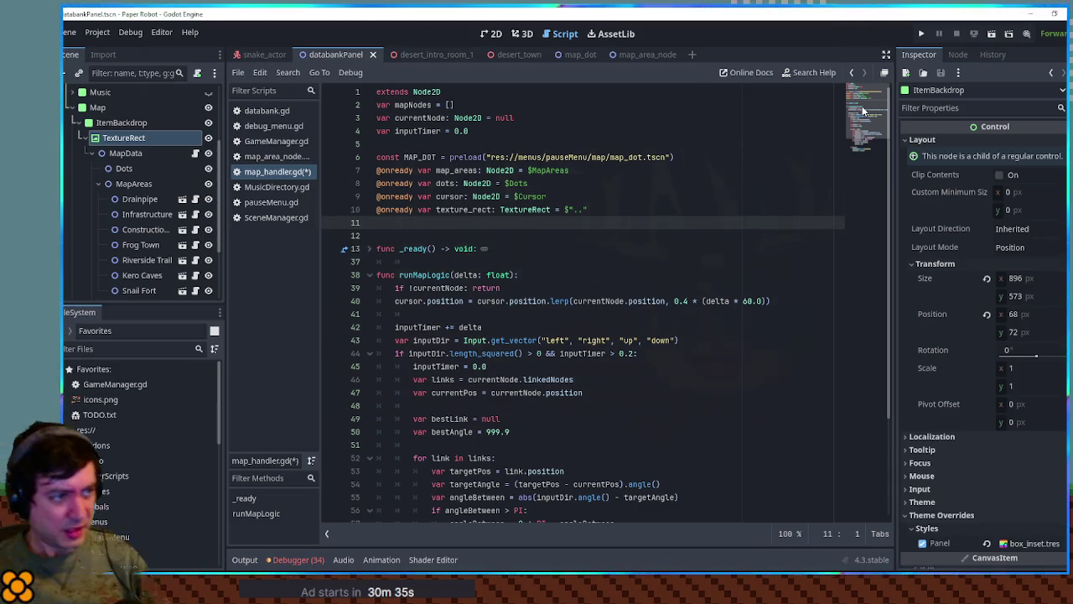
left_click_drag(850, 113, 857, 148)
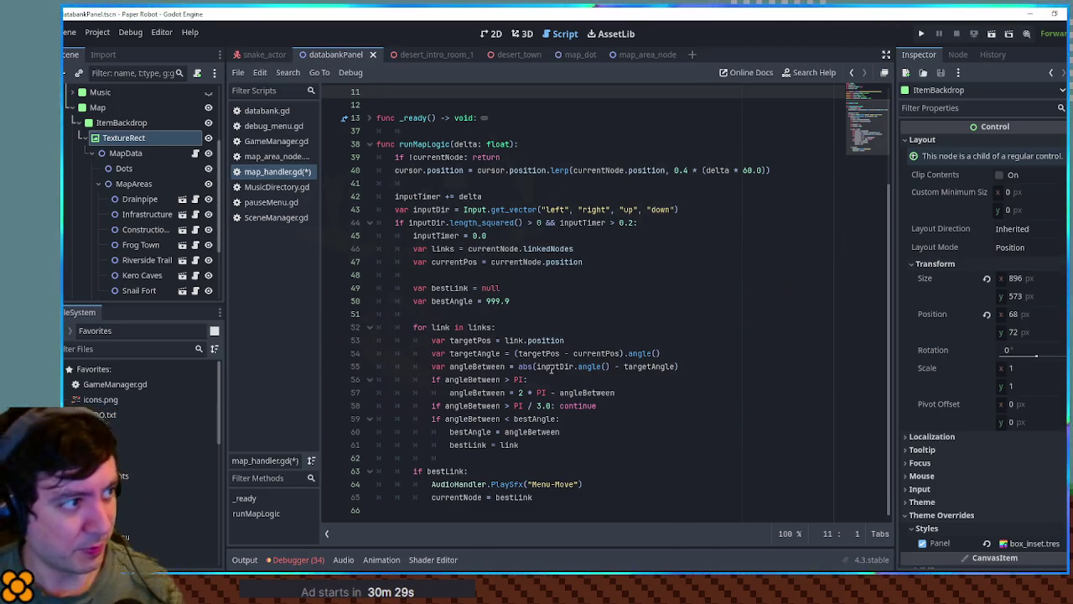
scroll(376, 252, "up", 1)
left_click(369, 183)
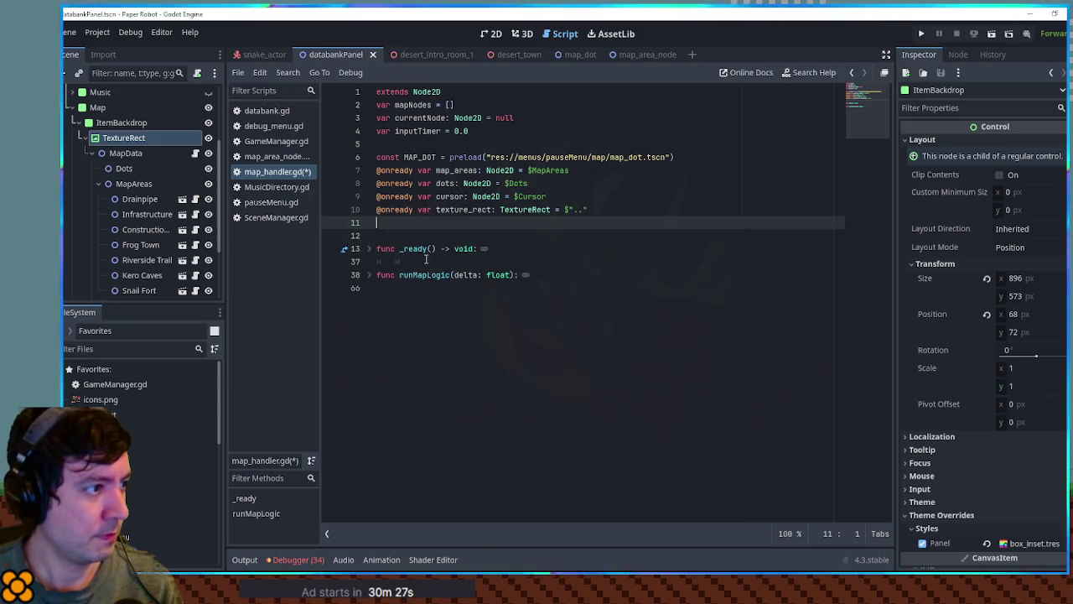
left_click(439, 299)
key("Return")
type("func ")
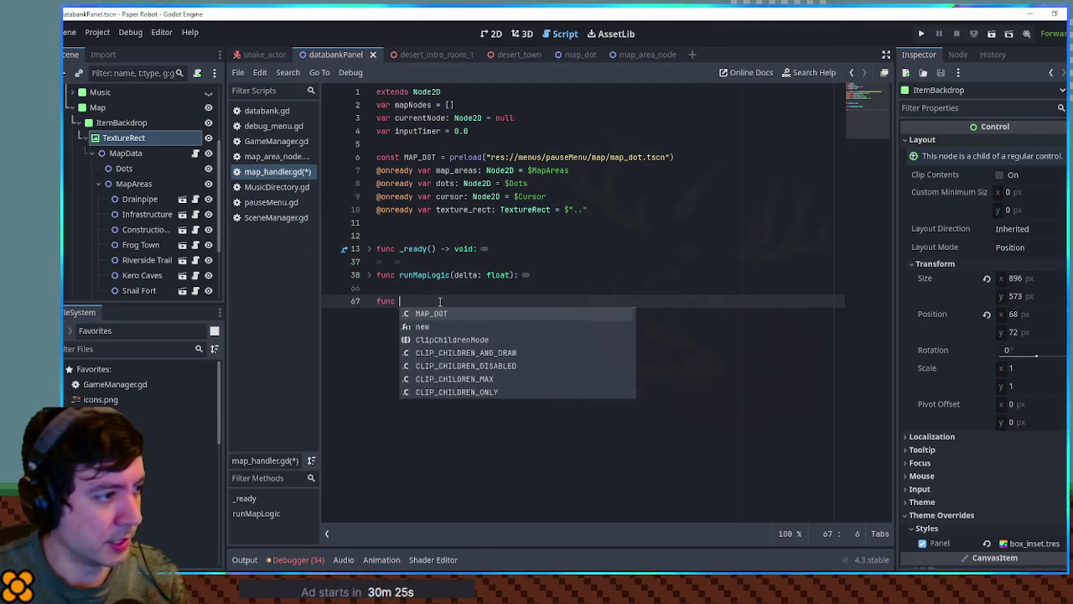
type("scrollMap():")
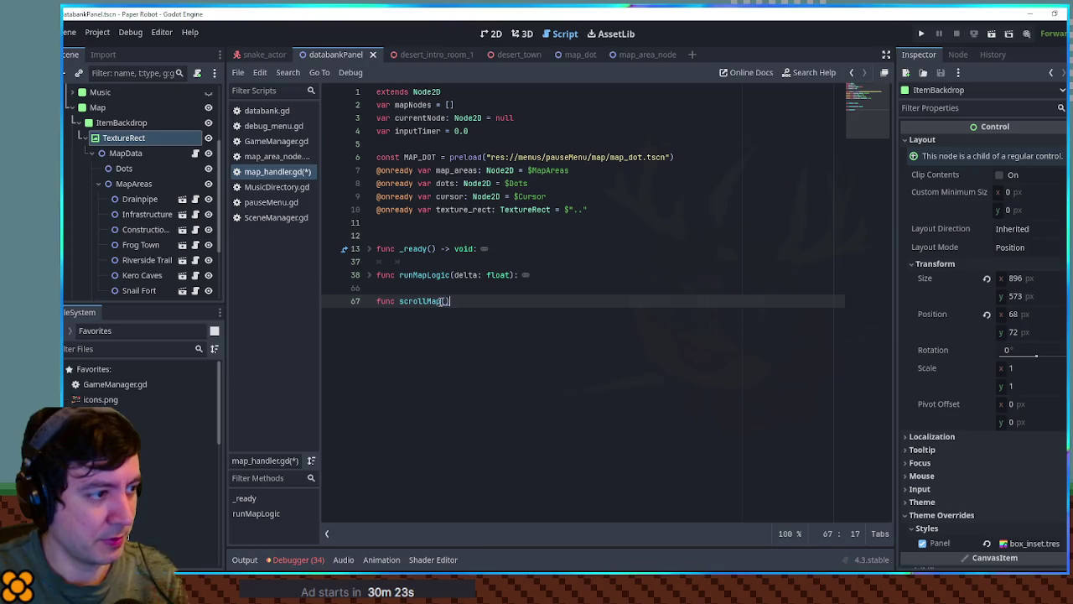
key("Return")
type("pass")
Call scrollMap() inside runMapLogic right after the currentNode check
double_click(437, 301)
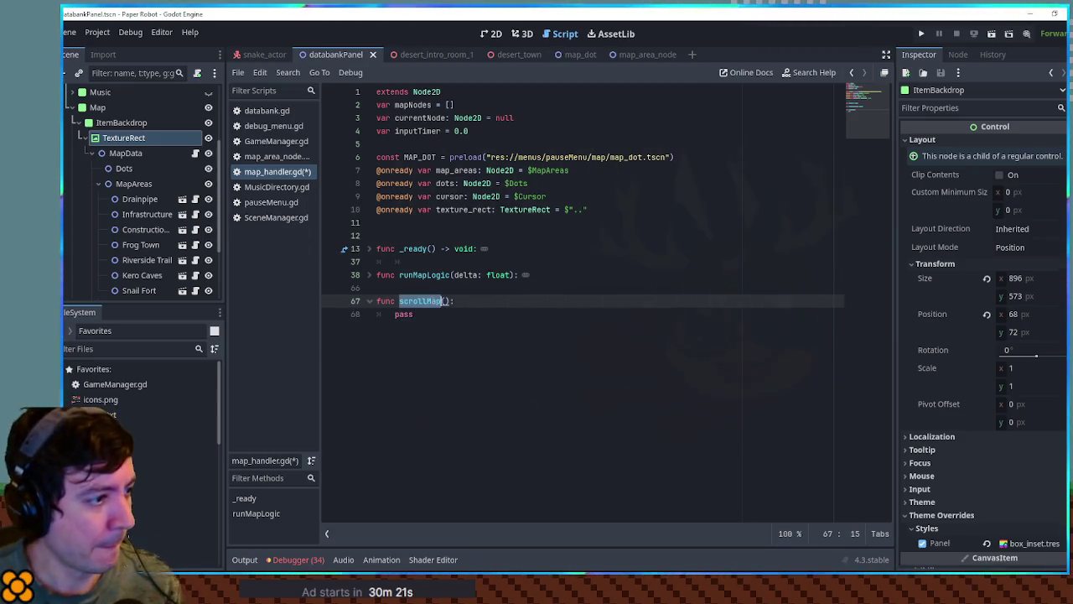
left_click(370, 275)
left_click(511, 287)
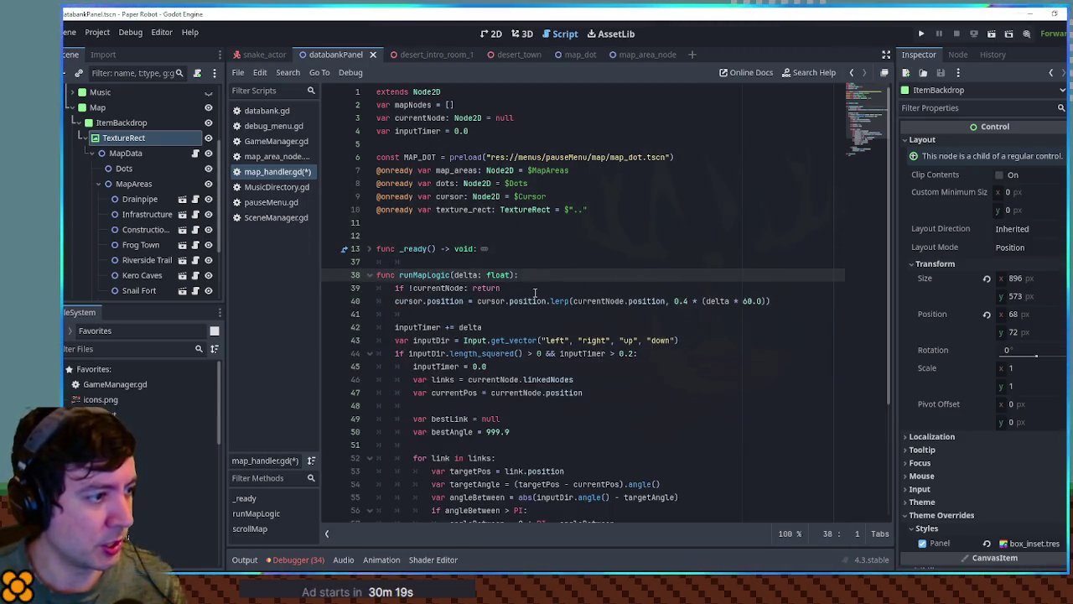
key("Return")
type("scrollMap()")
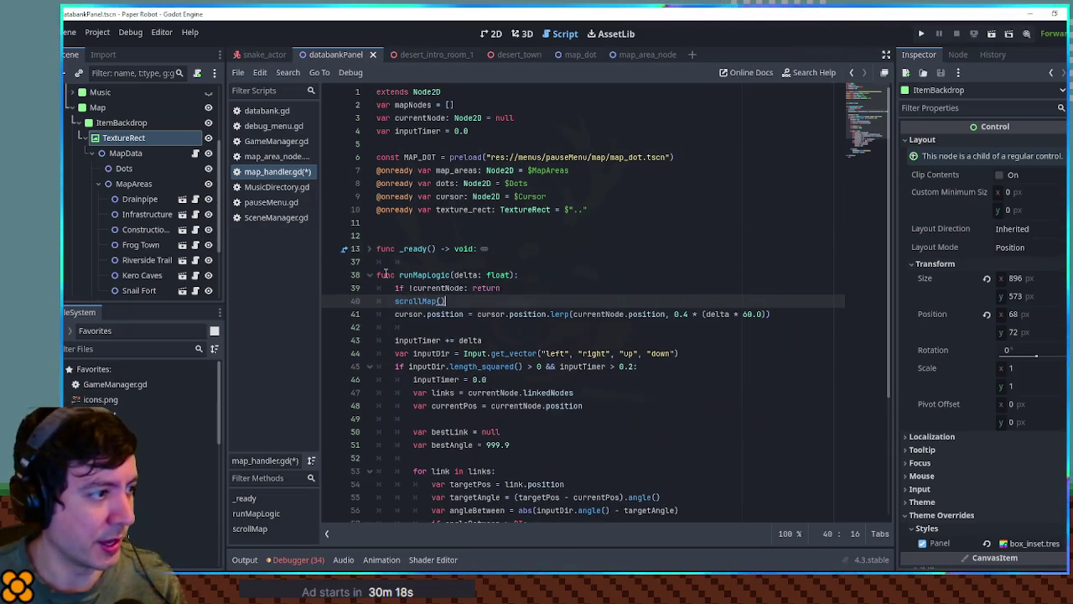
left_click(370, 275)
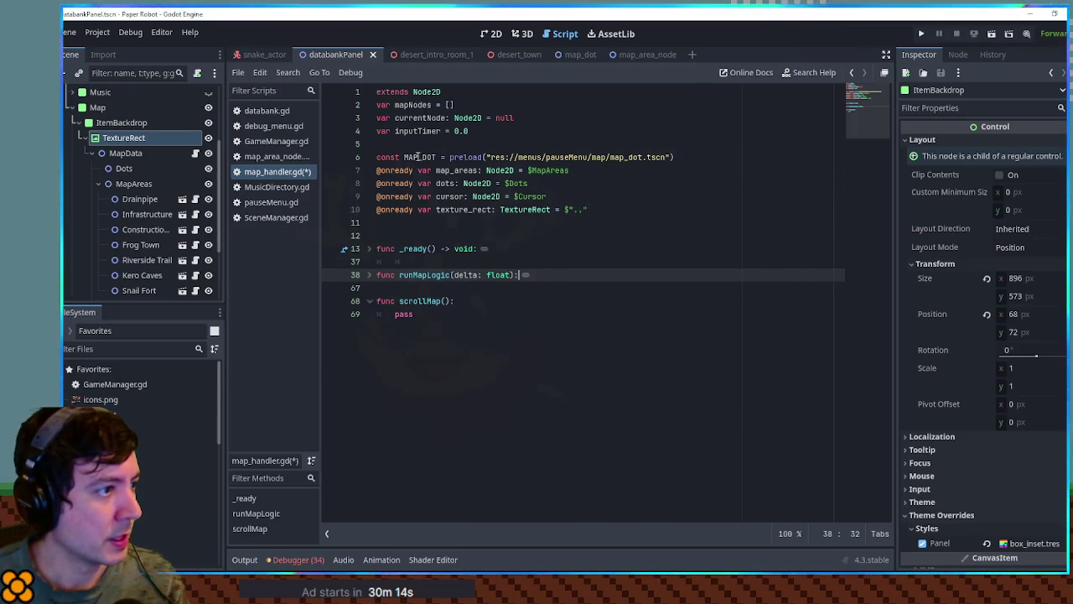
Try replacing pass in scrollMap with texture_rect, then undo the change
double_click(457, 210)
key("ctrl+c")
double_click(413, 314)
key("ctrl+v")
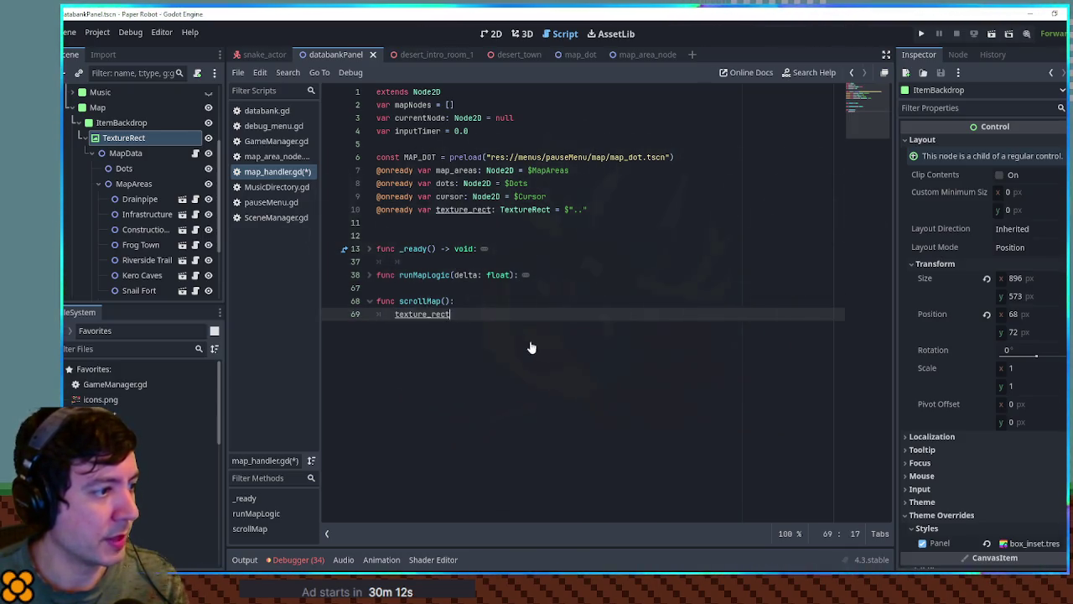
key("ctrl+z")
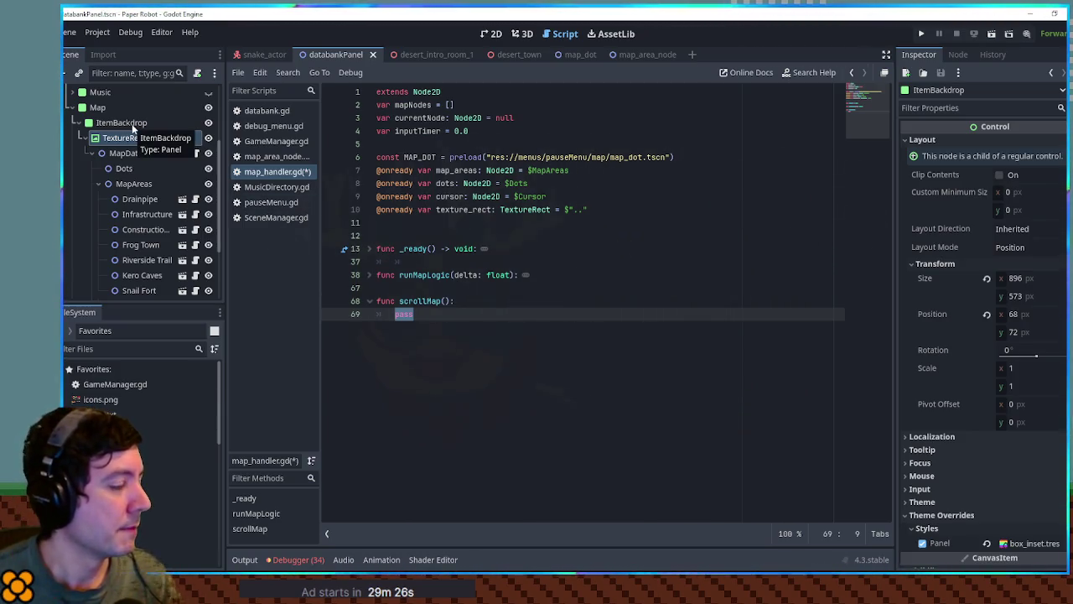
left_click_drag(131, 123, 403, 225)
double_click(466, 222)
type("mapContainerPanel")
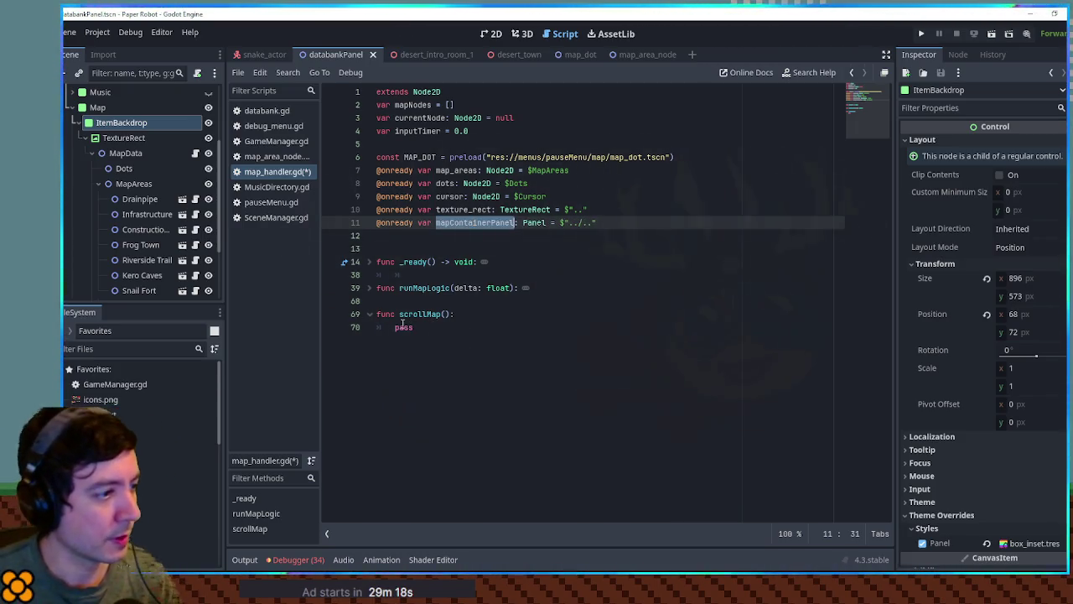
Replace pass in scrollMap with the start of 'var containerCenter = mapContainerPanel'
double_click(404, 326)
type("var g")
key("BackSpace")
type("containerCenter = mapContainerPanel")
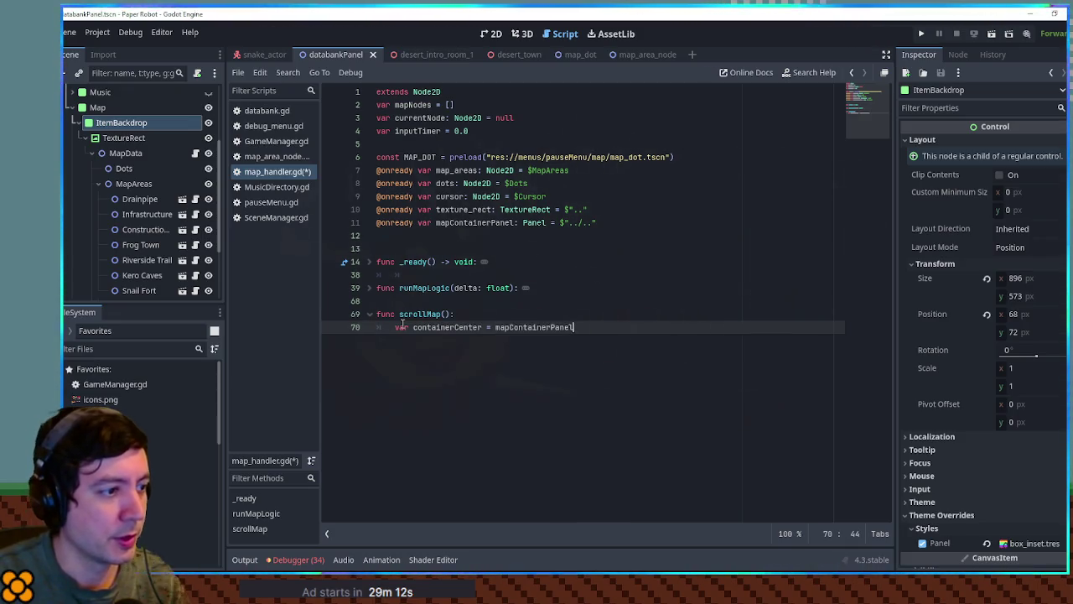
type(".globa")
key("Return")
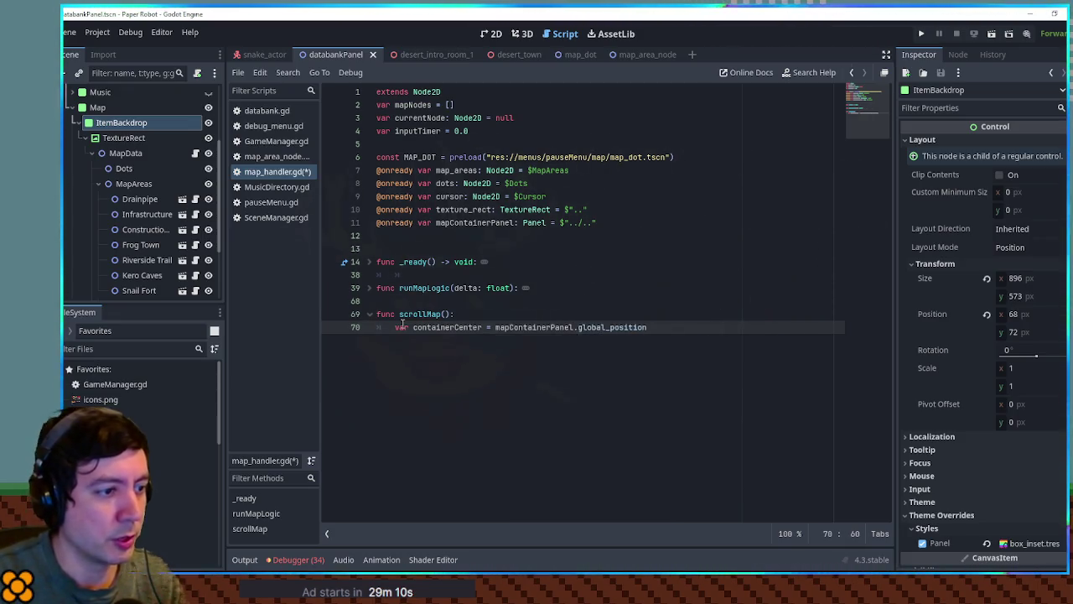
key("BackSpace")
key("BackSpace")
key("BackSpace")
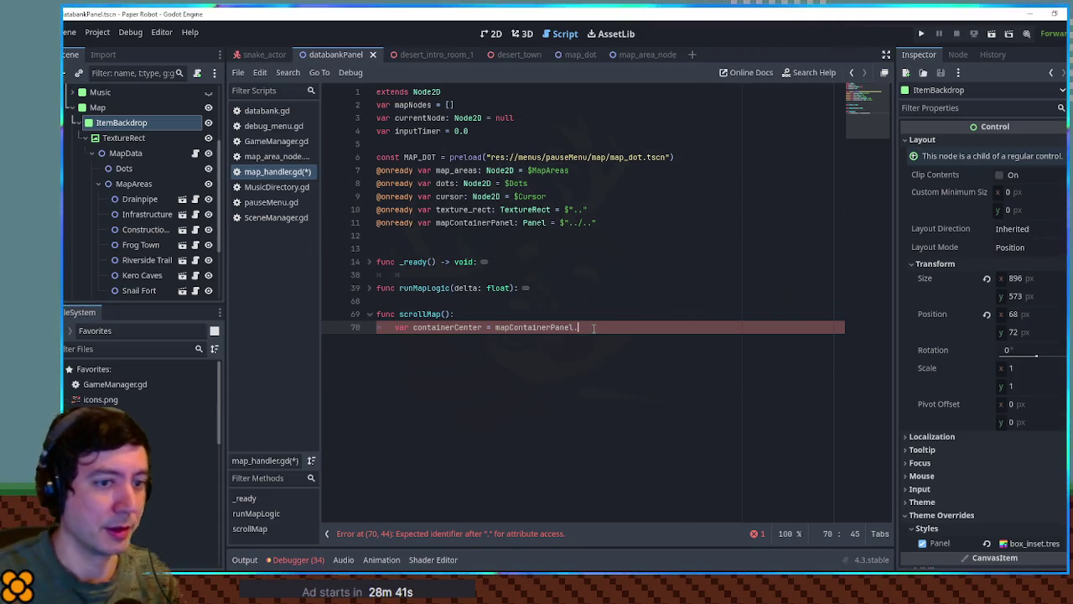
Complete containerCenter as mapContainerPanel.global_position + mapContainerPanel.size / 2.0
type("global")
key("Return")
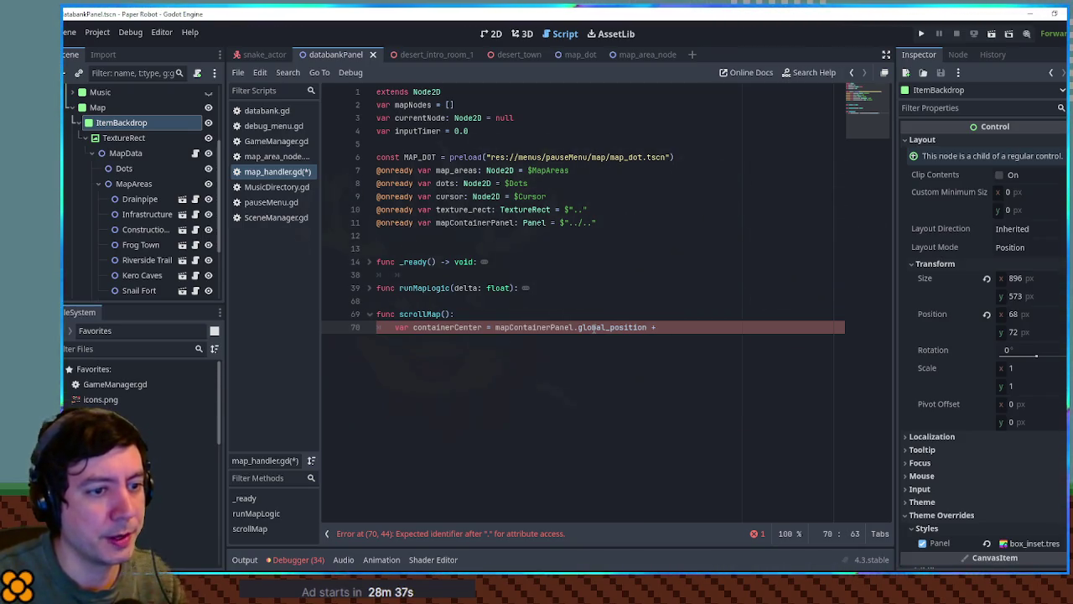
type("map")
key("Return")
type(".size")
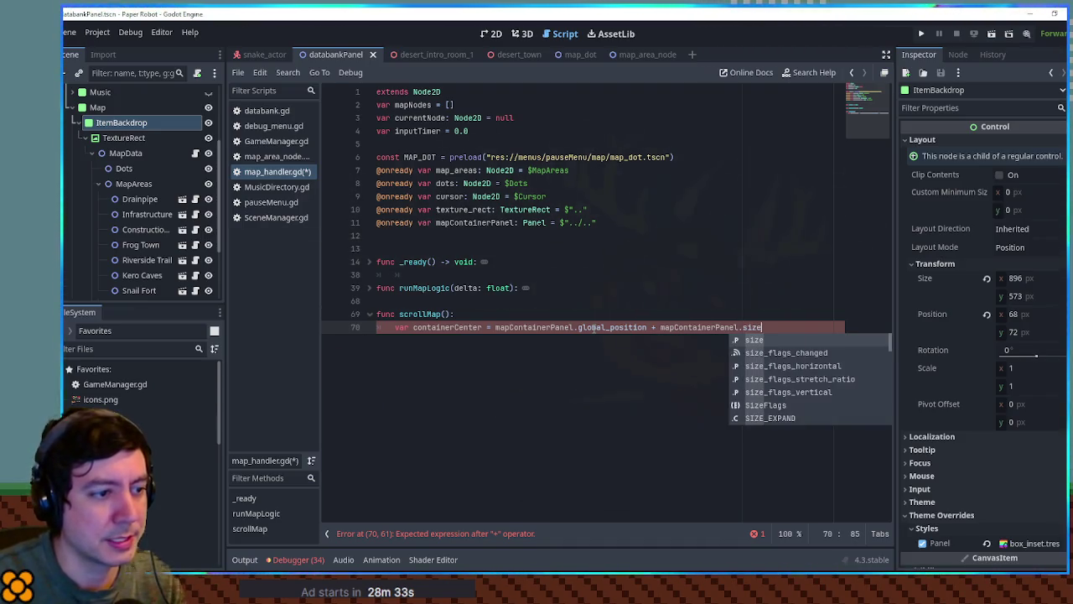
type(" / 2.0")
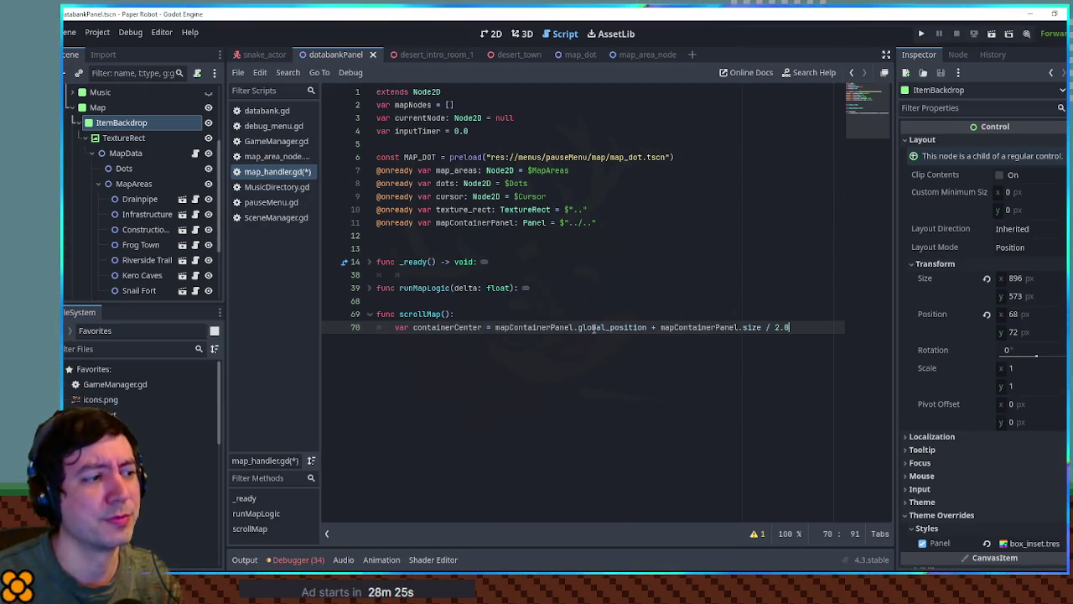
Add a 'delta: float' parameter to the scrollMap function
double_click(430, 327)
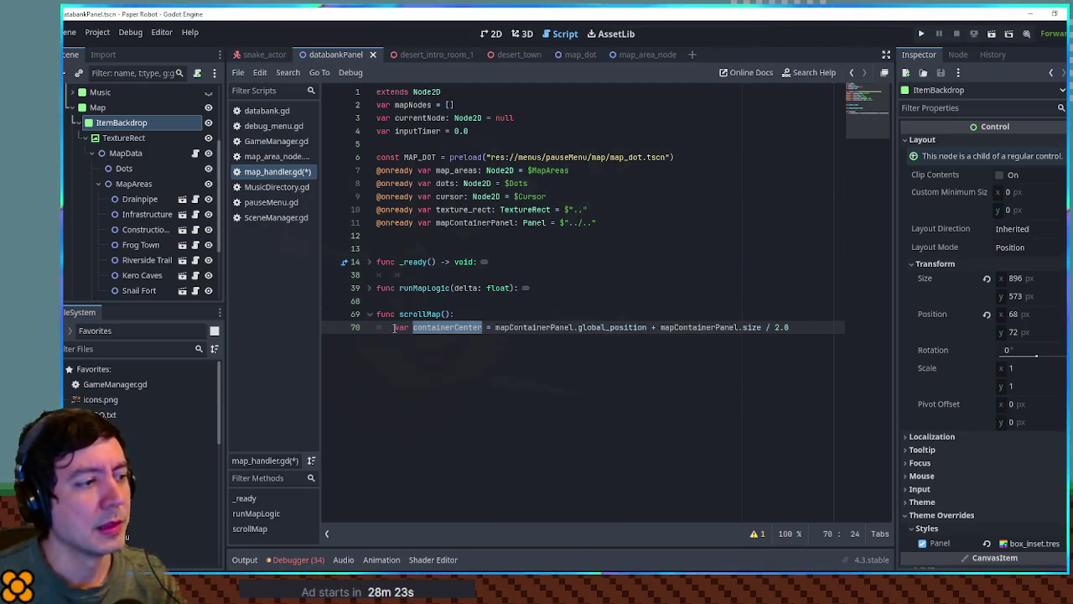
left_click(395, 327)
double_click(436, 327)
double_click(403, 327)
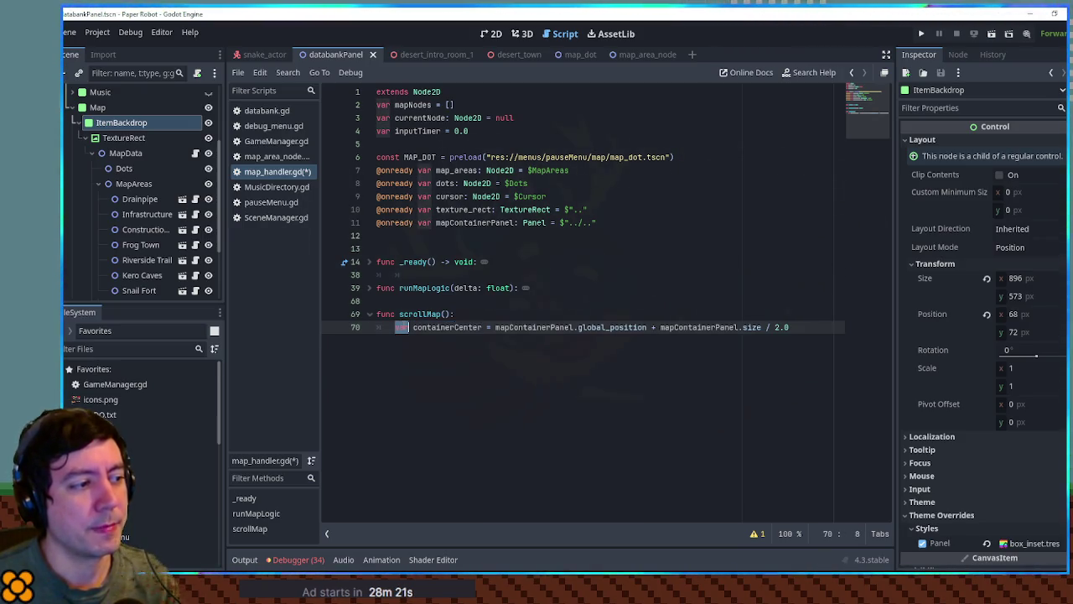
left_click(445, 314)
type("delta: float")
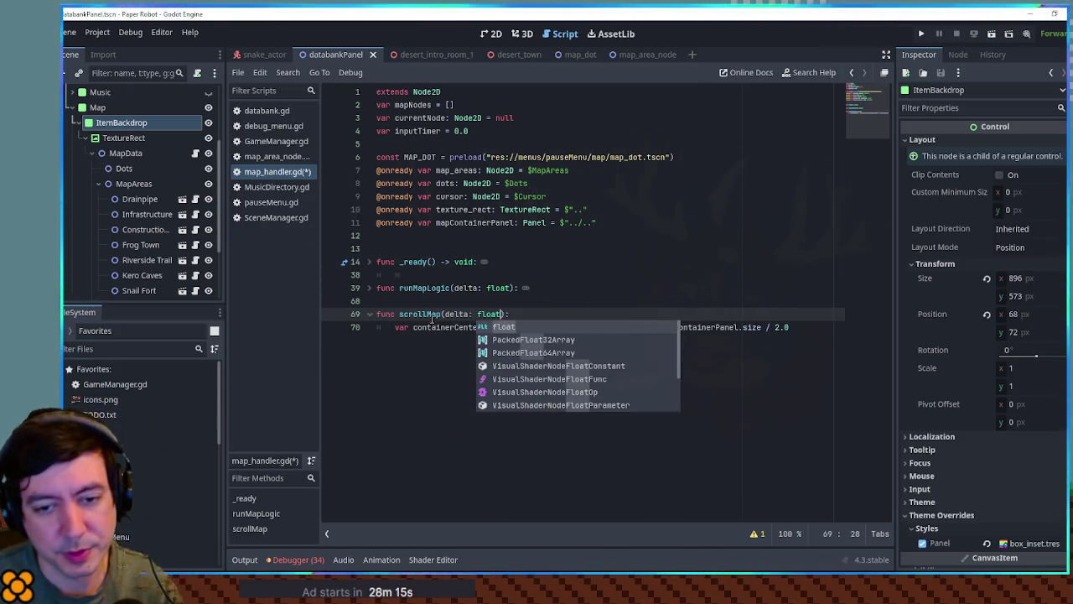
left_click(448, 301)
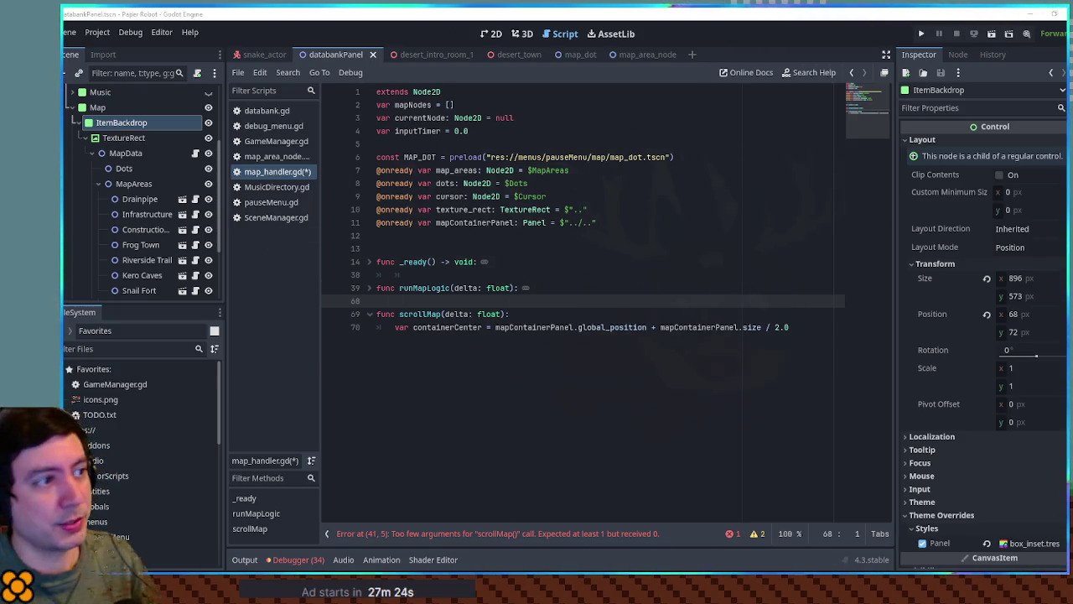
left_click(134, 198)
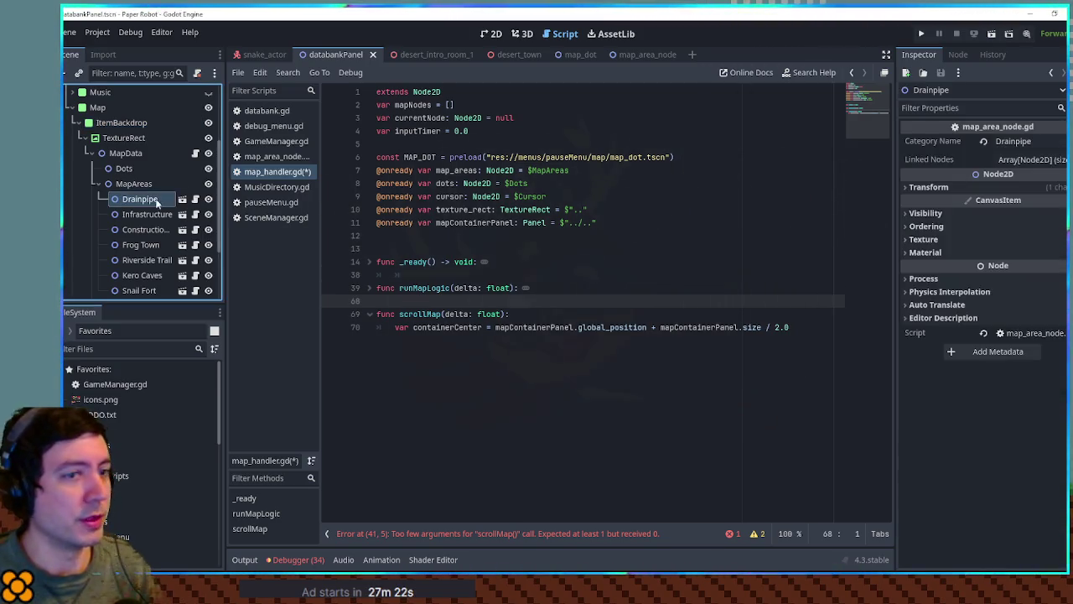
left_click(1030, 159)
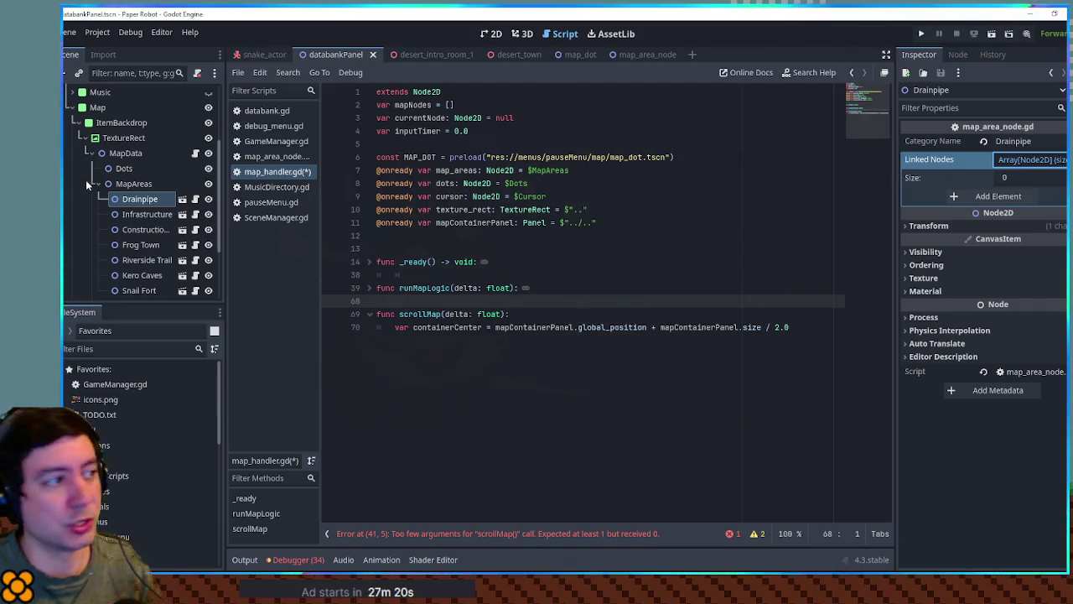
left_click(140, 244)
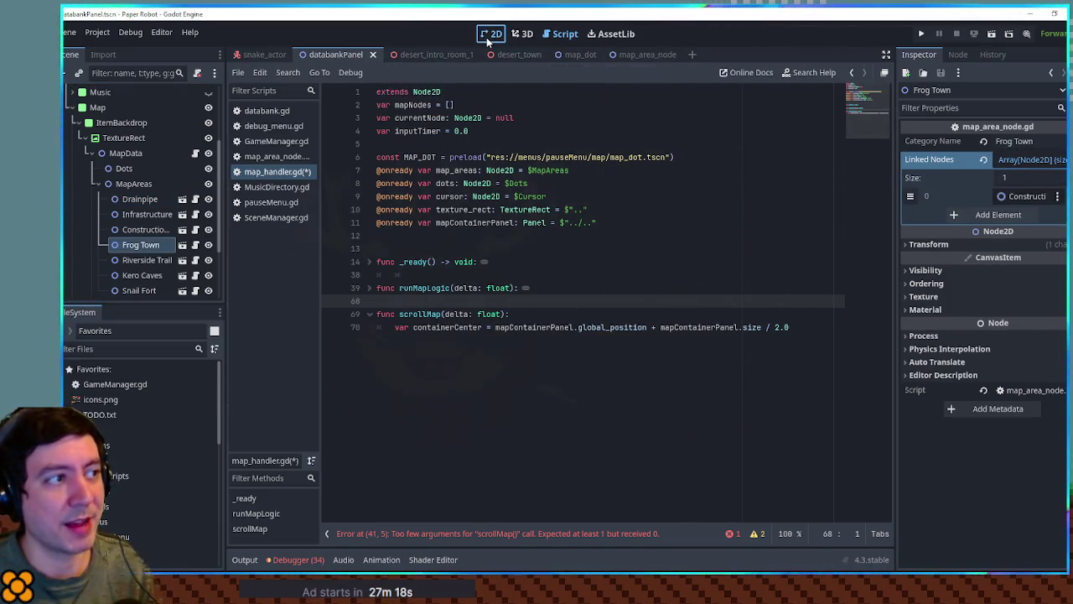
left_click(490, 34)
mouse_move(646, 328)
left_mouse_down()
mouse_move(612, 301)
mouse_move(621, 325)
mouse_move(632, 321)
left_mouse_up()
left_click(117, 139)
mouse_move(627, 362)
left_mouse_down()
mouse_move(536, 311)
mouse_move(430, 311)
mouse_move(447, 345)
left_mouse_up()
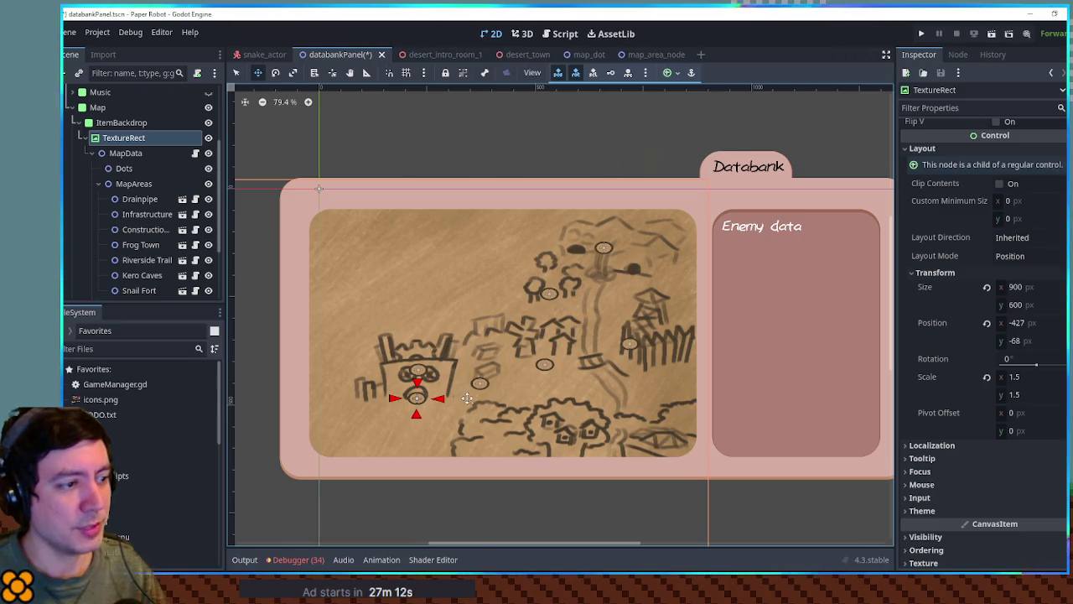
left_click(140, 199)
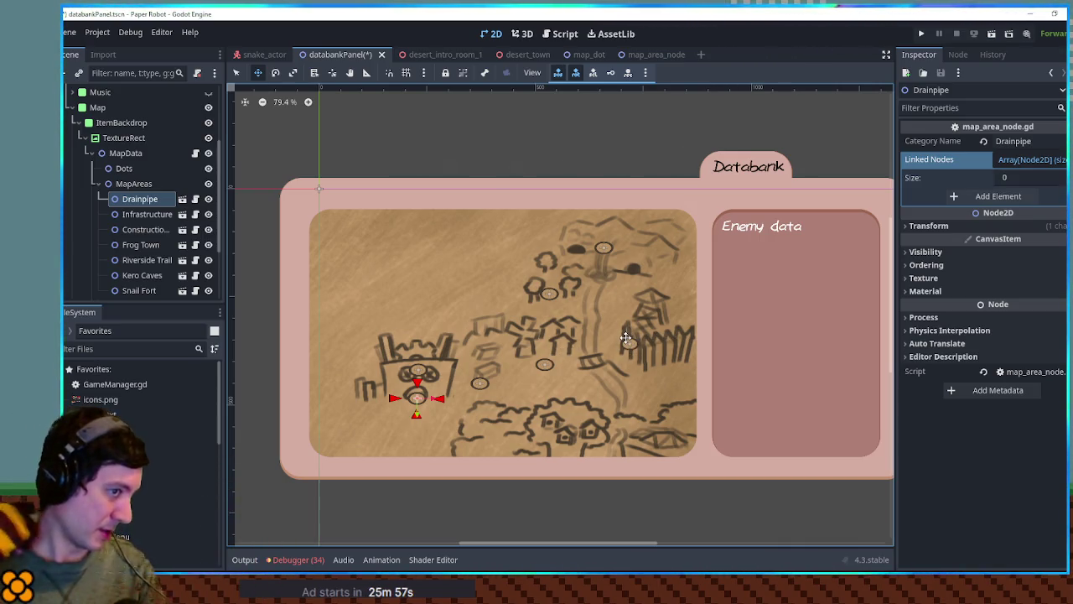
Save the databankPanel scene with its seven MapAreas markers using Ctrl+S
key("ctrl+s")
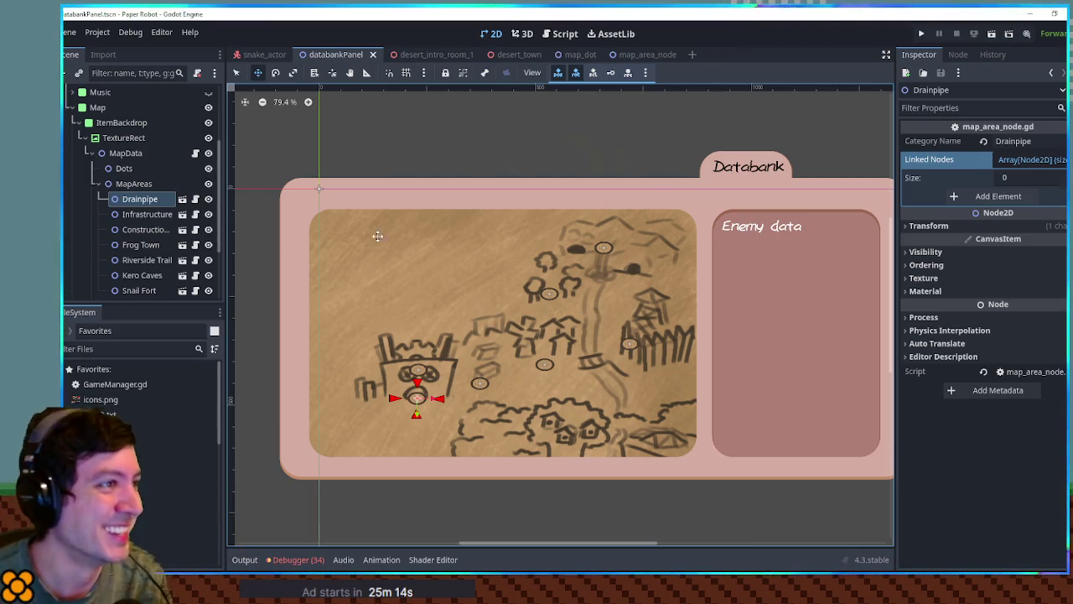
mouse_move(411, 60)
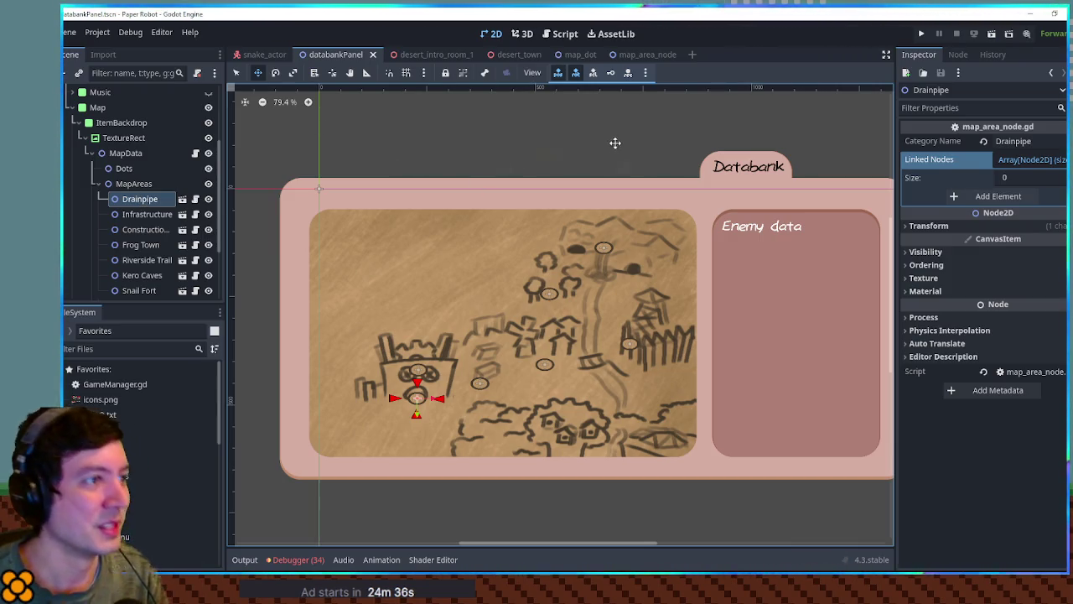
Pass delta into the scrollMap call in runMapLogic and save the script
left_click(556, 35)
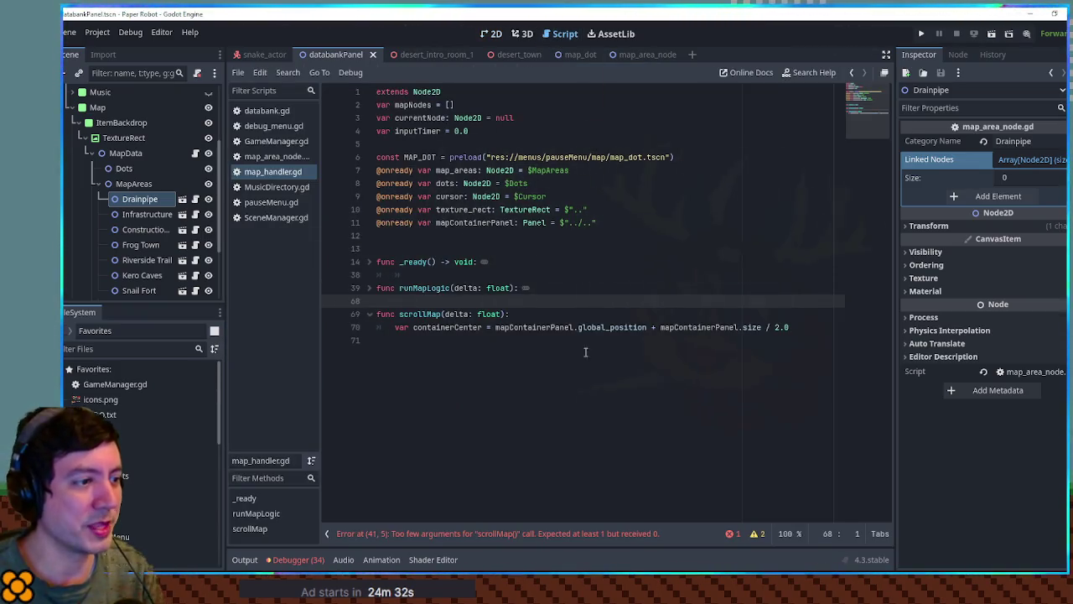
left_click(419, 328)
left_click(415, 341)
key("Tab")
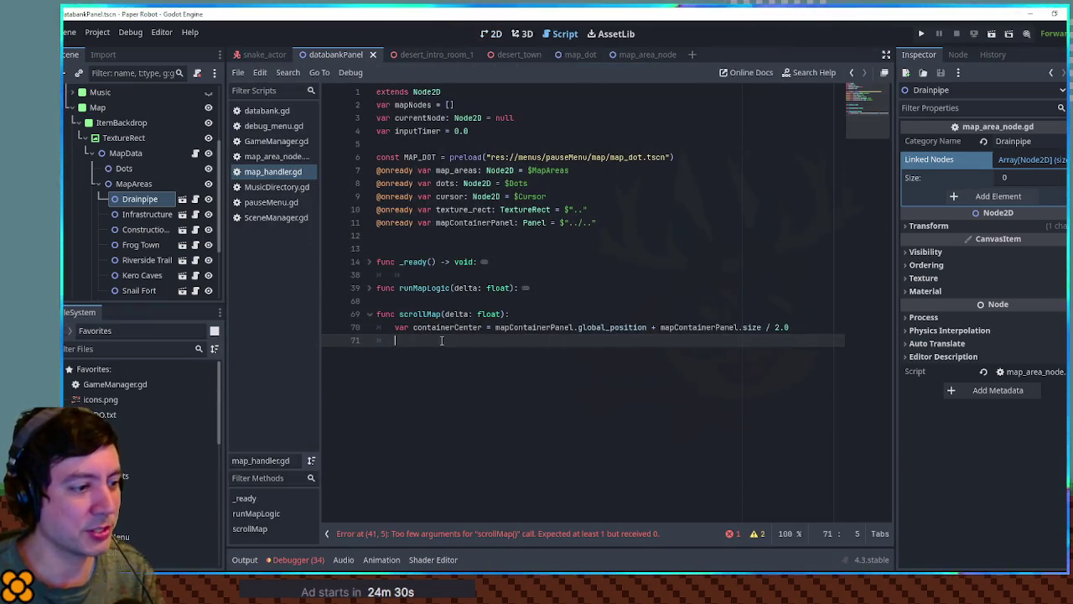
left_click(368, 287)
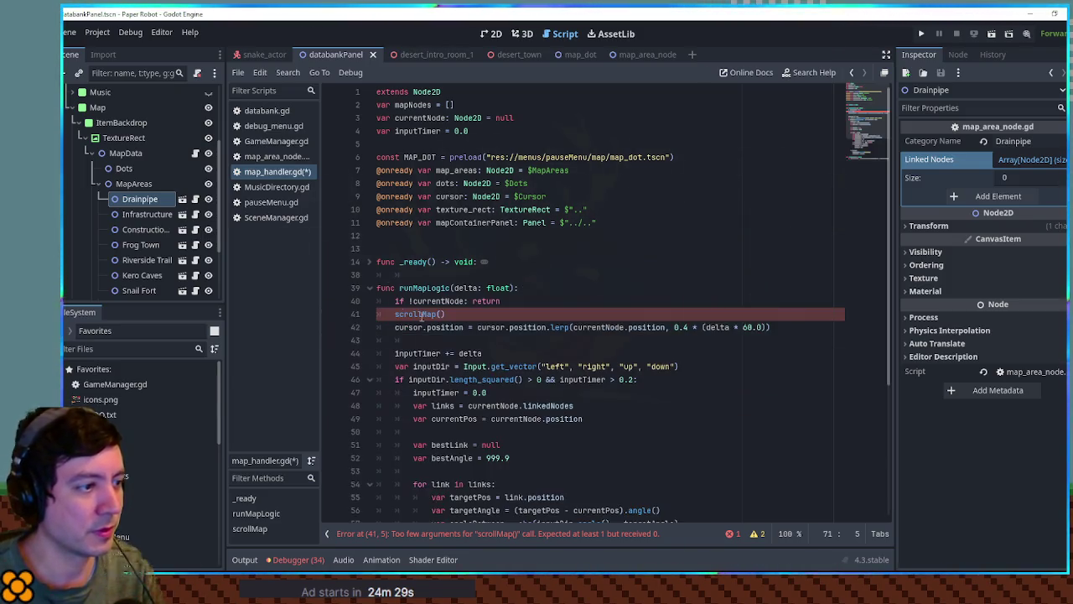
double_click(465, 288)
left_click(441, 313)
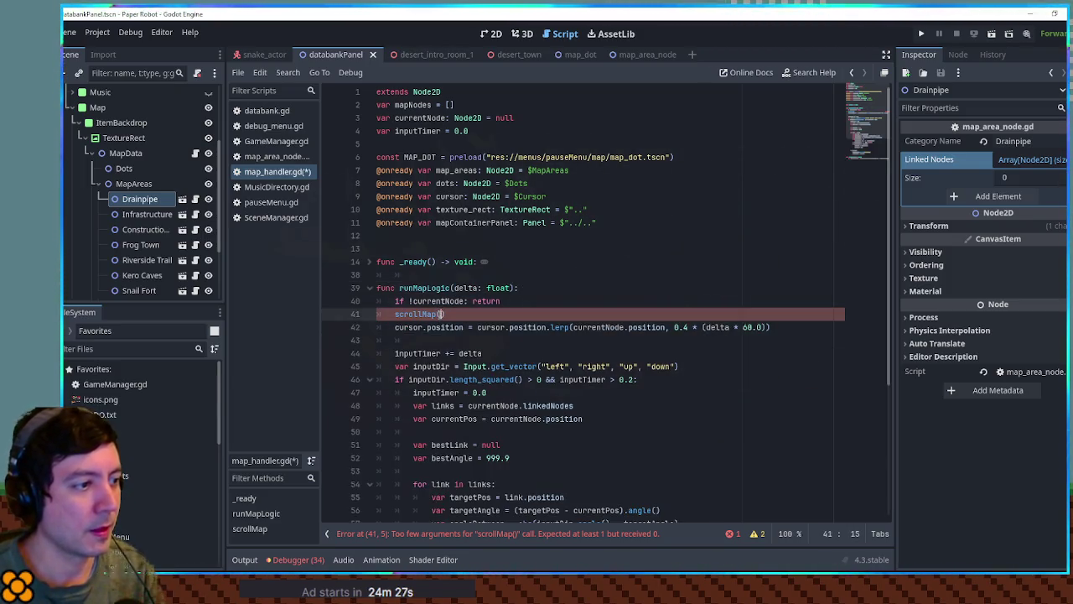
left_click(369, 287)
key("ctrl+s")
Add 'var mapCenter = texture_rect.global_position + texture_rect.size / 2.0' in scrollMap
left_click(453, 340)
type("var mapCenter =")
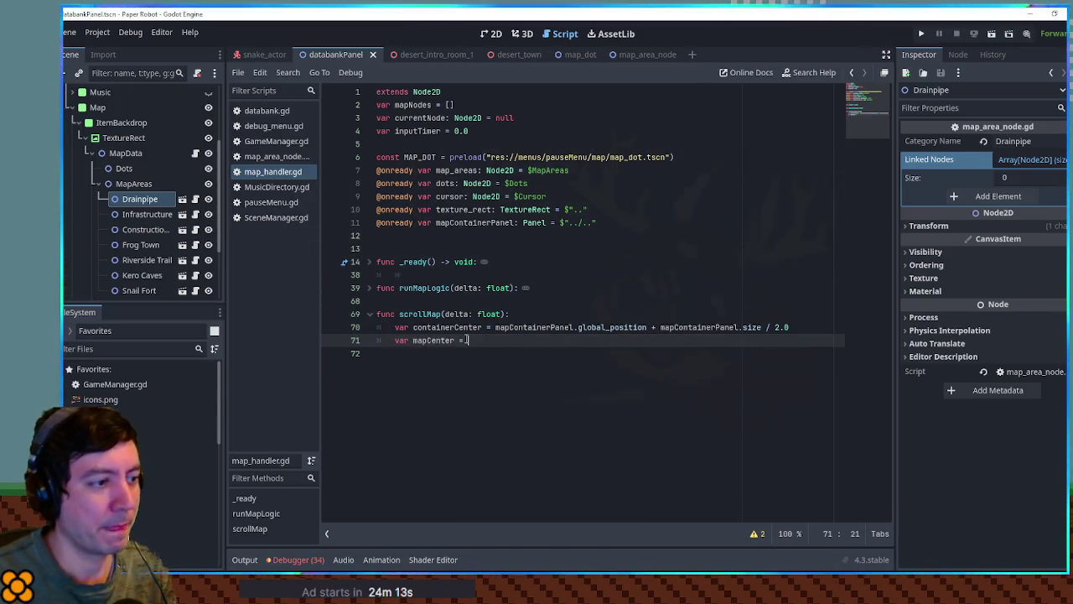
key("ctrl+space")
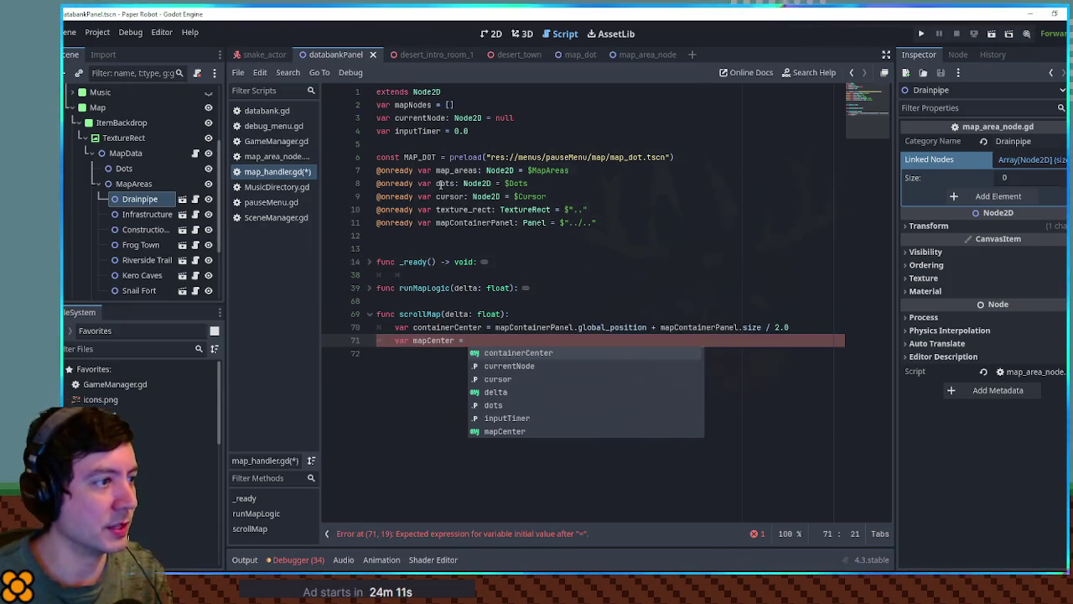
double_click(455, 210)
key("ctrl+c")
left_click(485, 340)
key("ctrl+v")
left_click_drag(575, 327, 790, 327)
key("ctrl+c")
left_click(535, 342)
key("ctrl+v")
double_click(495, 341)
key("ctrl+c")
double_click(650, 341)
key("ctrl+v")
left_click(671, 370)
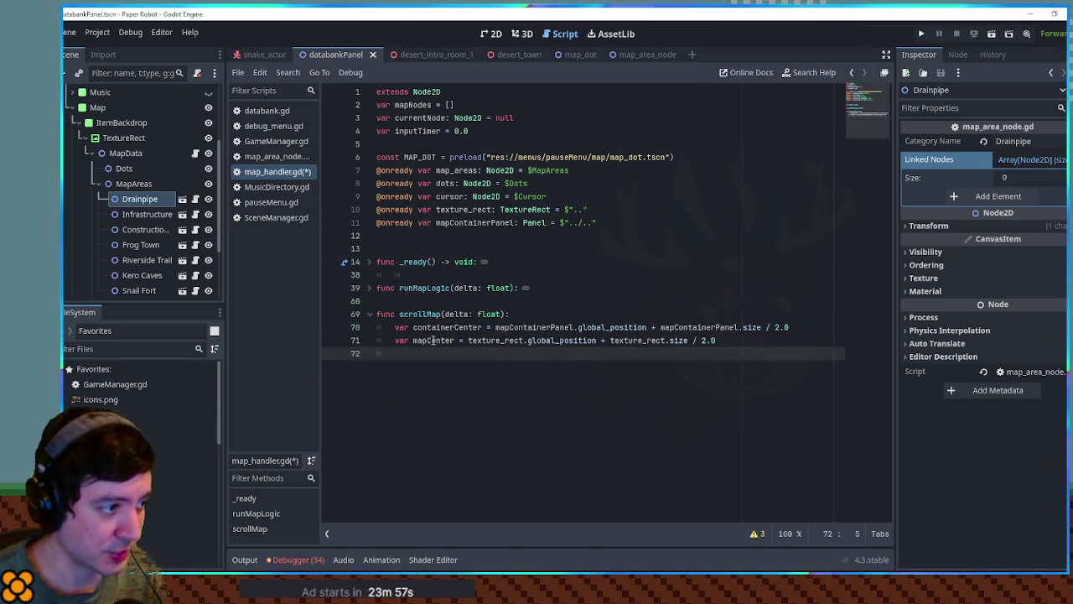
Start typing 'var targetOffset' on line 72 of scrollMap
type("var")
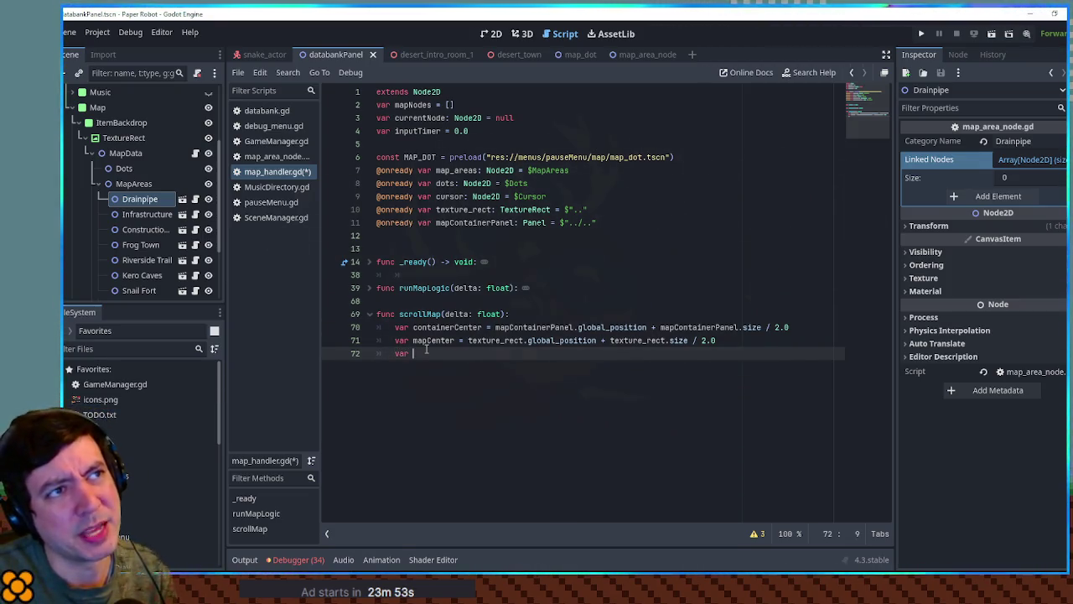
key("BackSpace")
key("BackSpace")
key("BackSpace")
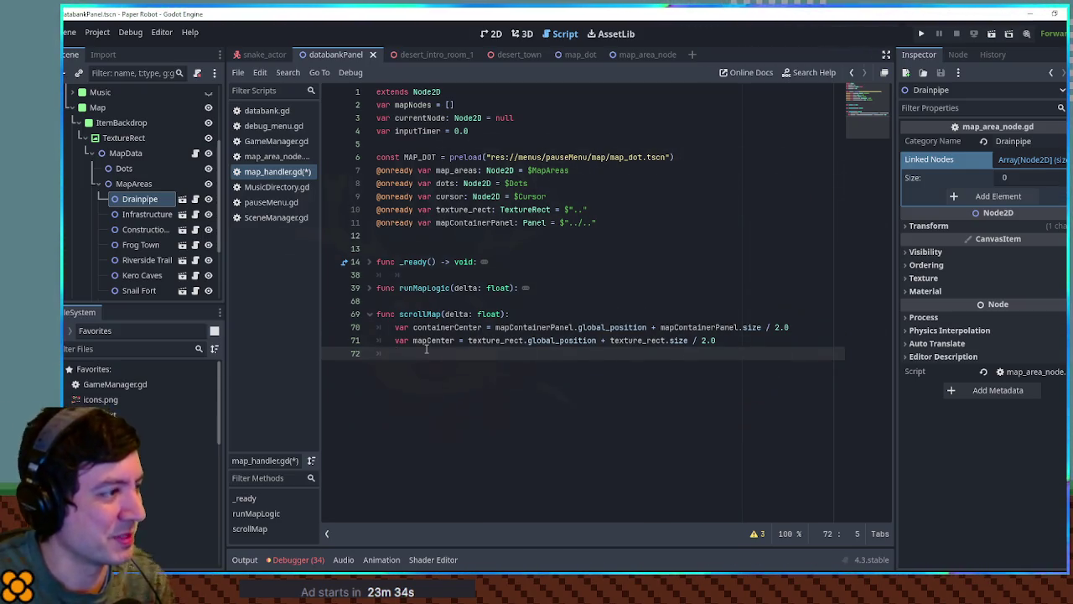
type("var ")
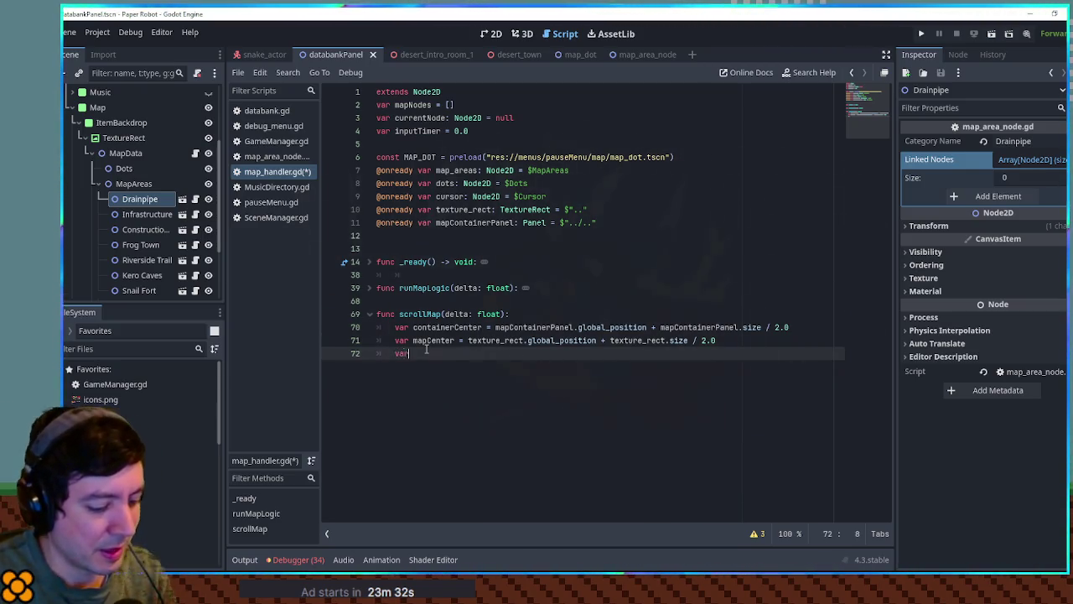
type("targetO")
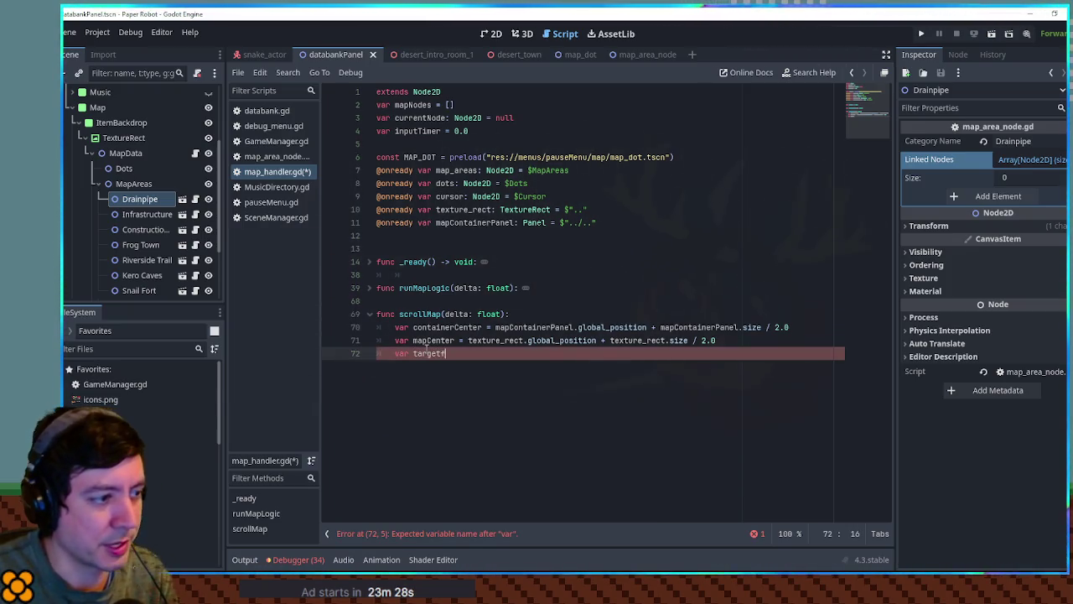
type("ffset =")
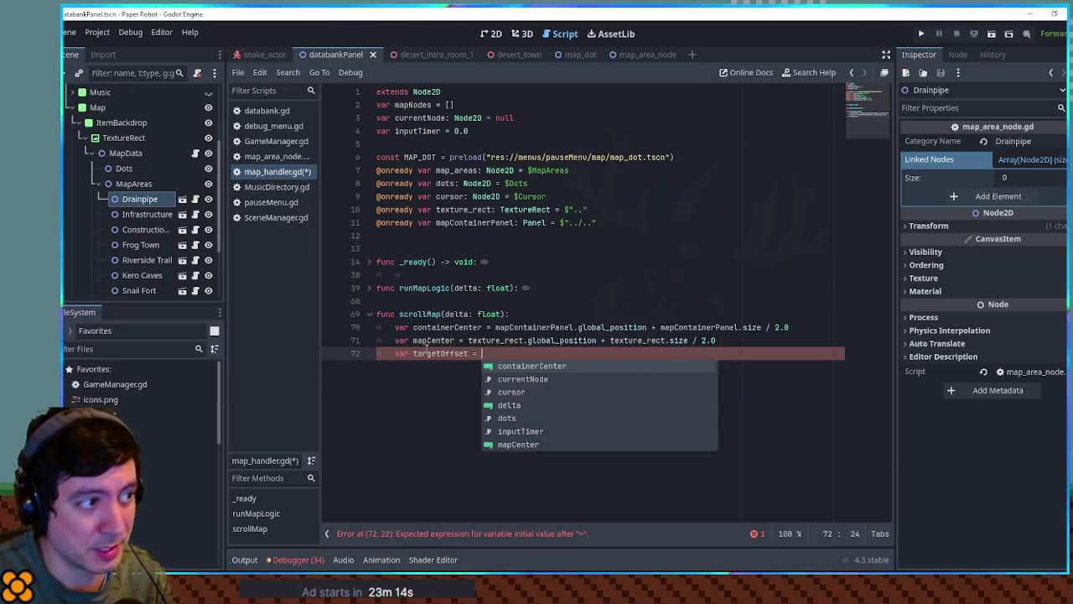
Insert 'var cursorCenter = cursor.global_position' above the targetOffset line
key("Up")
key("Up")
key("Escape")
key("Up")
key("End")
key("Return")
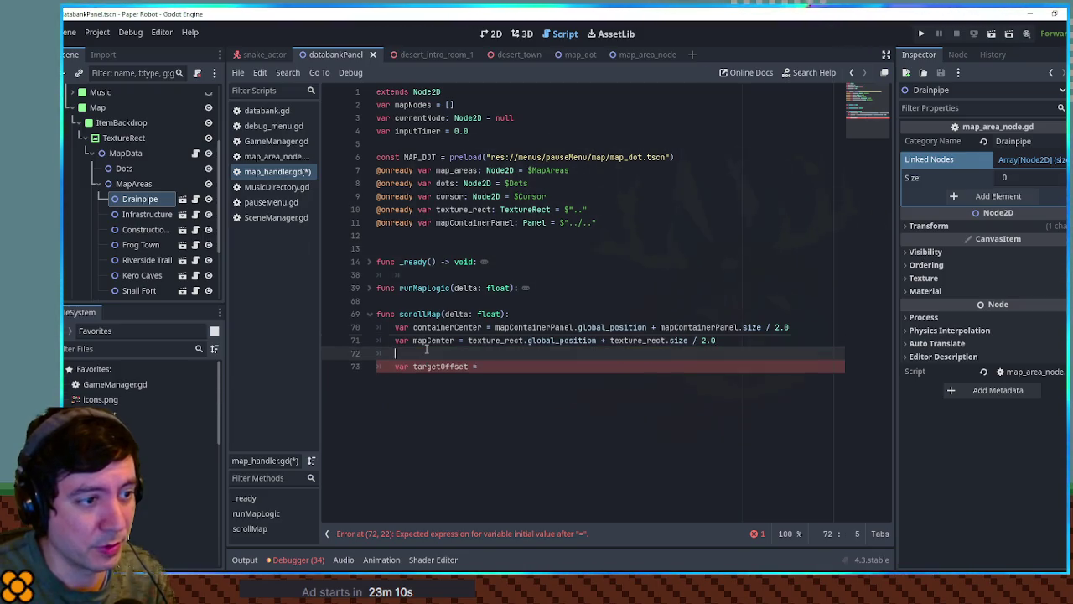
type("var")
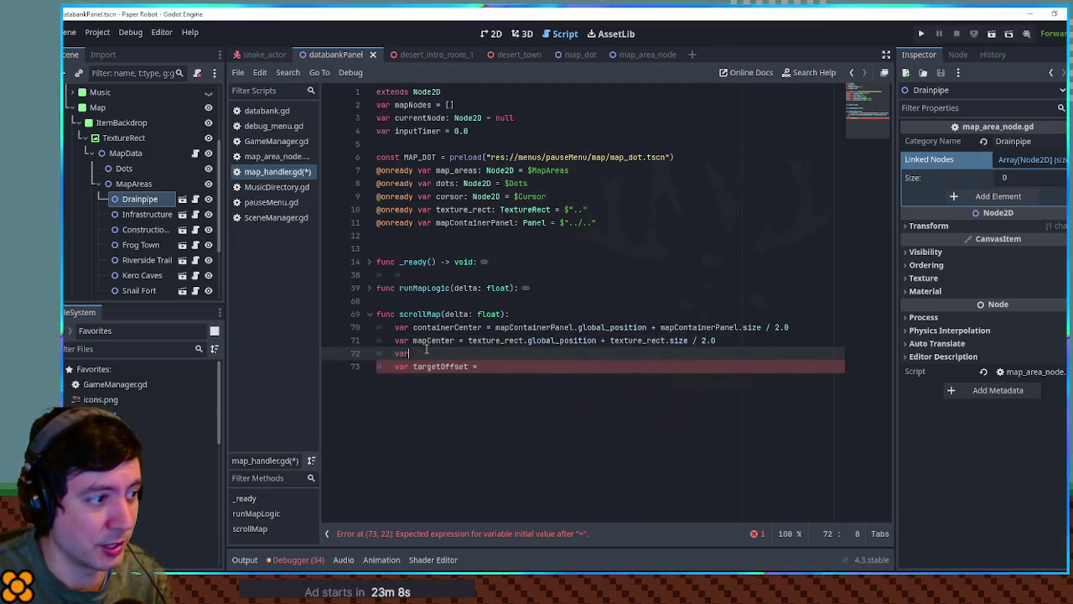
type(" cursor")
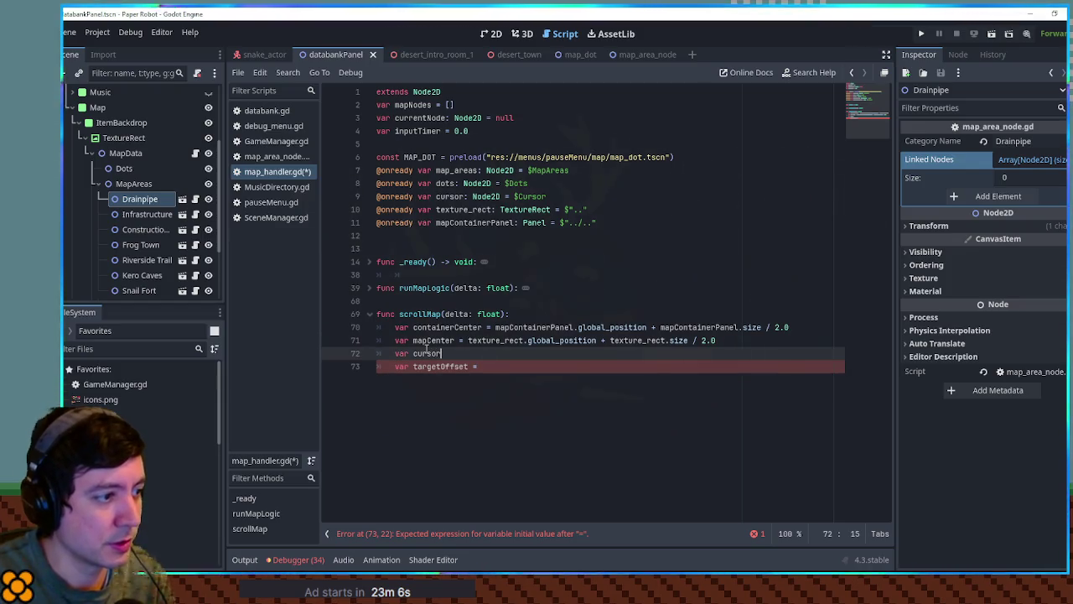
type("Center = ")
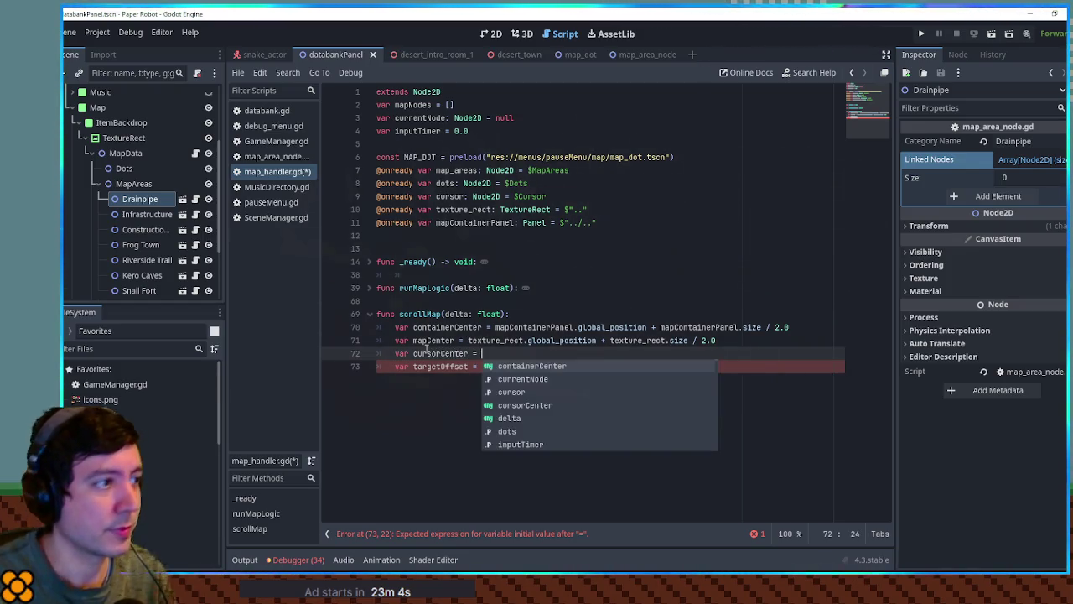
type("cur")
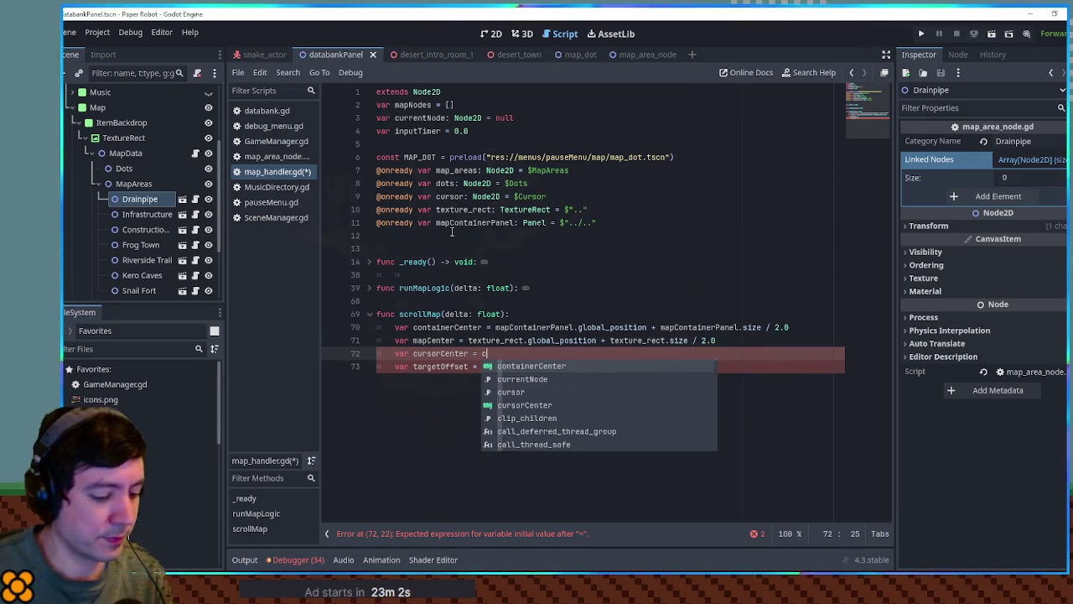
type("sor.global_")
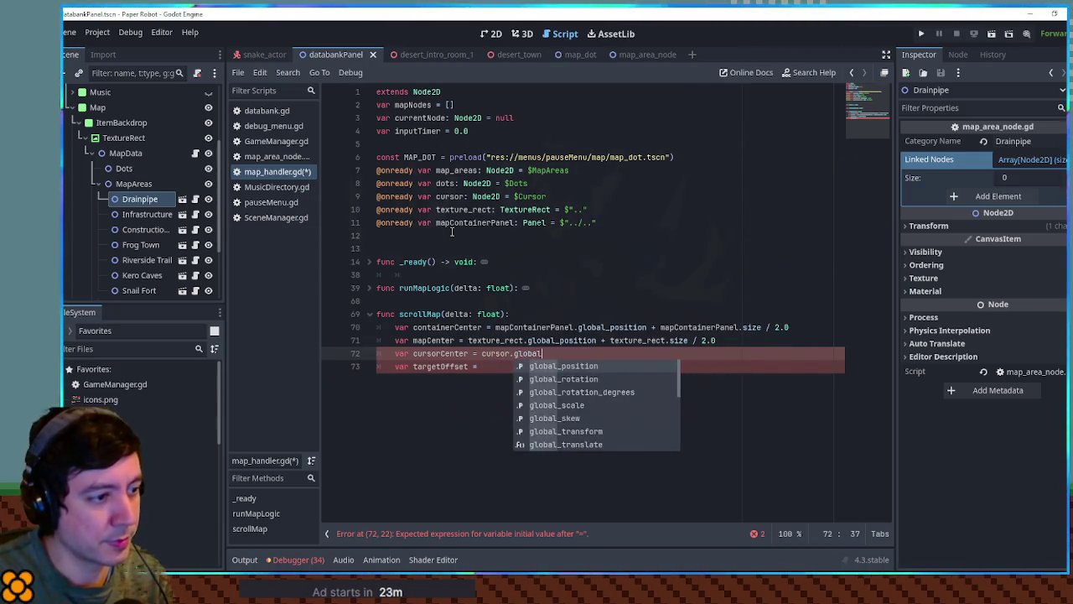
key("Return")
Complete 'targetOffset = containerCenter - cursorCenter' and start a new line below it
double_click(454, 367)
double_click(448, 353)
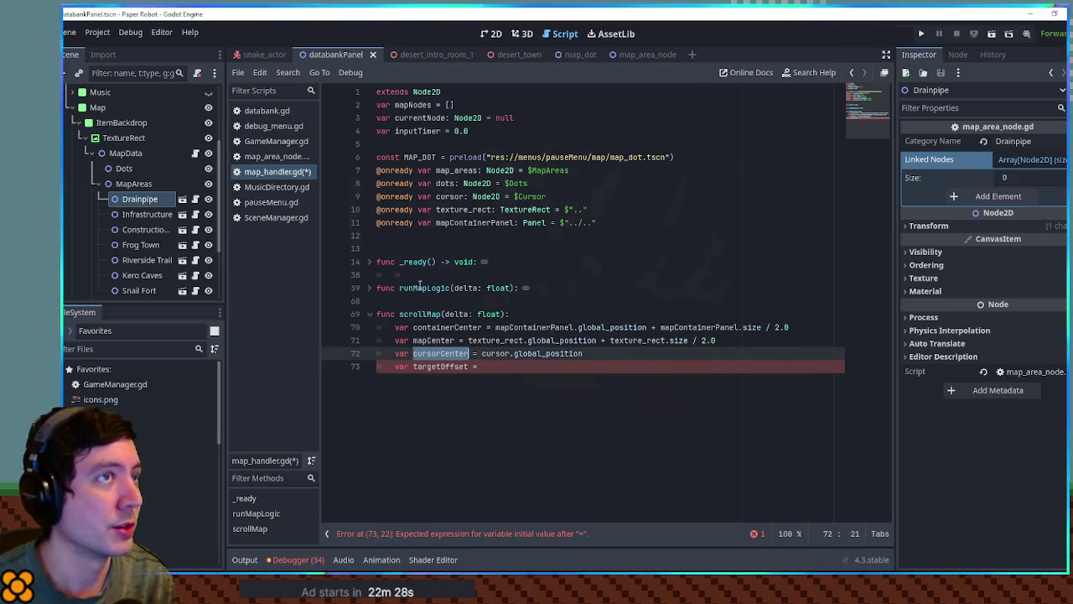
left_click(436, 341)
double_click(446, 327)
key("ctrl+c")
left_click(509, 374)
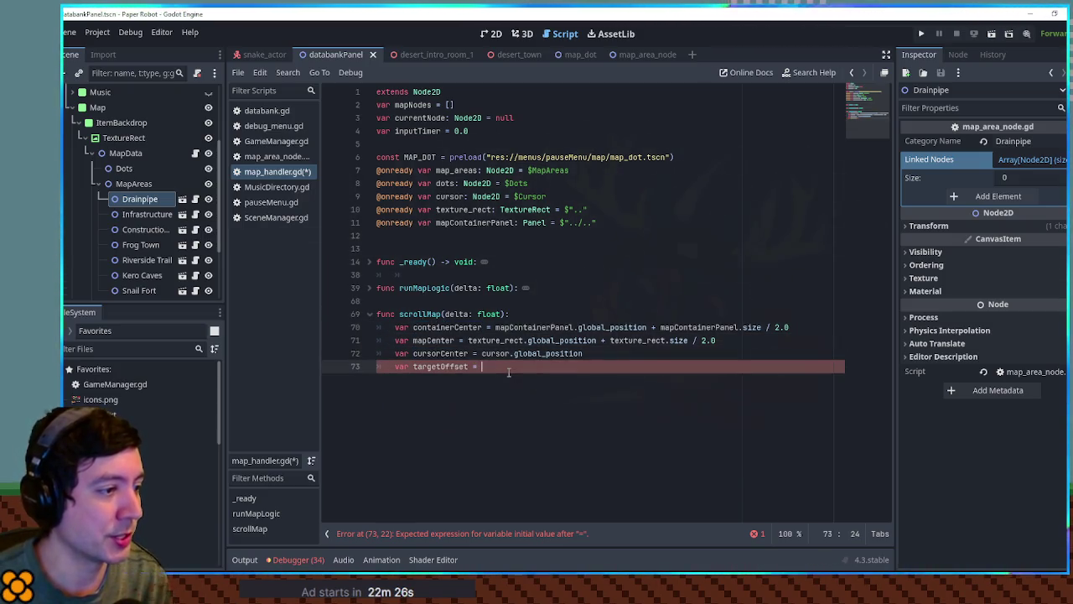
key("ctrl+v")
type("-")
double_click(453, 353)
key("ctrl+c")
left_click(509, 372)
key("ctrl+v")
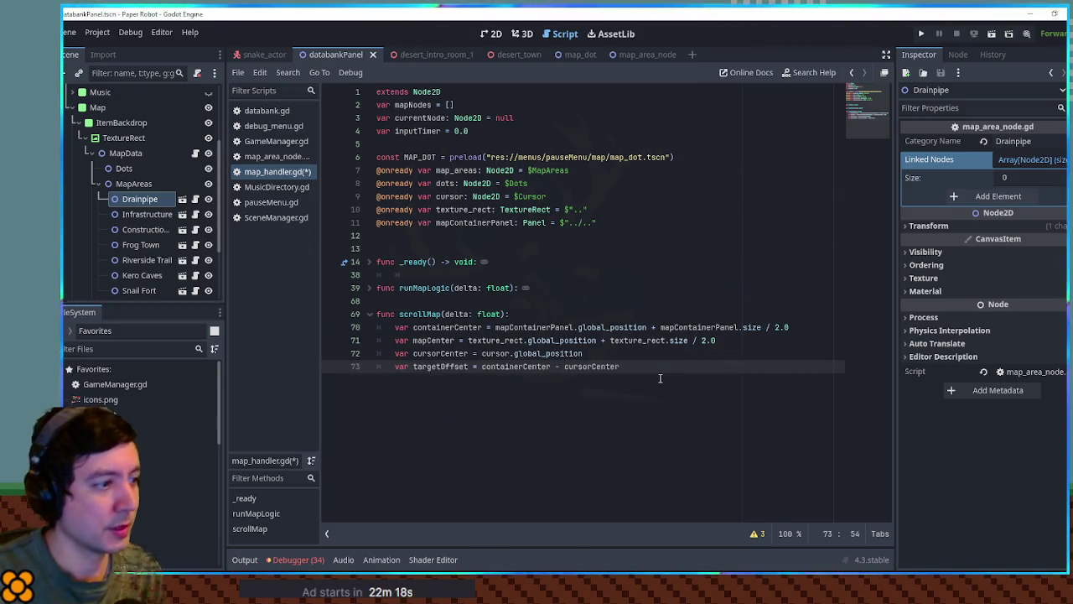
key("Return")
double_click(507, 340)
left_click(454, 380)
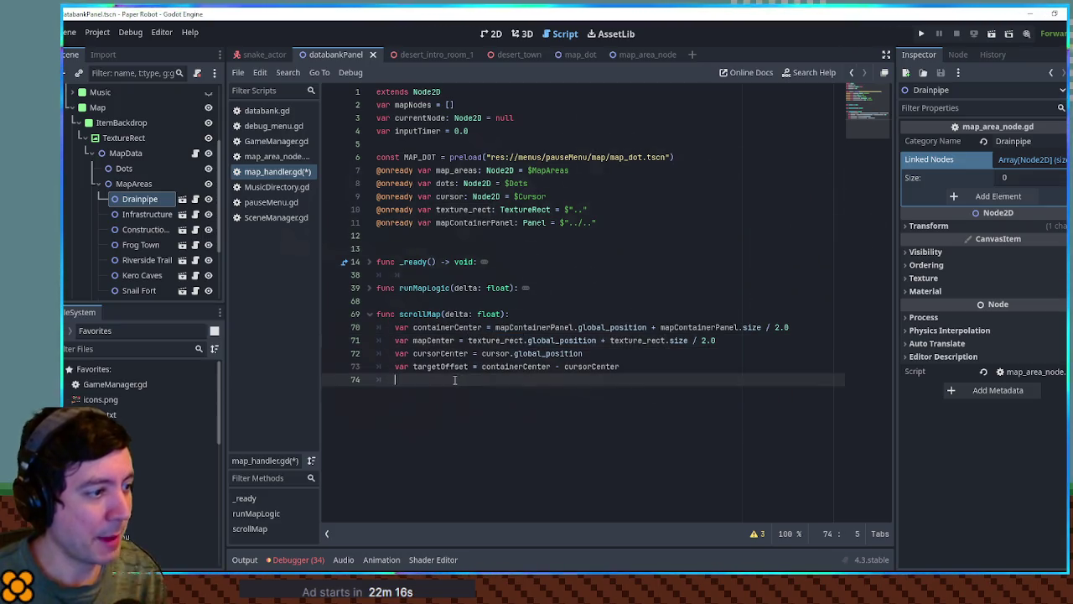
Write texture_rect.position.move_toward(texture_rect.position + targetOffset, delta * 100.0) on line 74
key("ctrl+v")
type(".position")
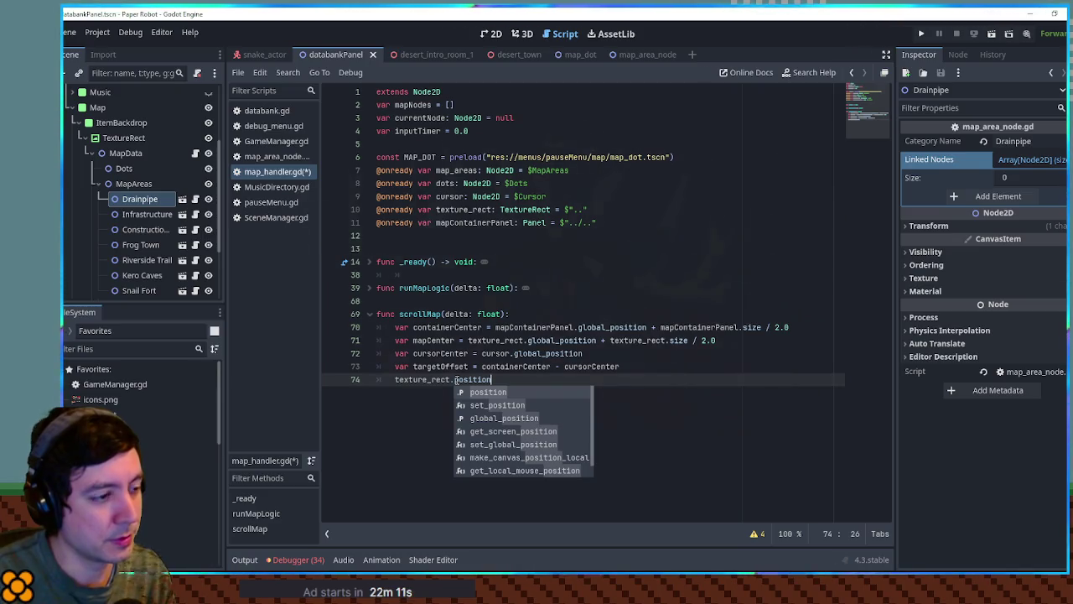
type(",mov")
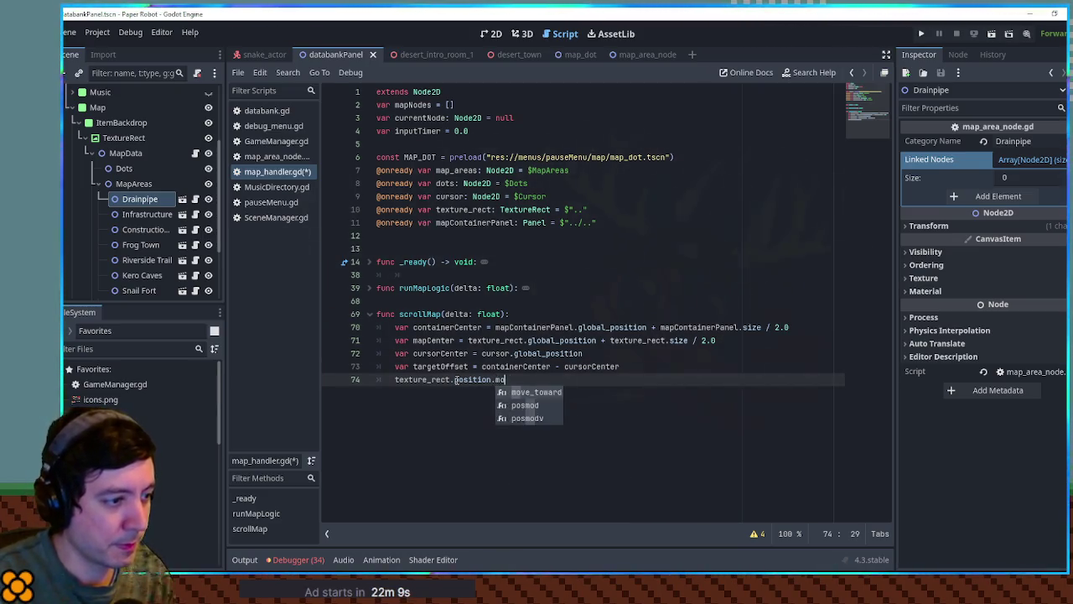
key("Return")
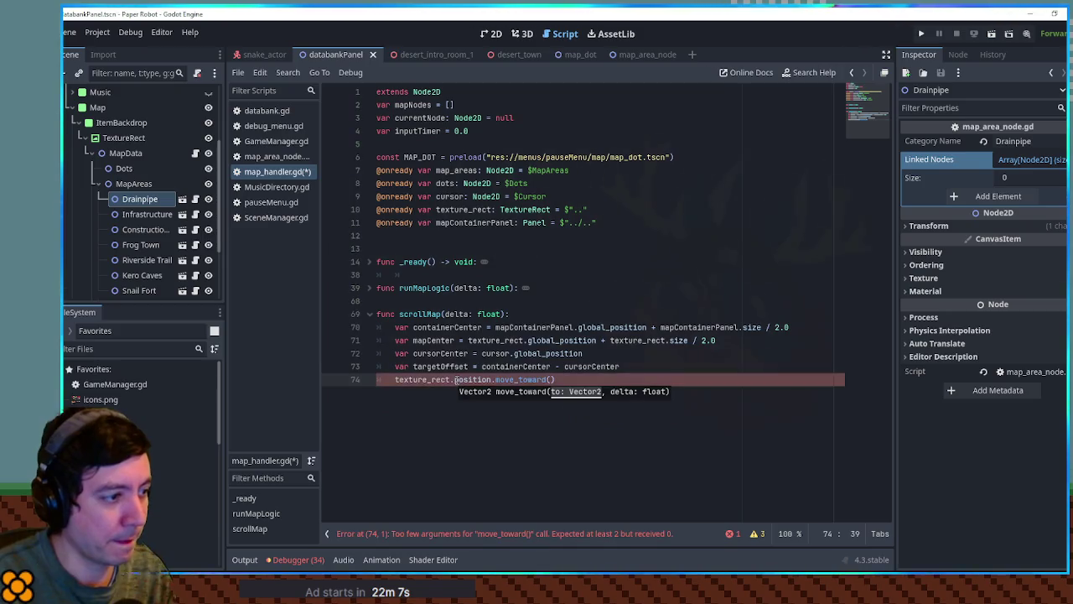
type("texture_rect")
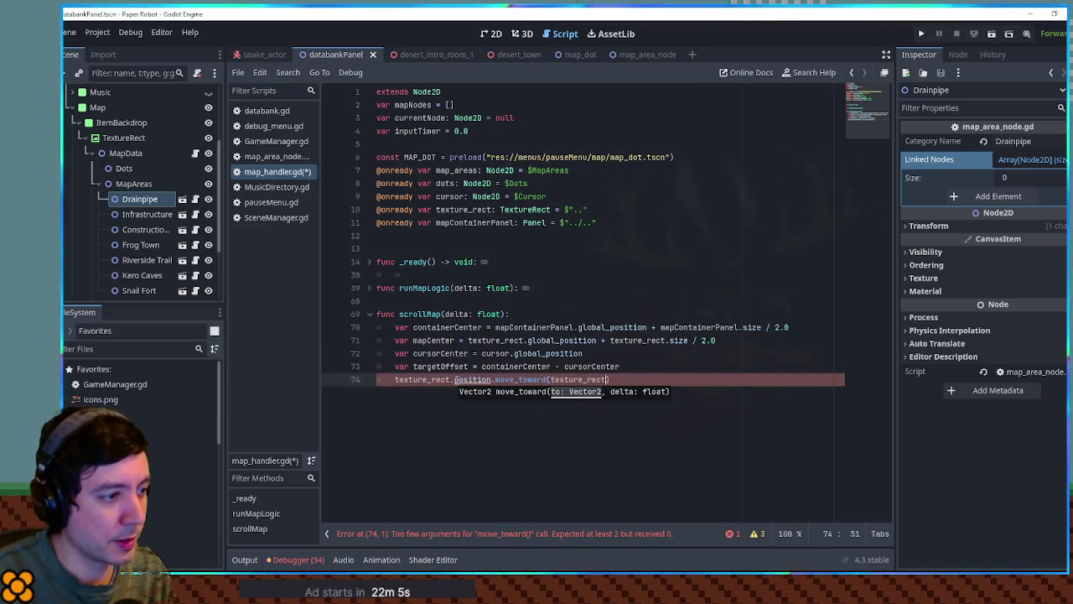
type(".posit")
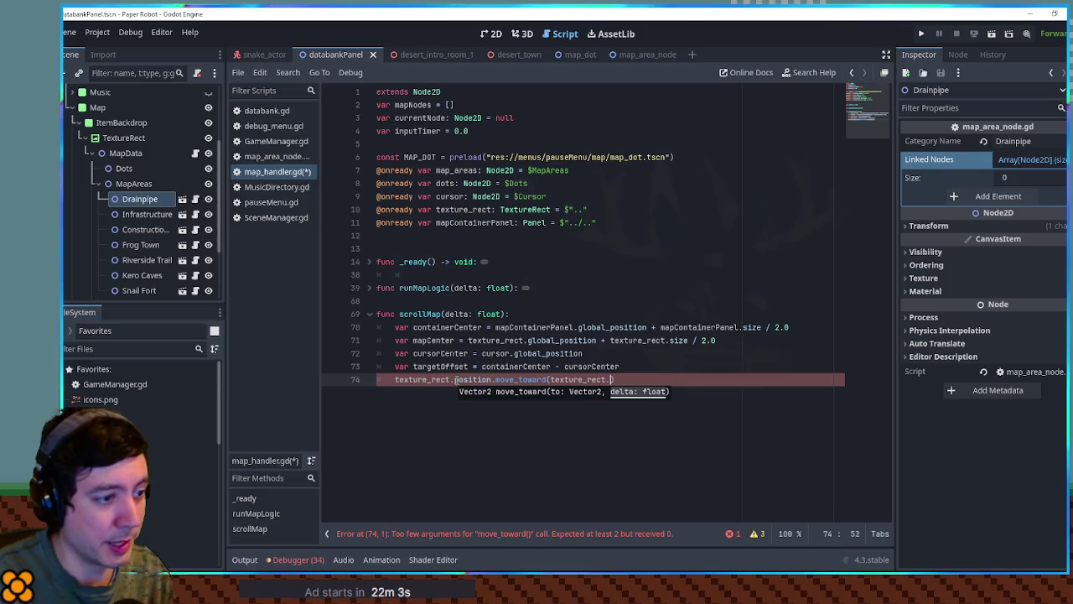
type("ion + tar")
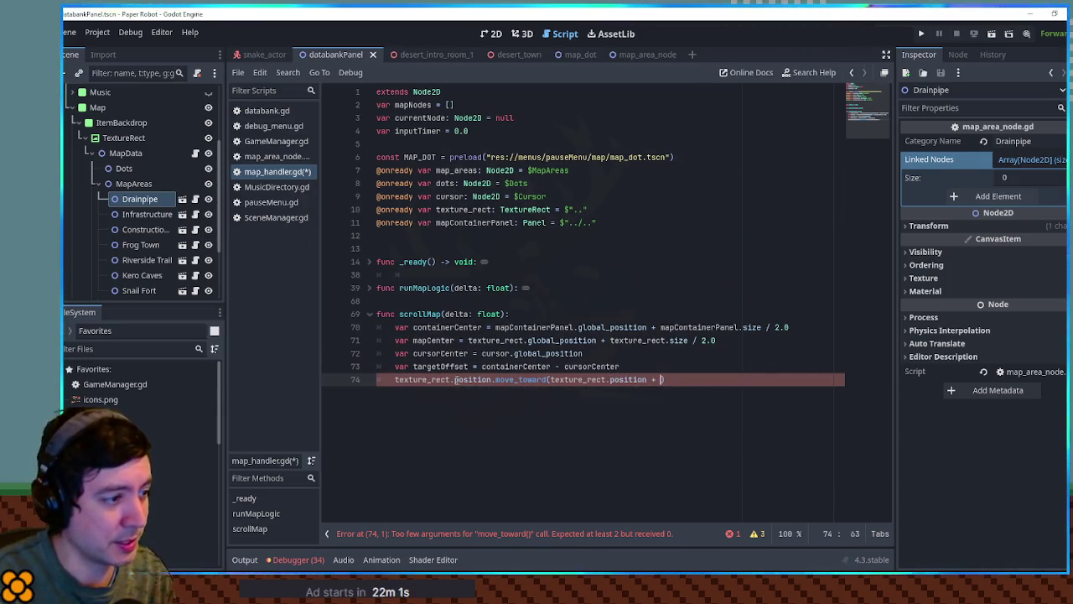
type("getO")
key("Return")
type(", delta ")
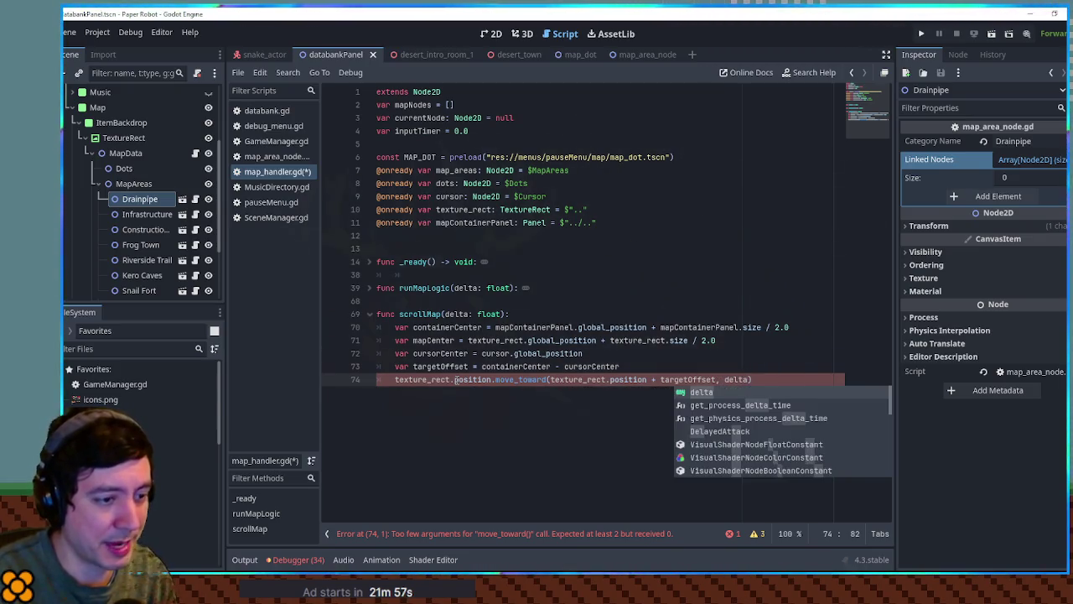
type("* 10")
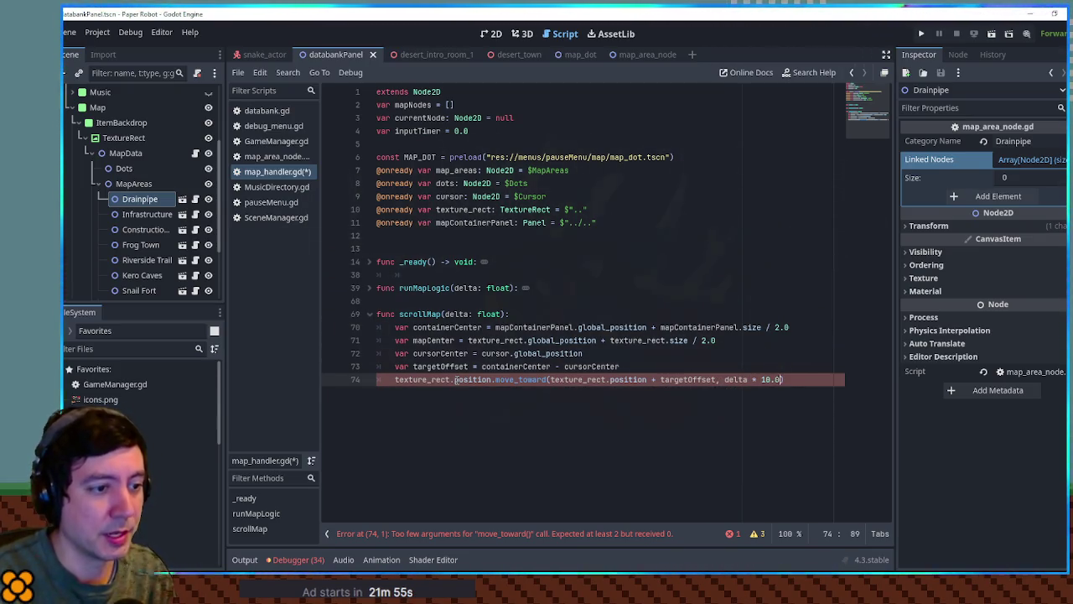
key("BackSpace")
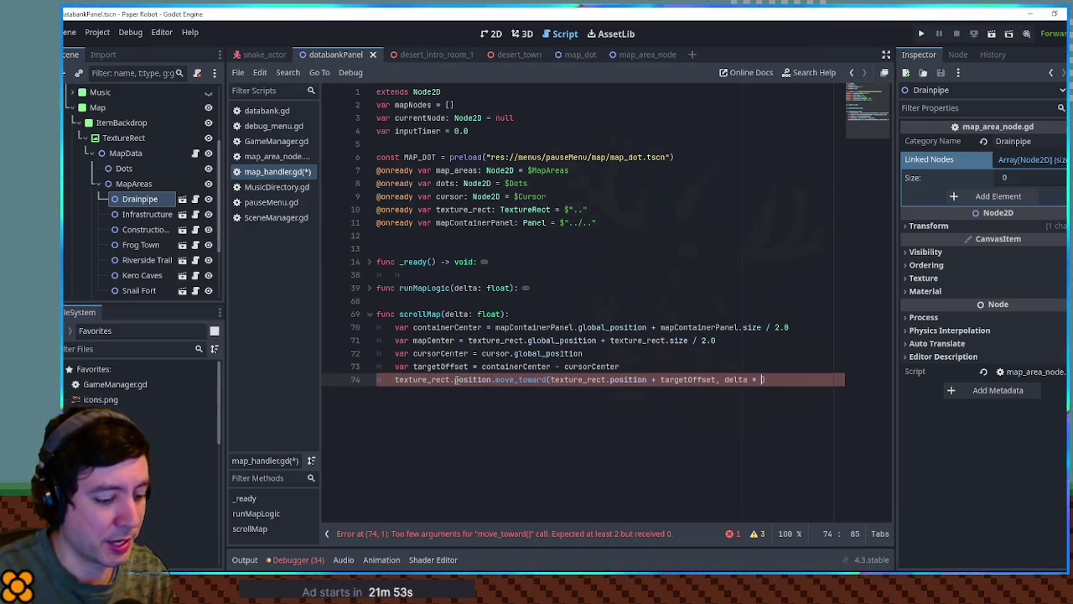
type("100.0)")
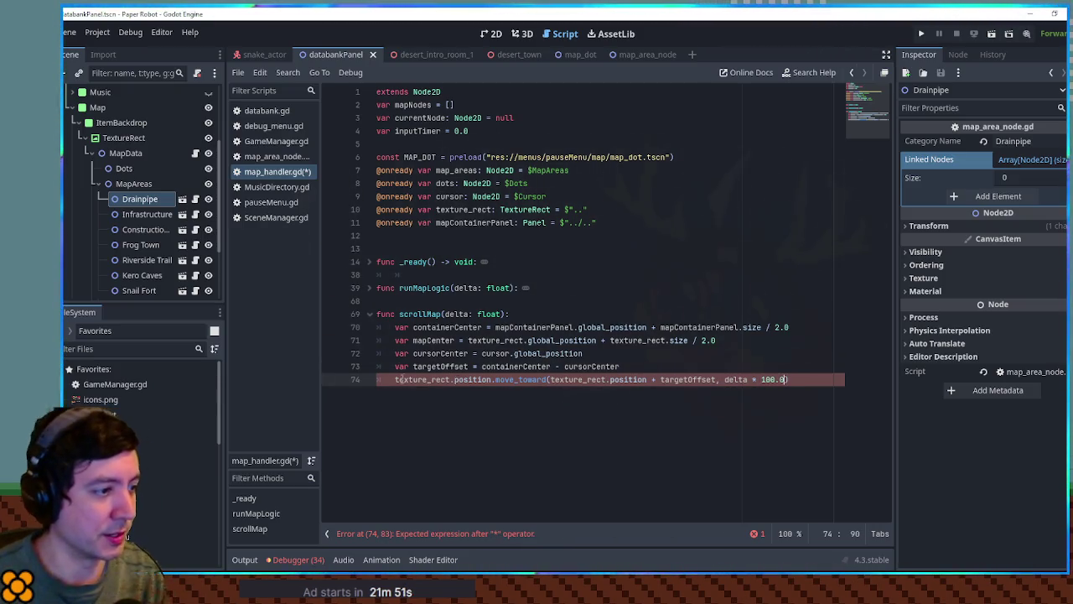
Assign that move_toward result to texture_rect.position and save map_handler.gd
left_click(401, 379)
double_click(408, 379)
left_click(492, 379, "shift")
key("ctrl+c")
left_click(395, 379)
key("ctrl+v")
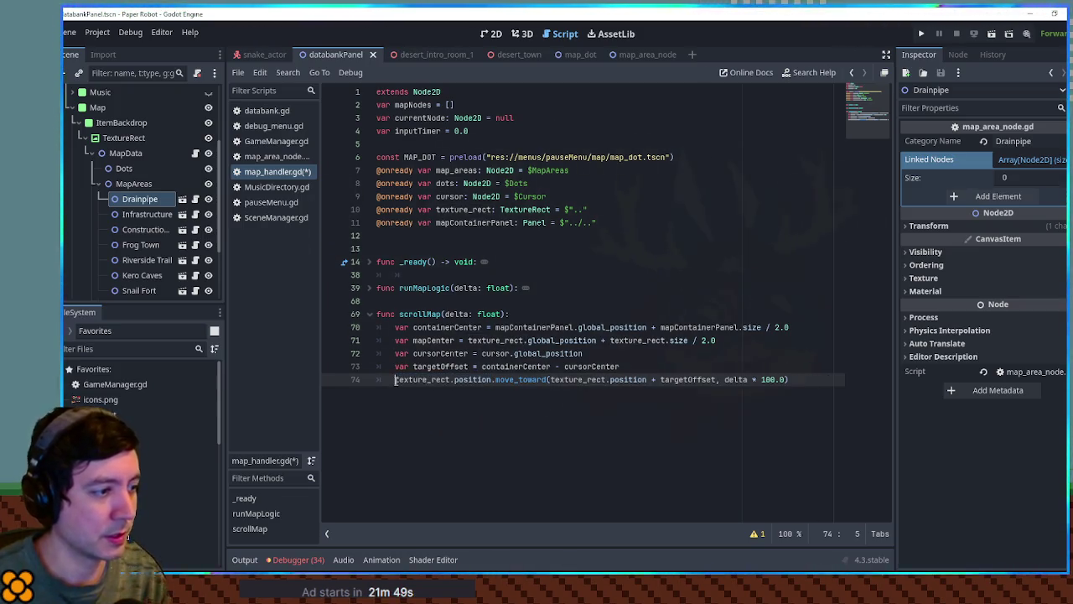
type("=")
key("ctrl+s")
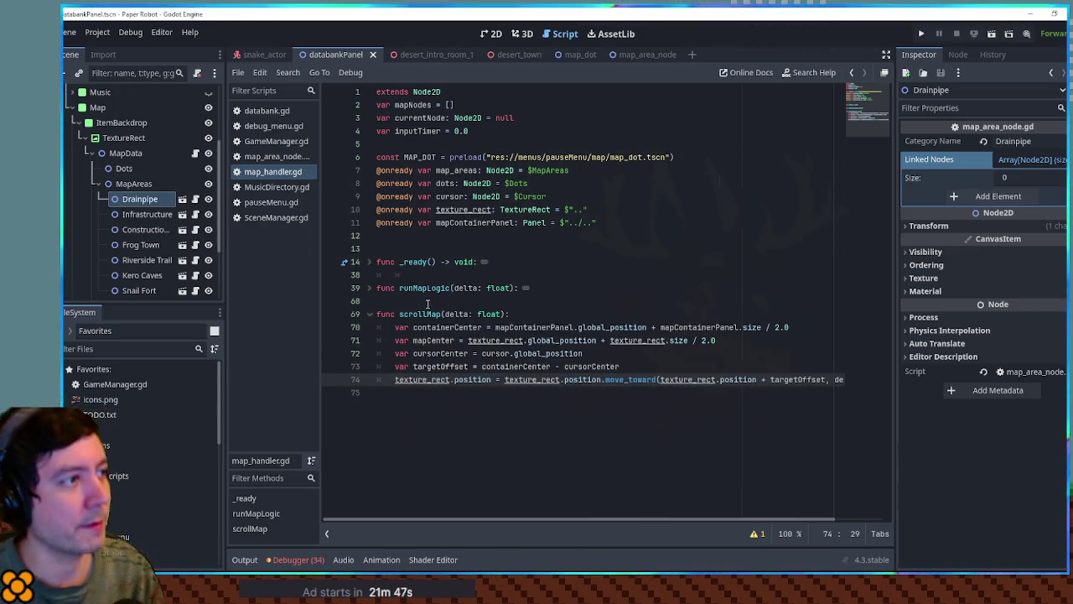
left_click(507, 54)
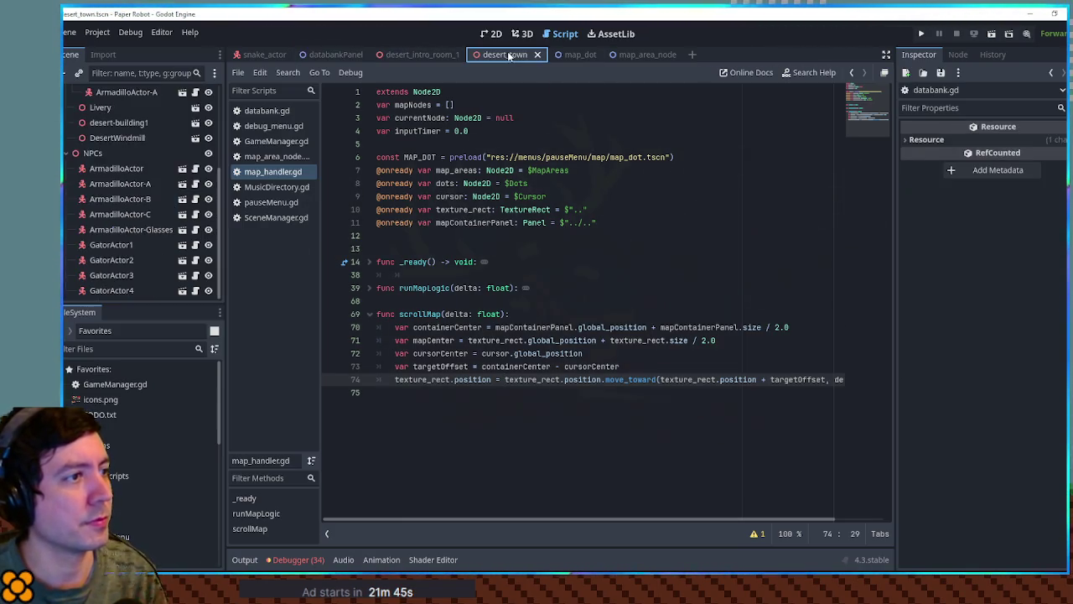
Run the game and open the Databank map from the pause menu
key("F6")
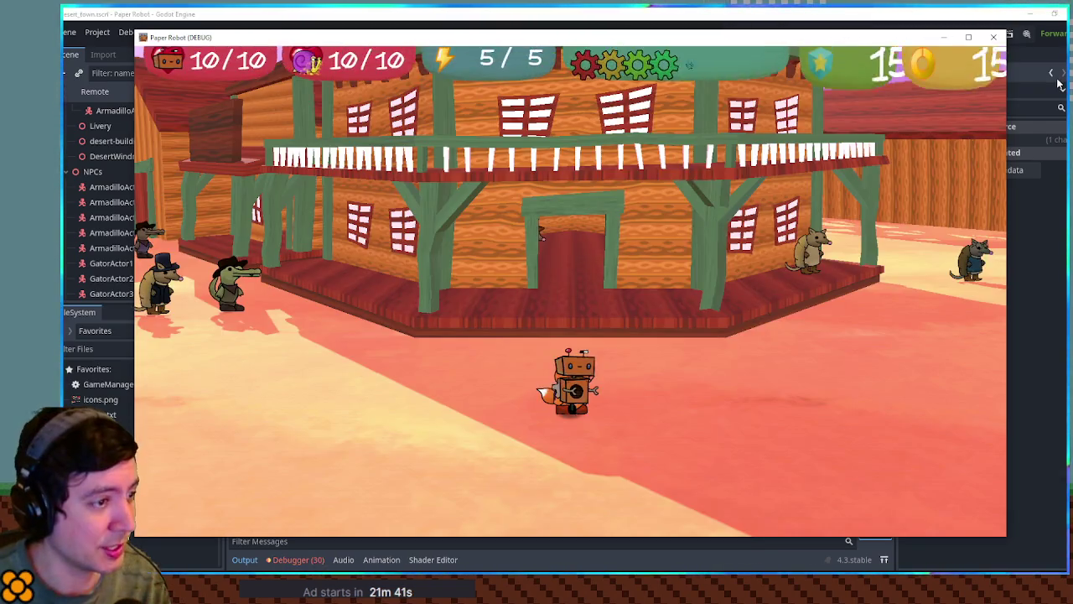
key("Escape")
key("x")
key("x")
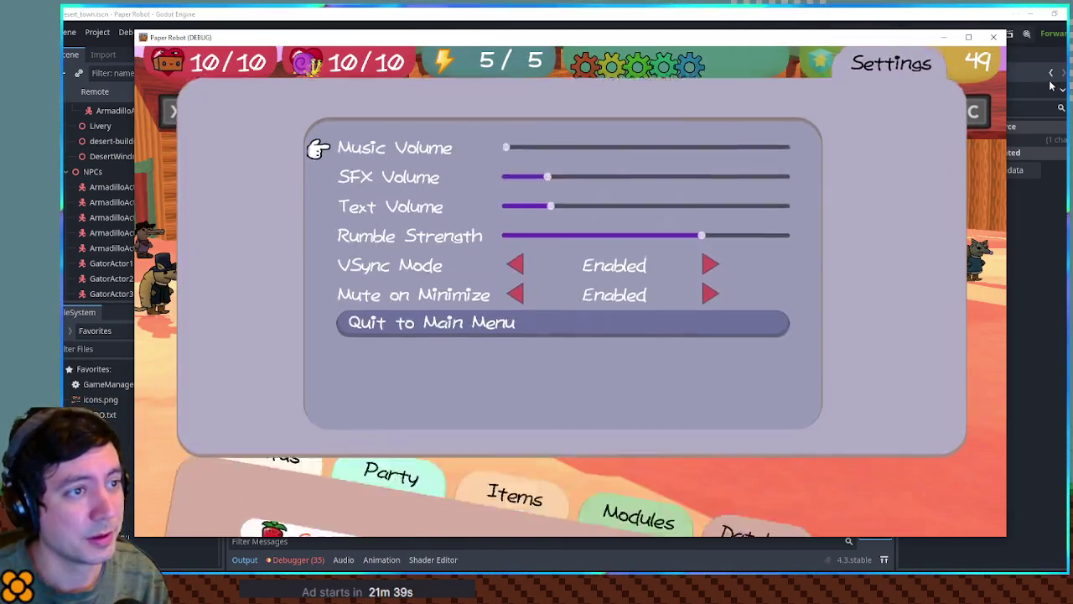
key("Right")
key("Return")
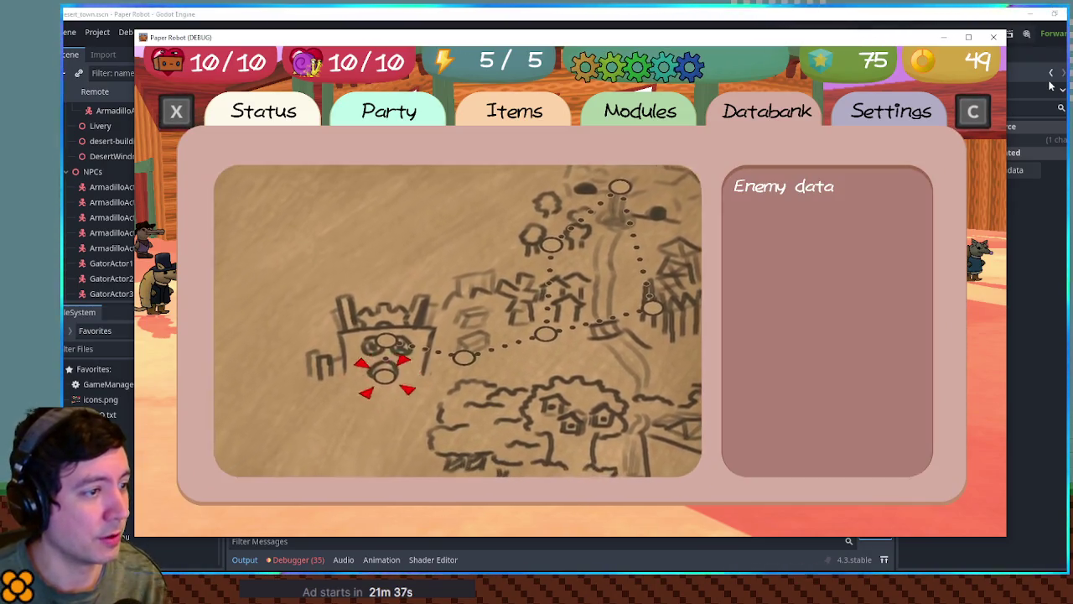
Move the map cursor between nodes to check the map pans, then close the game
key("Down")
key("Left")
key("Left")
key("Right")
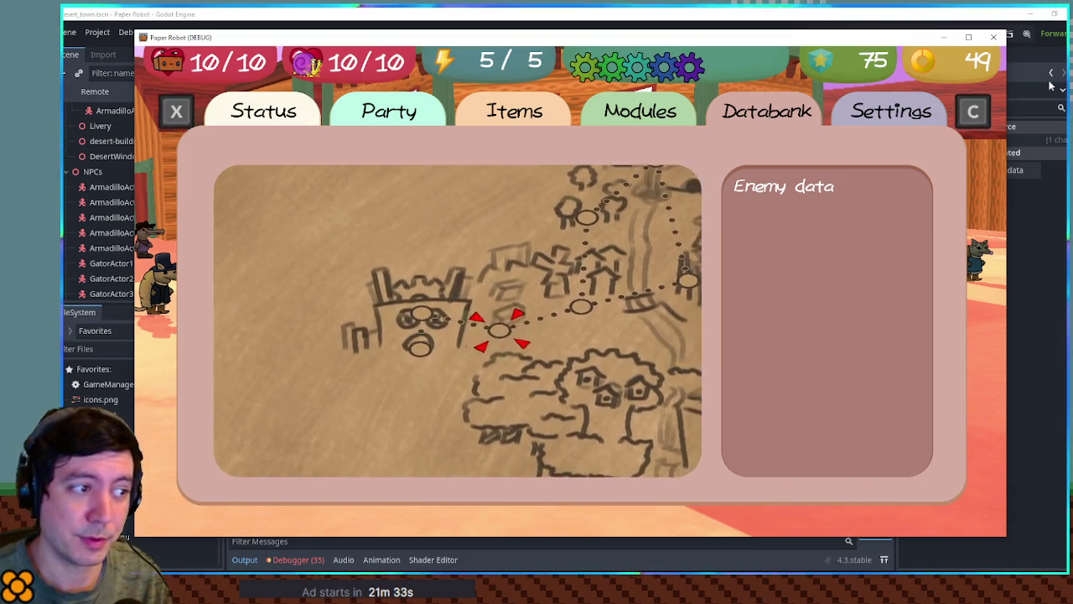
key("Right")
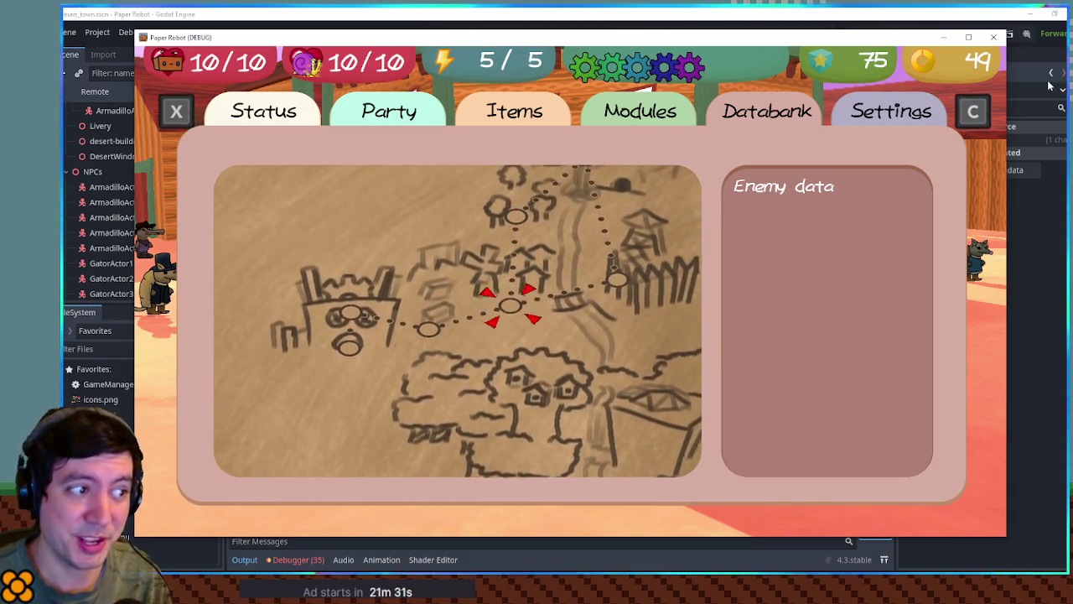
key("Up")
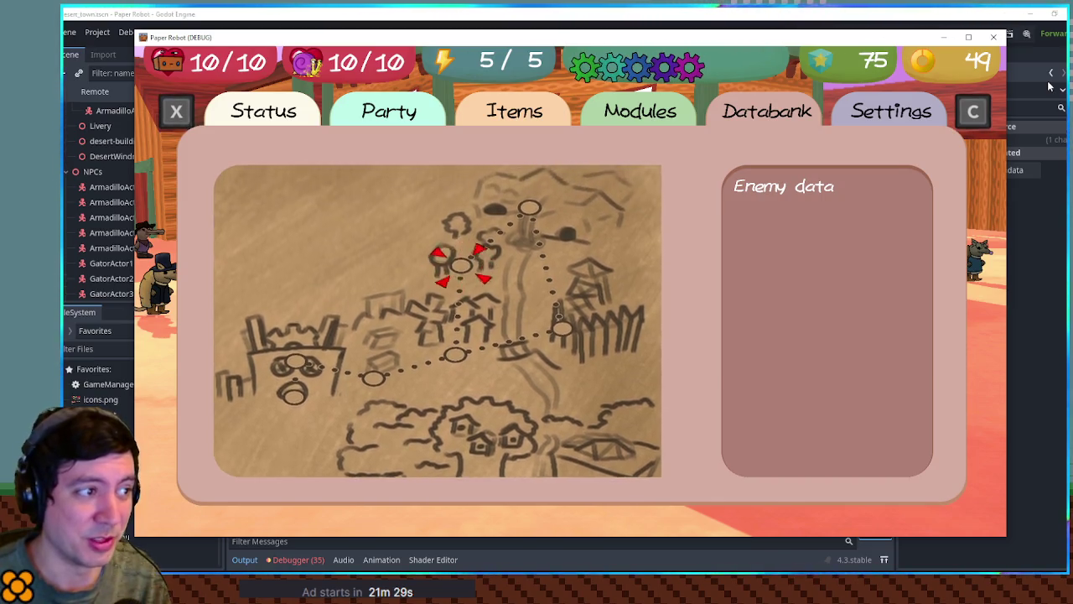
key("Up")
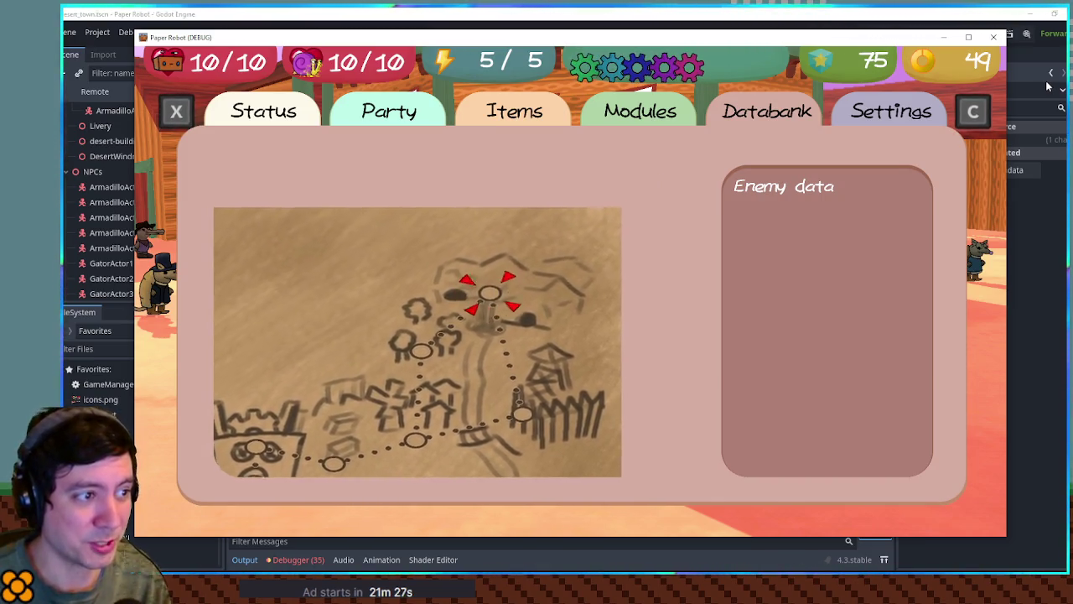
key("Down")
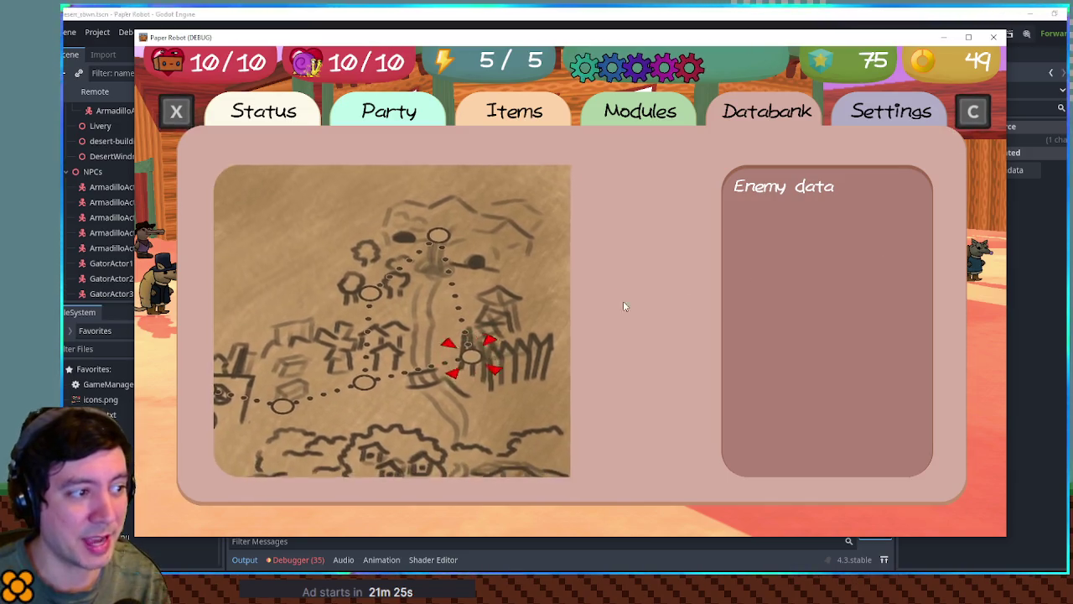
key("Left")
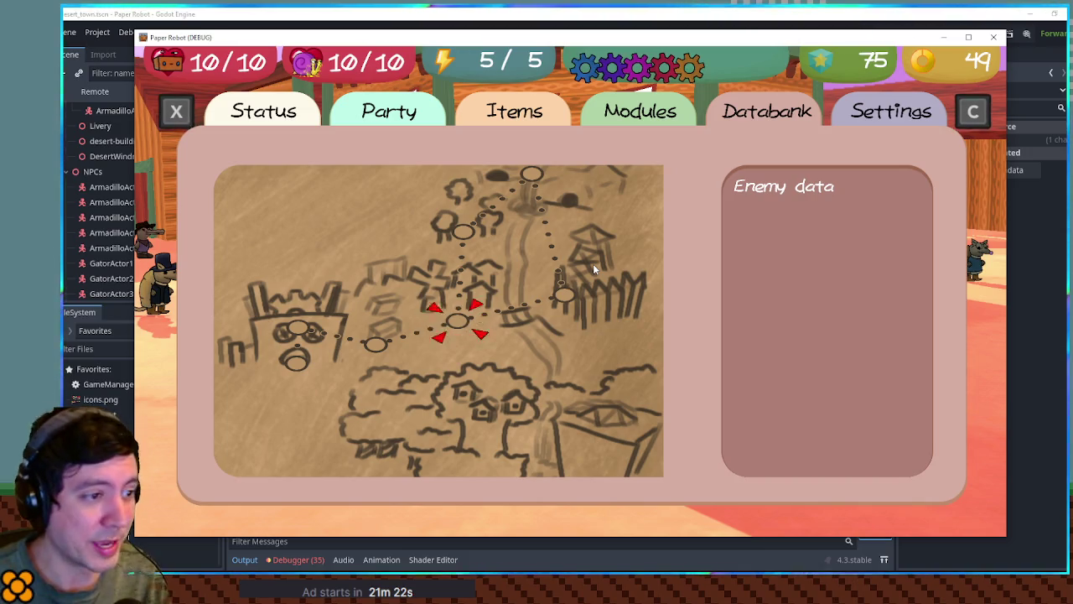
key("Right")
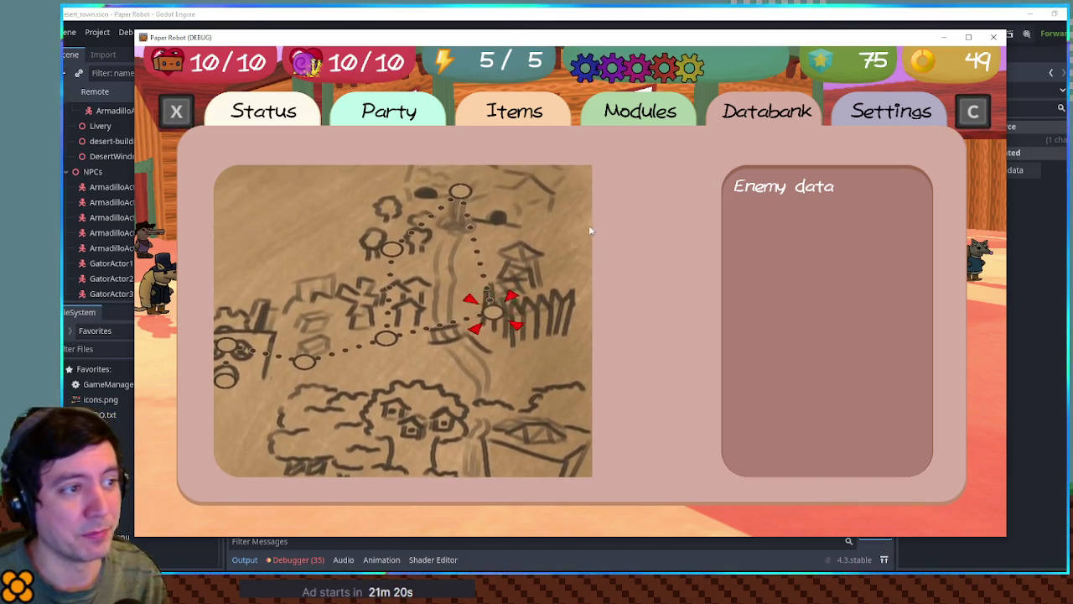
key("Left")
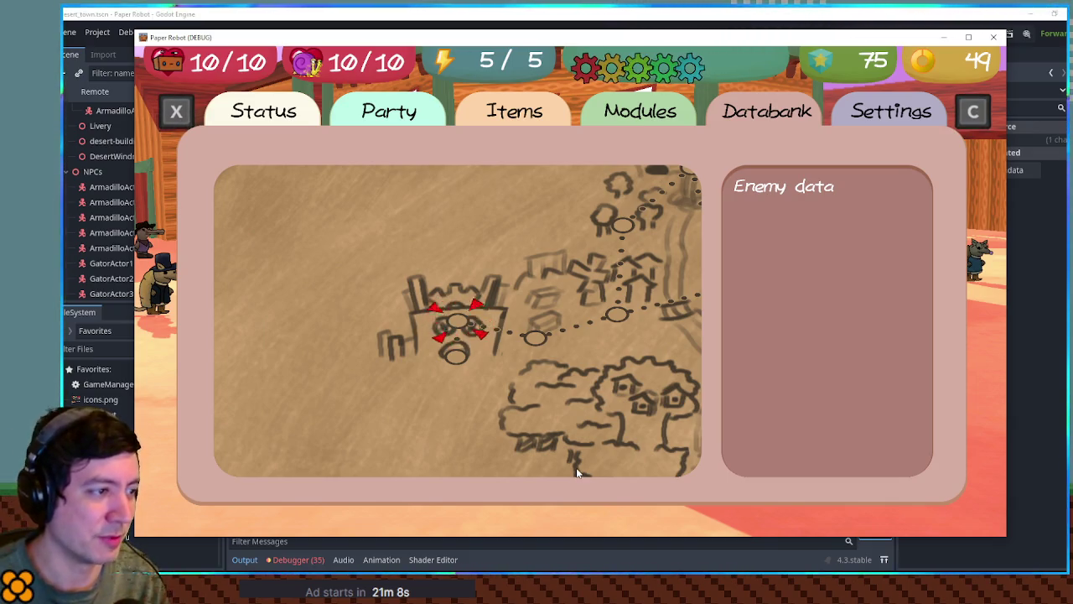
key("F8")
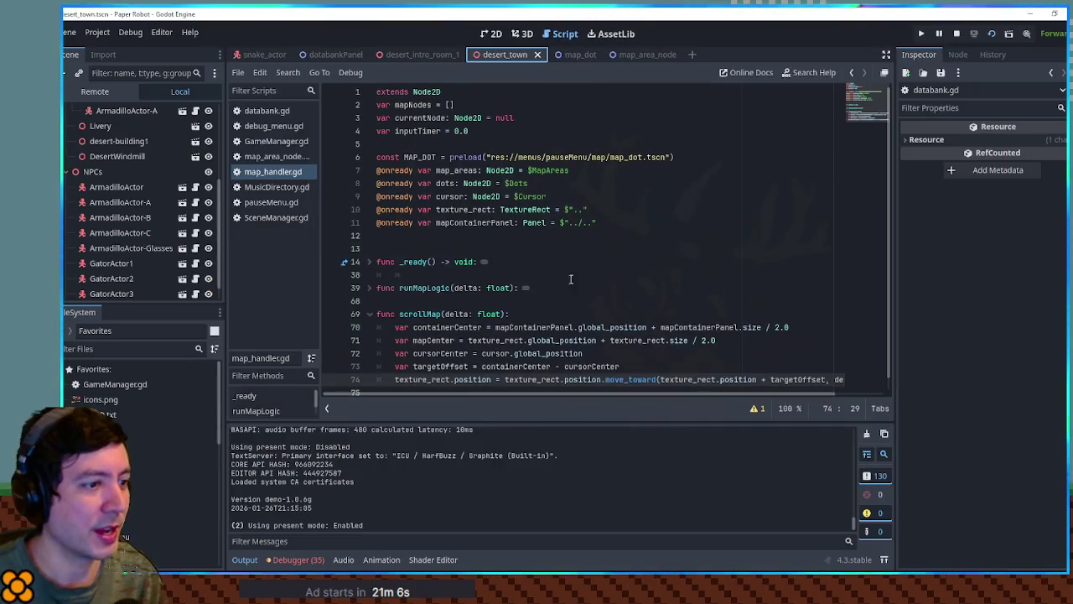
Change the move_toward call on line 74 of scrollMap to lerp
scroll(656, 334, "down", 2)
left_click_drag(569, 393, 666, 400)
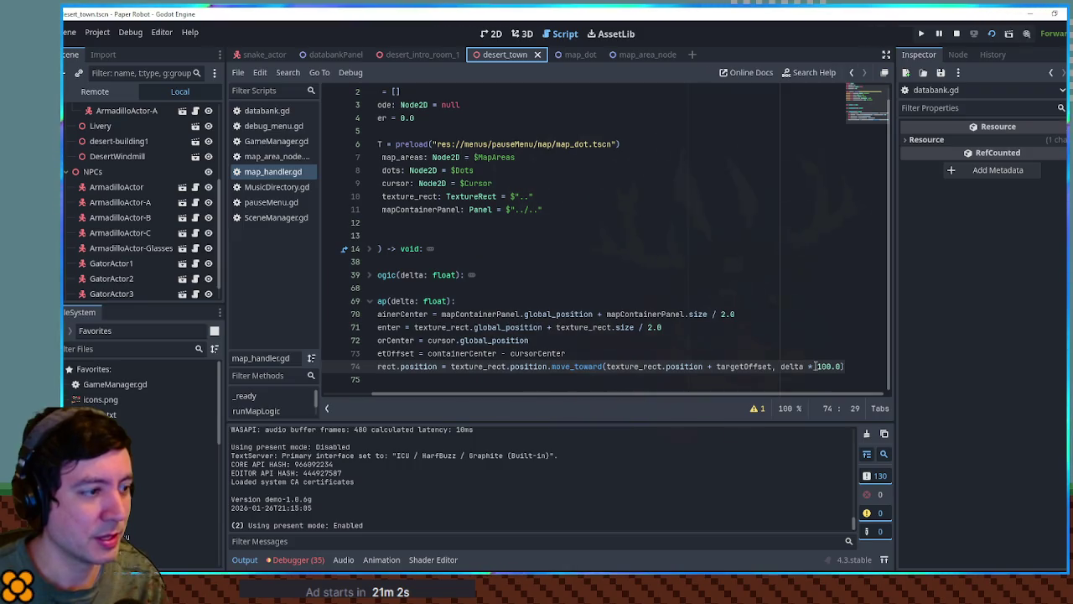
double_click(577, 367)
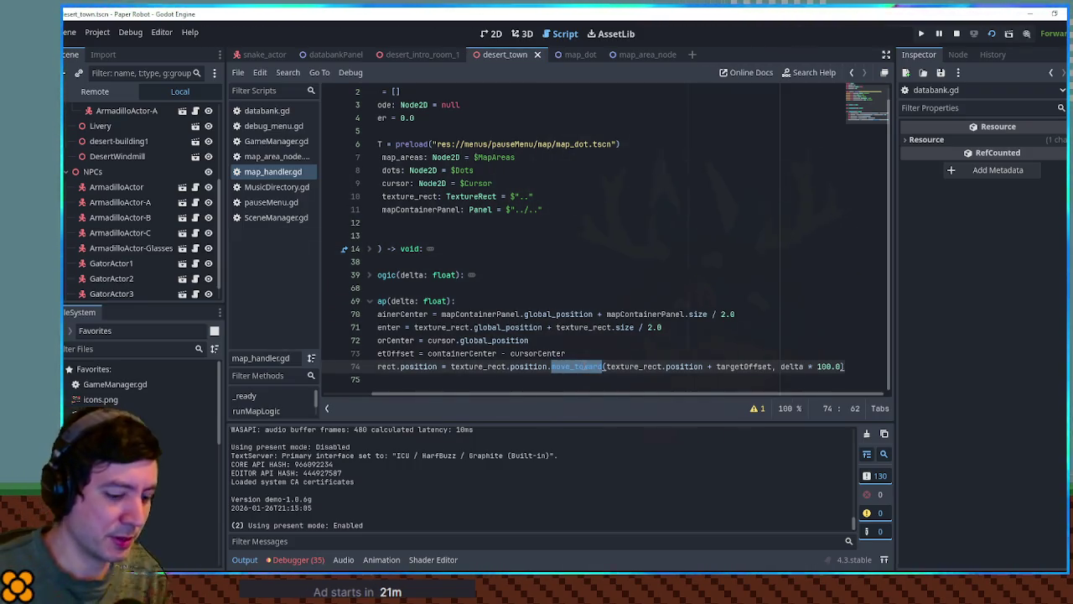
type("lerp")
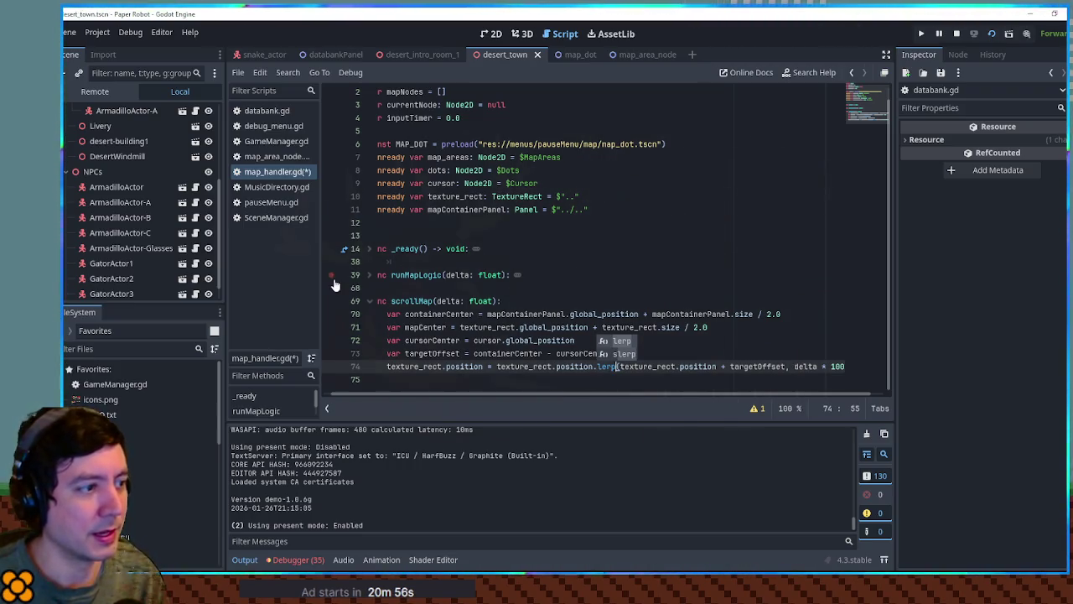
Replace 'delta * 100.0' on line 74 with line 42's '0.4 * (delta * 60.0)' weight and save the script
left_click(369, 275)
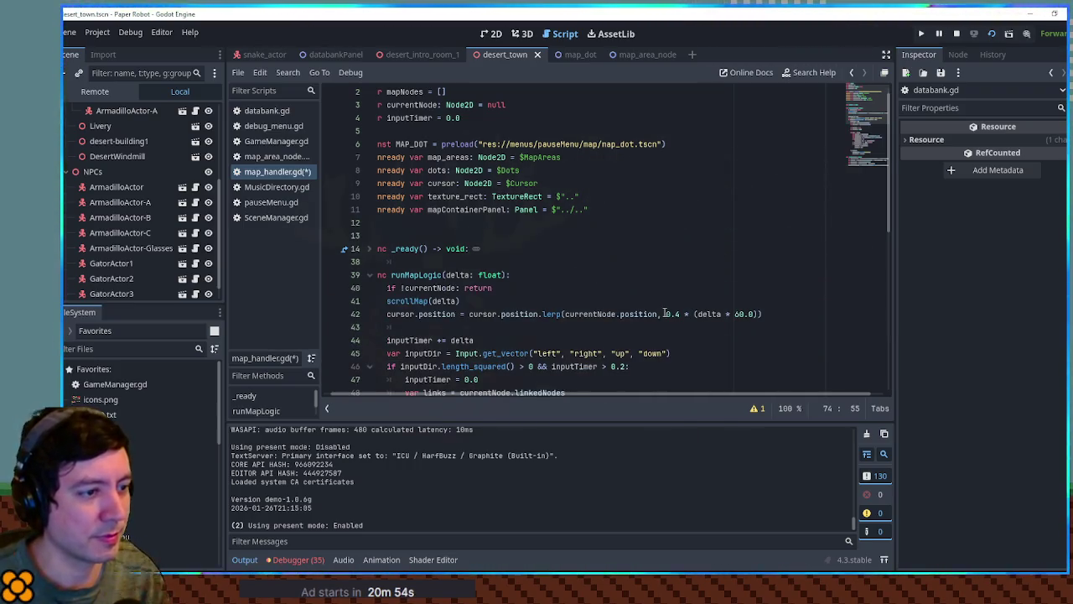
left_click_drag(665, 313, 759, 312)
key("ctrl+c")
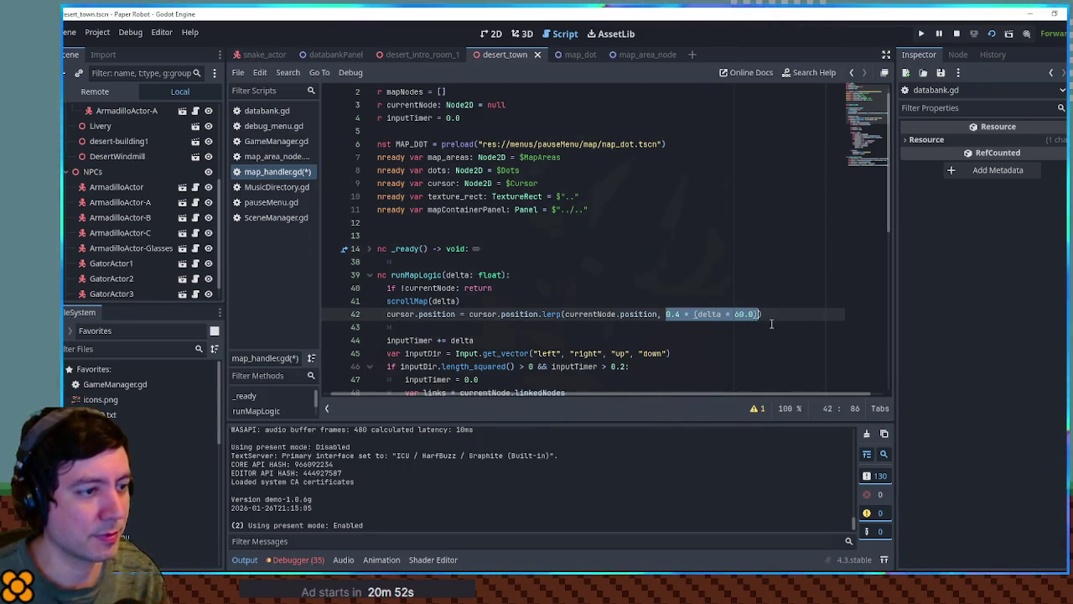
scroll(772, 323, "down", 10)
left_click_drag(781, 366, 880, 366)
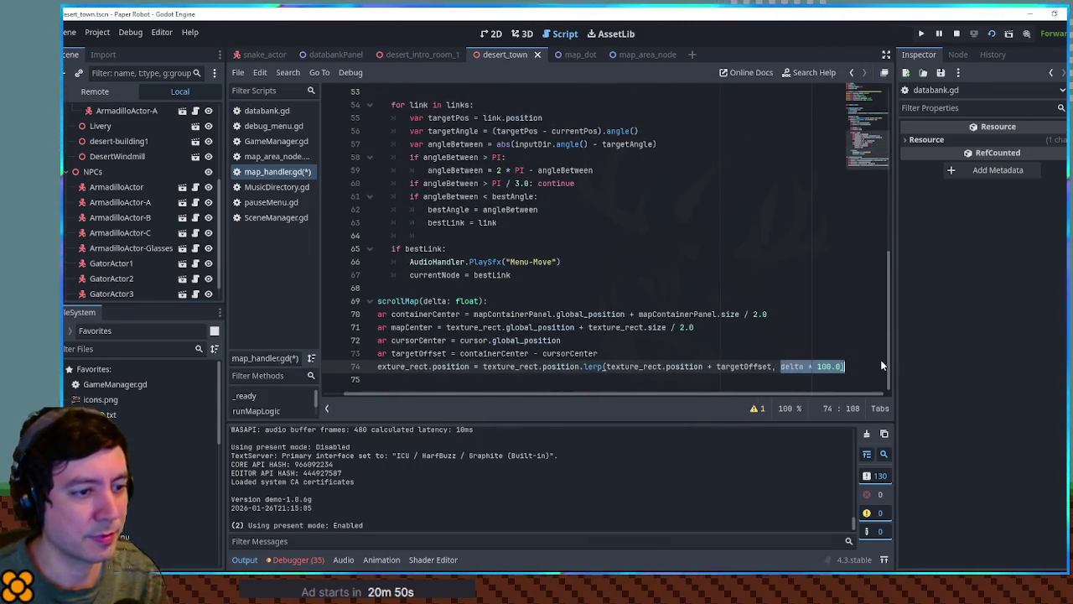
key("ctrl+v")
left_click(795, 327)
key("ctrl+s")
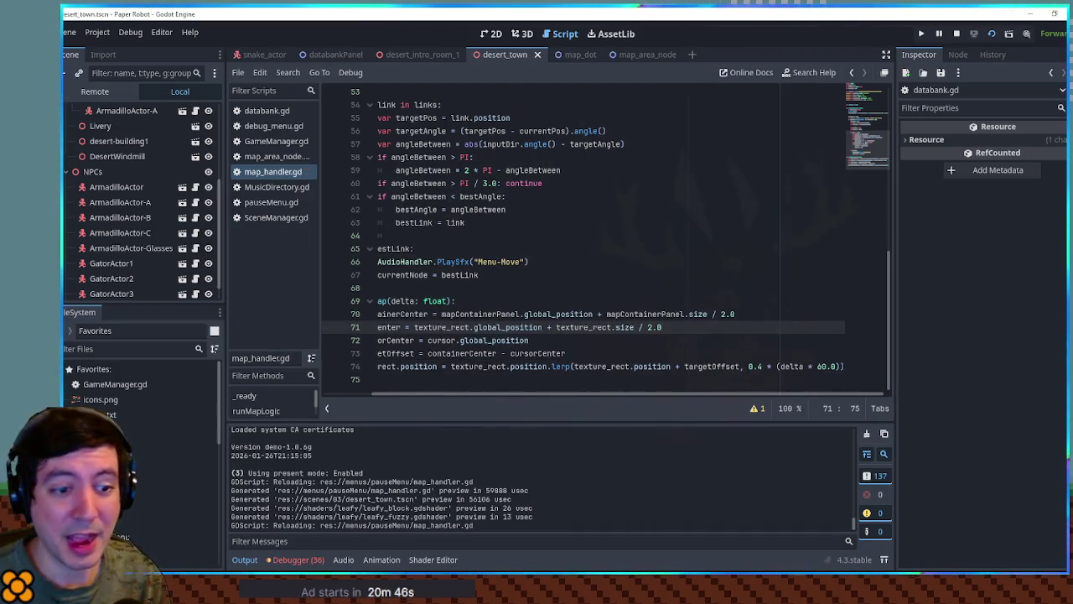
key("alt+Tab")
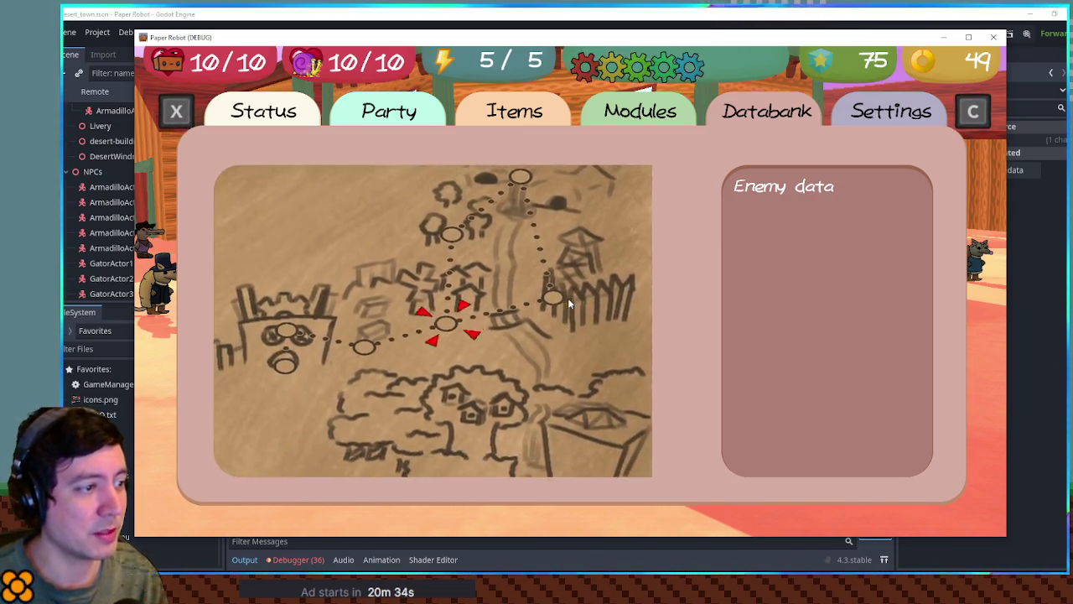
Back in map_handler.gd, make line 74's weight 0.1 * (delta * 60.0) and rerun the game with F5
left_click(695, 12)
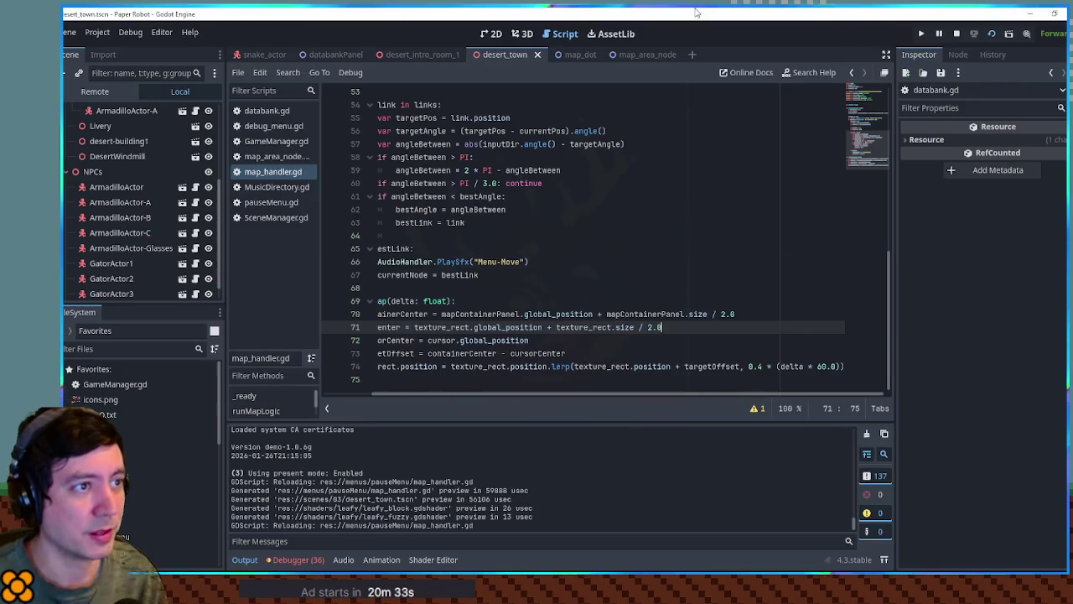
left_click(759, 367)
key("F5")
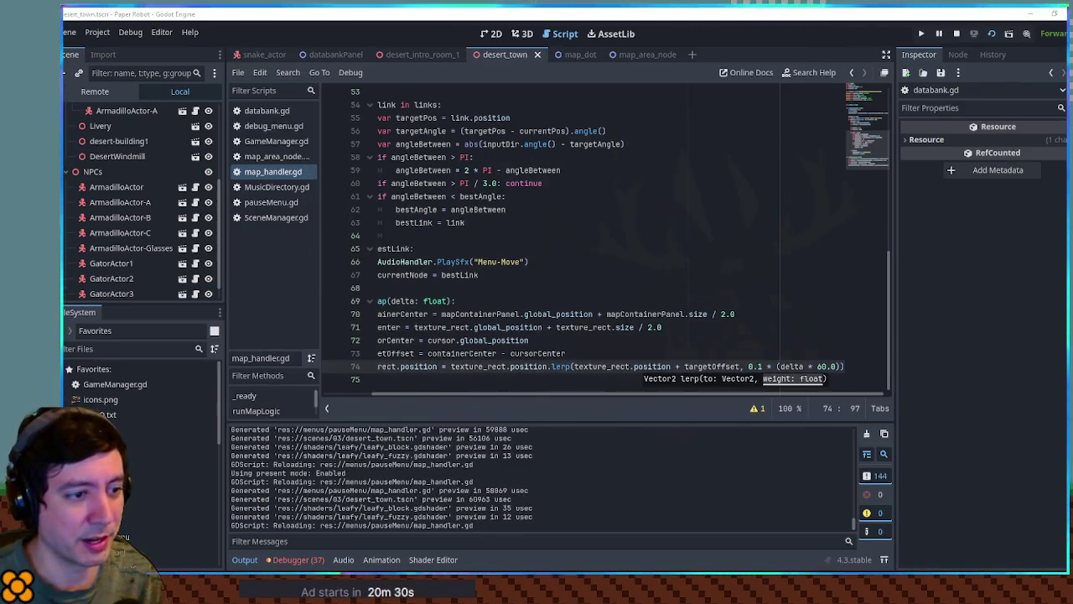
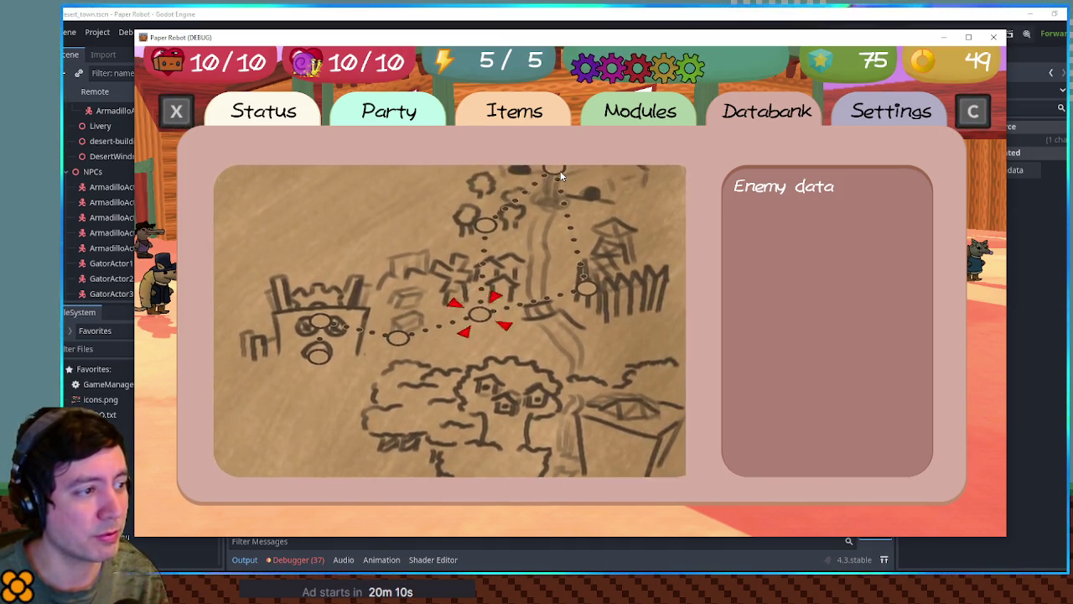
Add a texture_rect.position print on line 75 of map_handler.gd, then comment it out
left_click(776, 20)
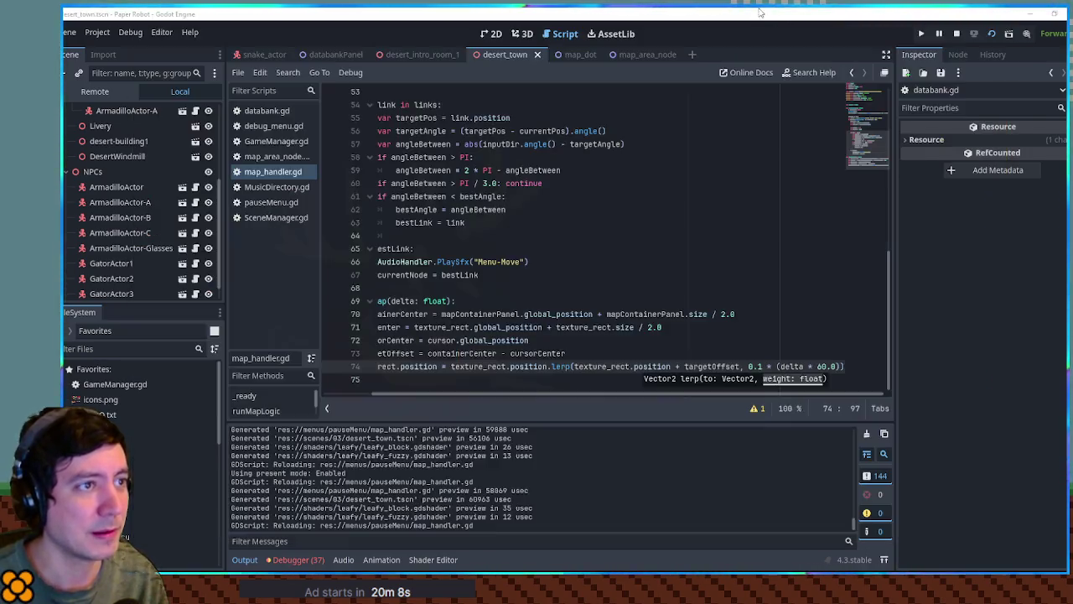
left_click(435, 377)
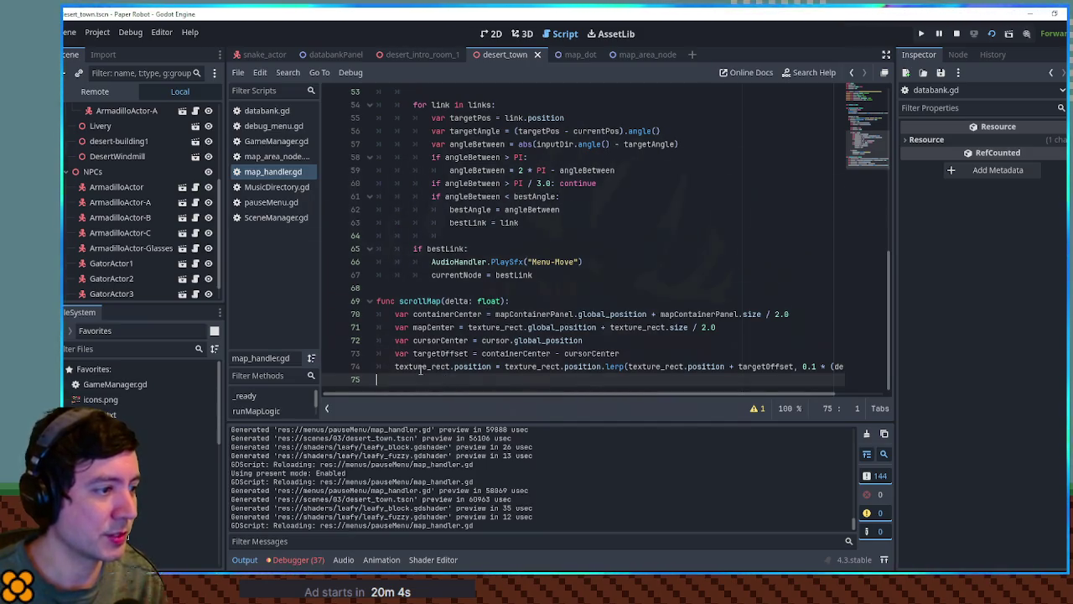
double_click(421, 369)
left_click(455, 373)
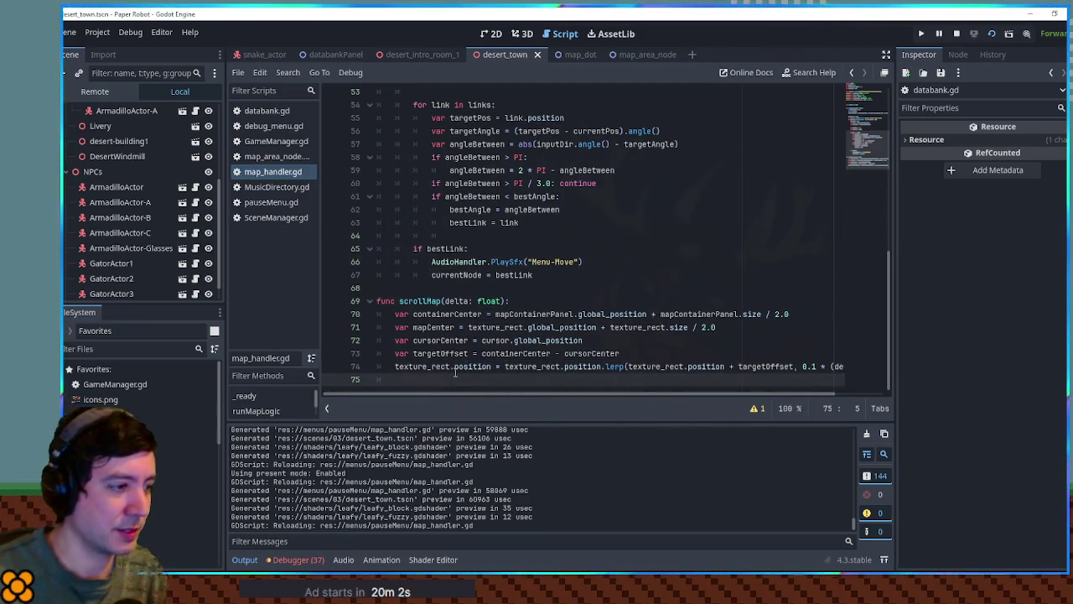
type("print(texture_rect.position")
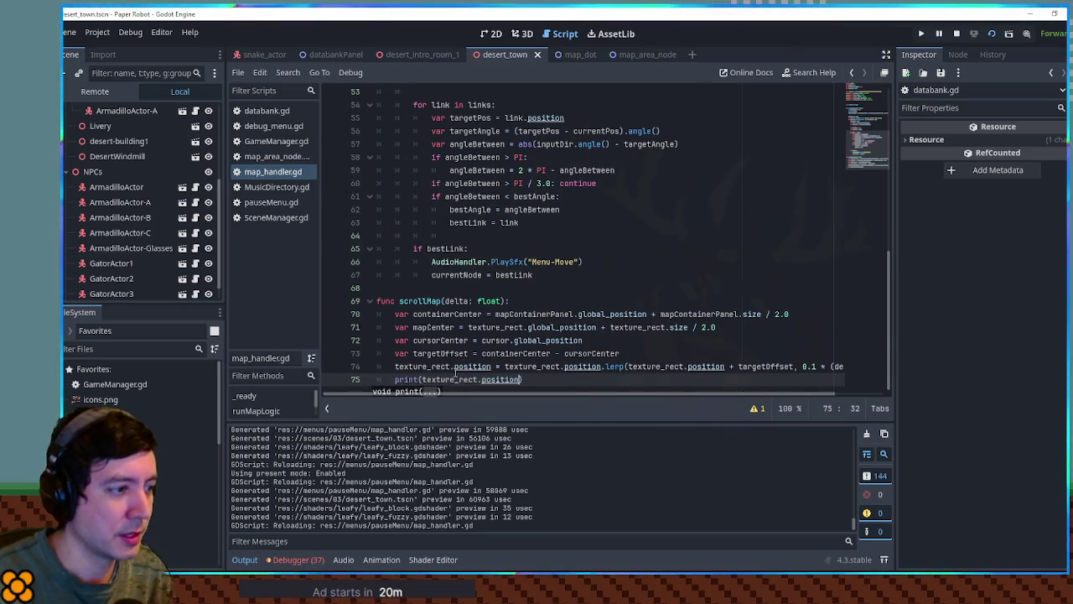
key("Home")
type("texture_rect.position")
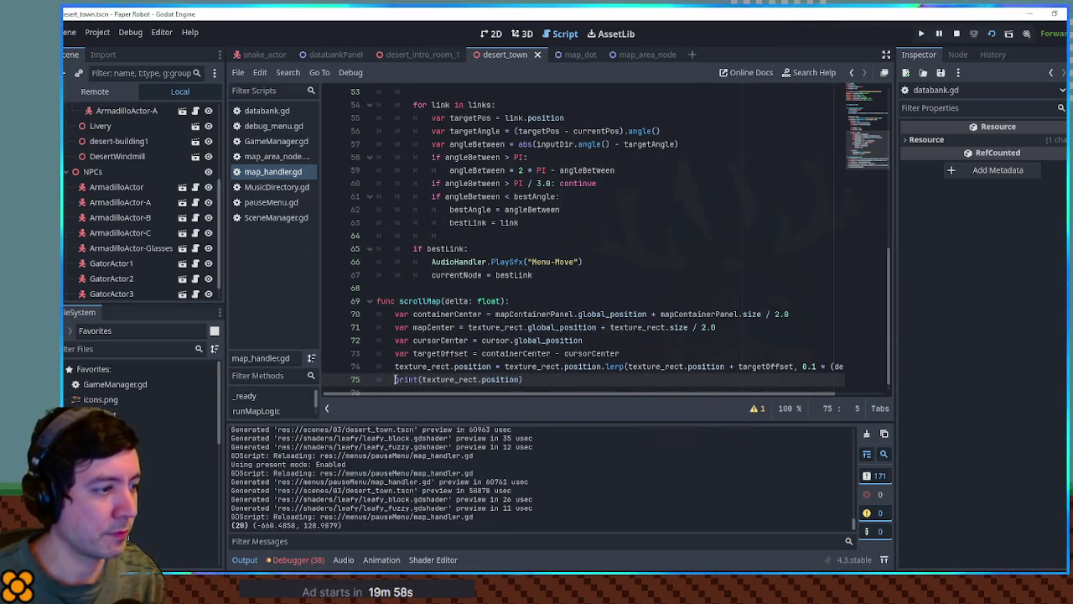
key("ctrl+k")
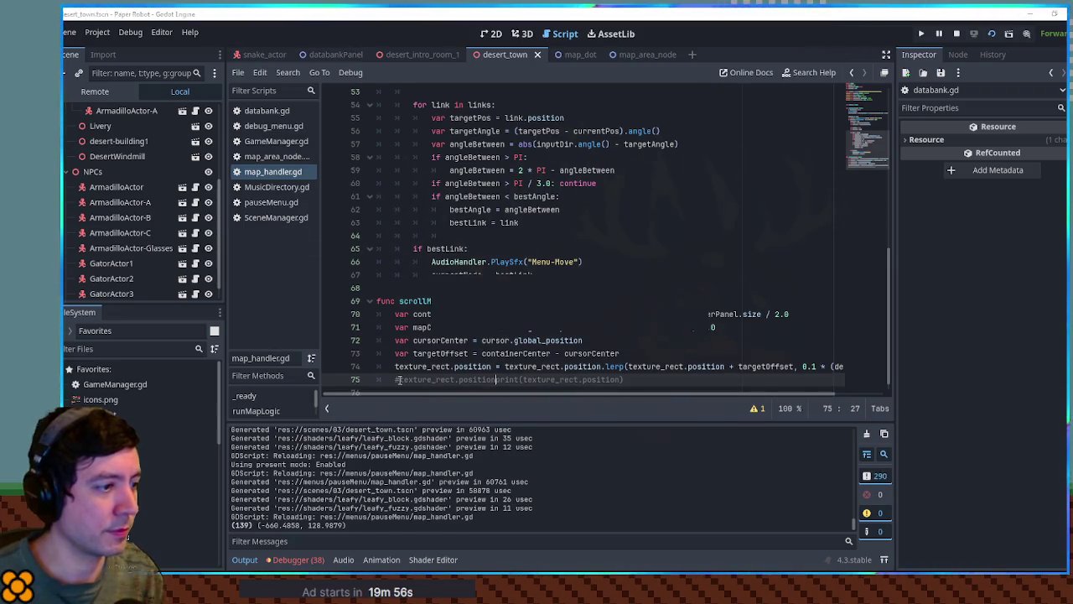
Replace line 75 with an if checking texture_rect.position.x < -500, then run the game
mouse_move(637, 374)
left_mouse_down()
mouse_move(400, 379)
mouse_move(492, 366)
left_mouse_up()
left_click_drag(391, 380, 646, 383)
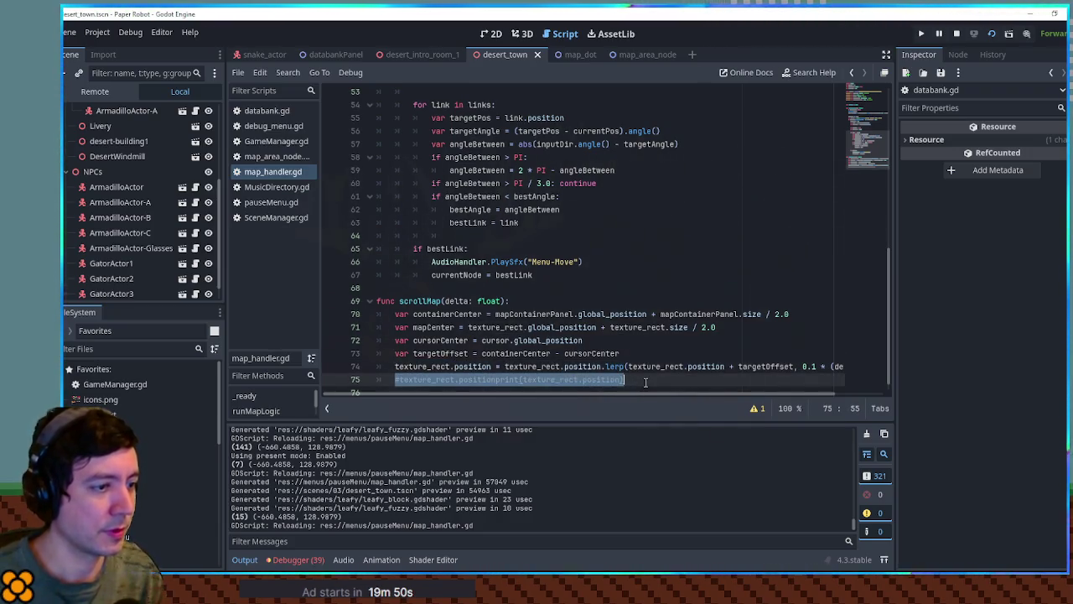
type("if texture_rect.position.x ")
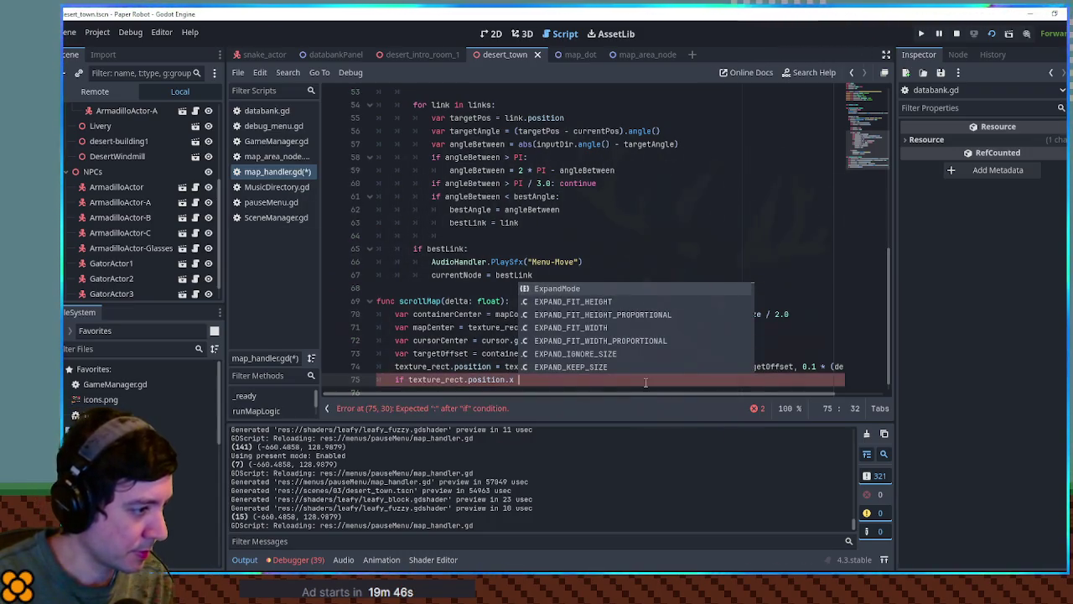
type("< -")
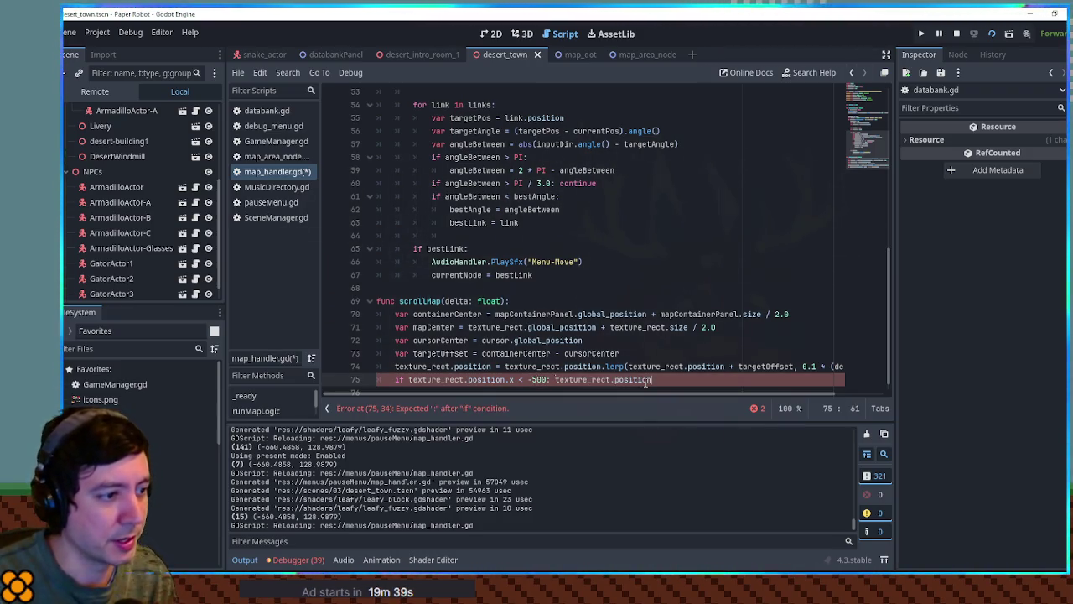
type("500")
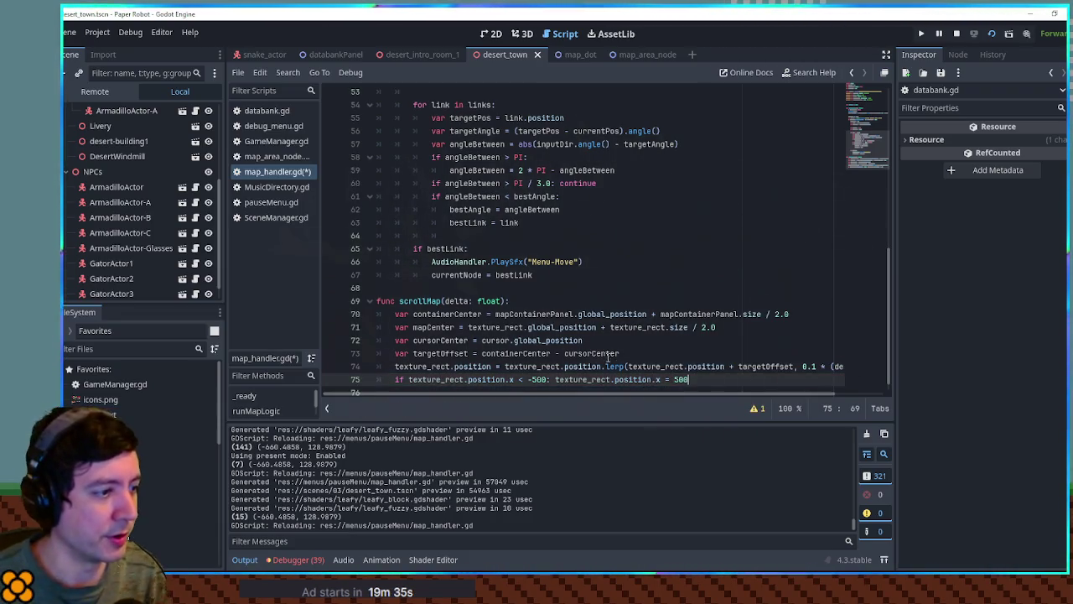
key("alt+Tab")
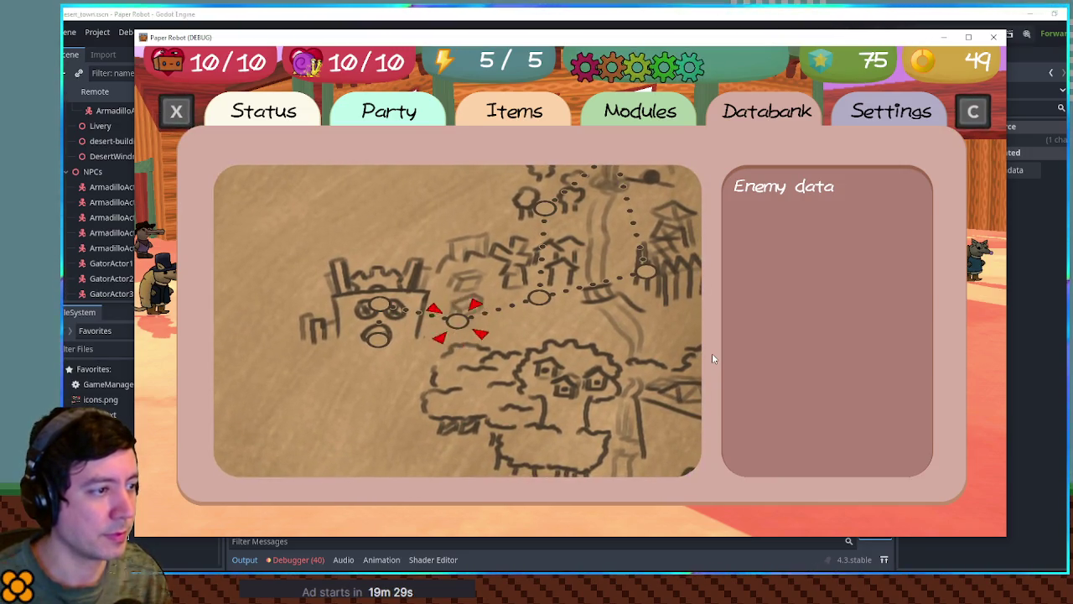
Change the map's left limit to -450, retest it in the game, and duplicate the line onto line 76
left_click(964, 546)
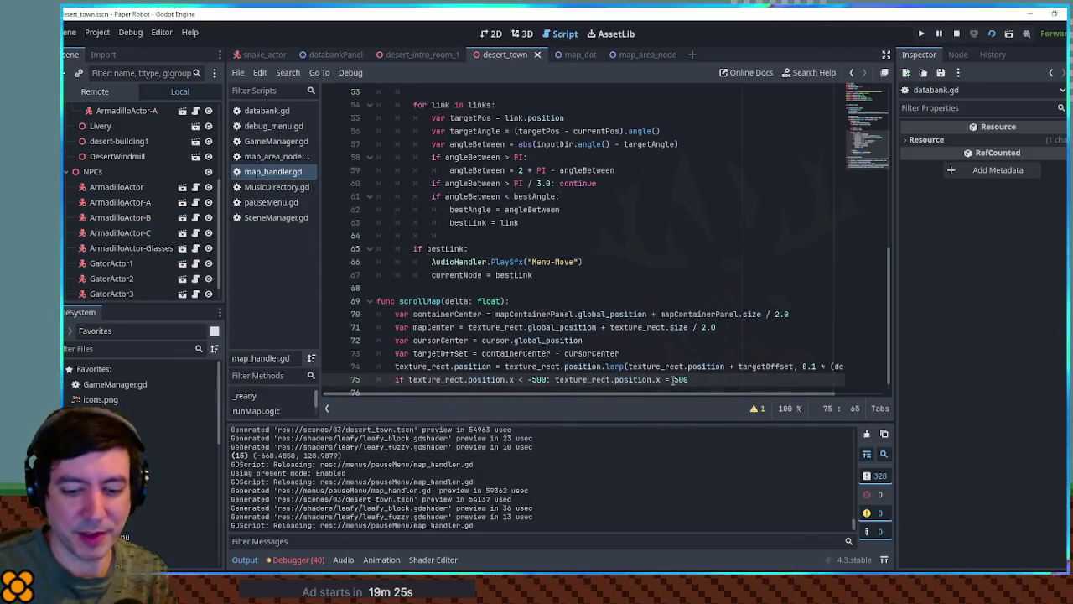
key("alt+Tab")
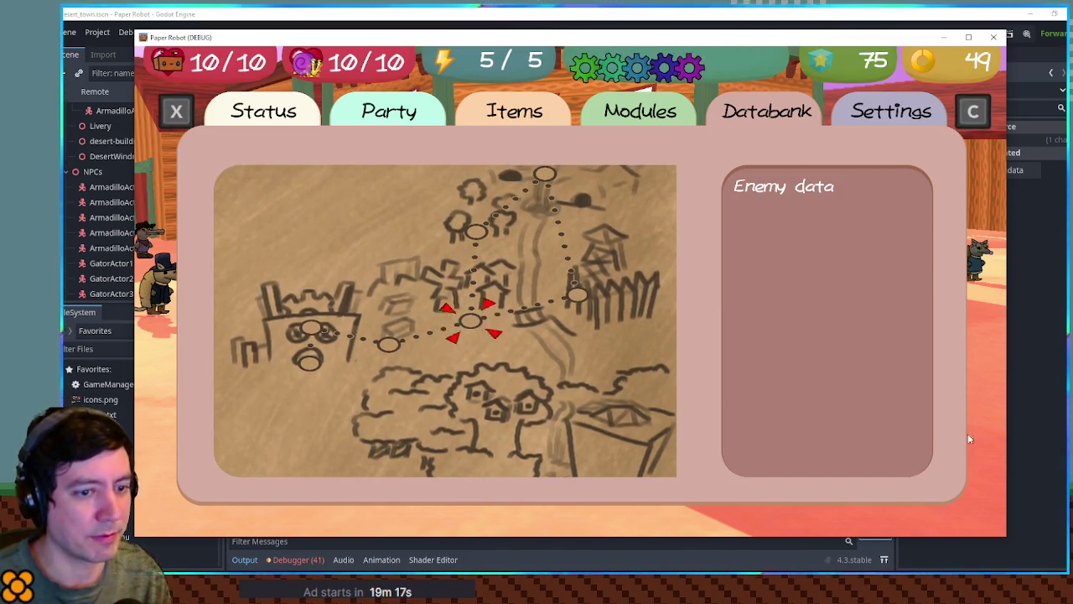
key("alt+Tab")
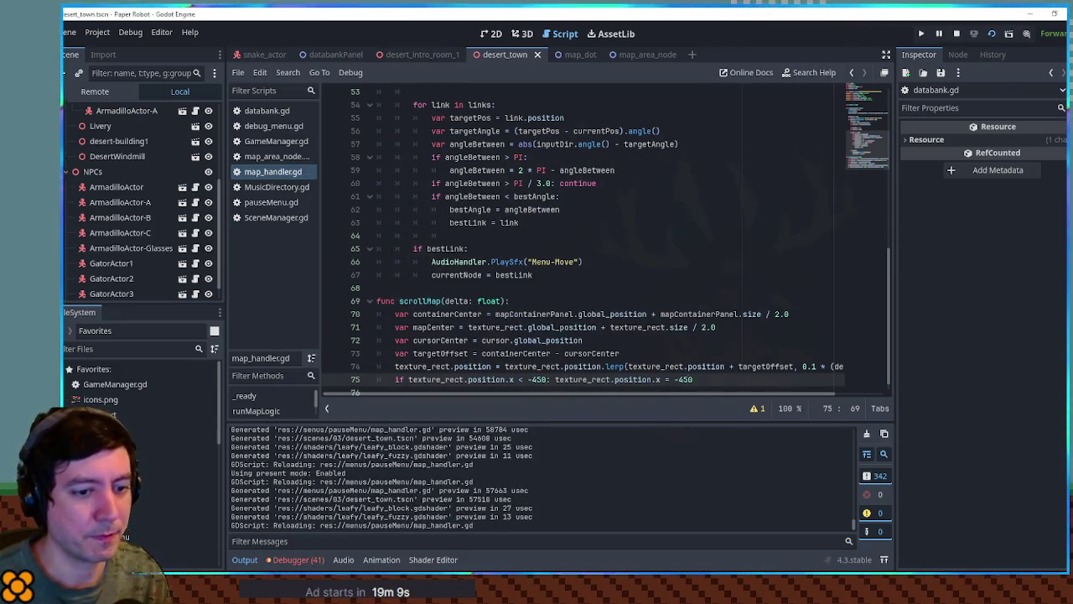
key("alt+Tab")
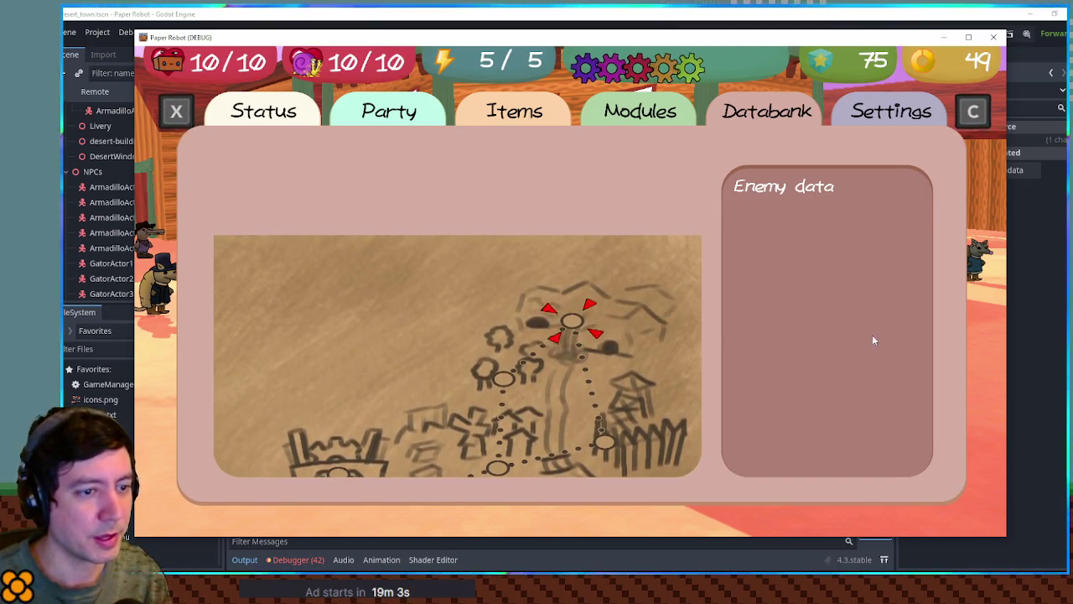
key("alt+Tab")
key("ctrl+shift+d")
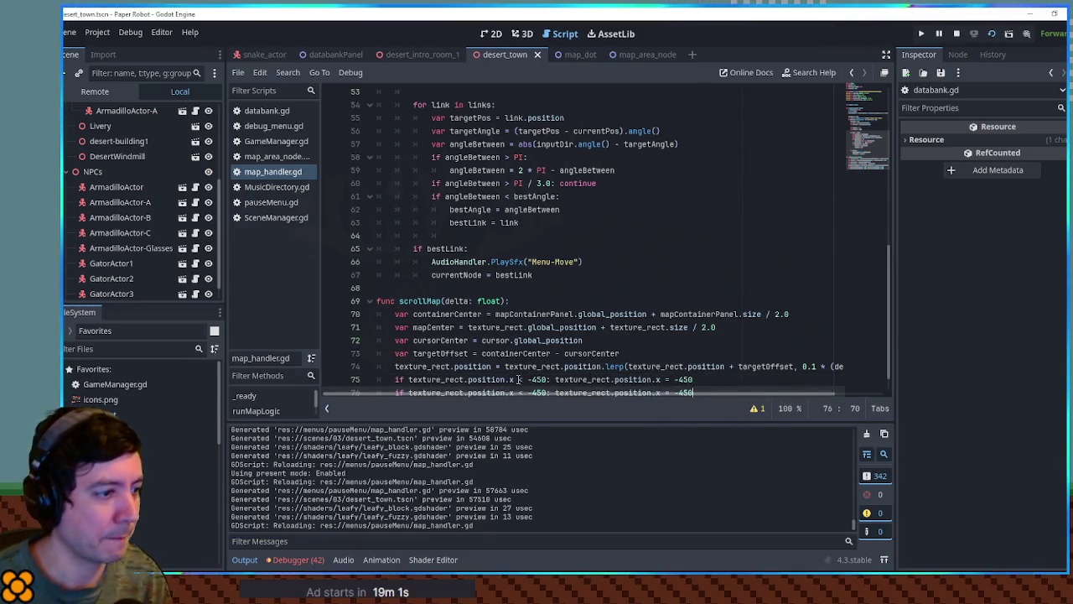
Turn line 76 into a y clamp using '> 100' and 'y =', then test it in the game
scroll(455, 460, "up", 3)
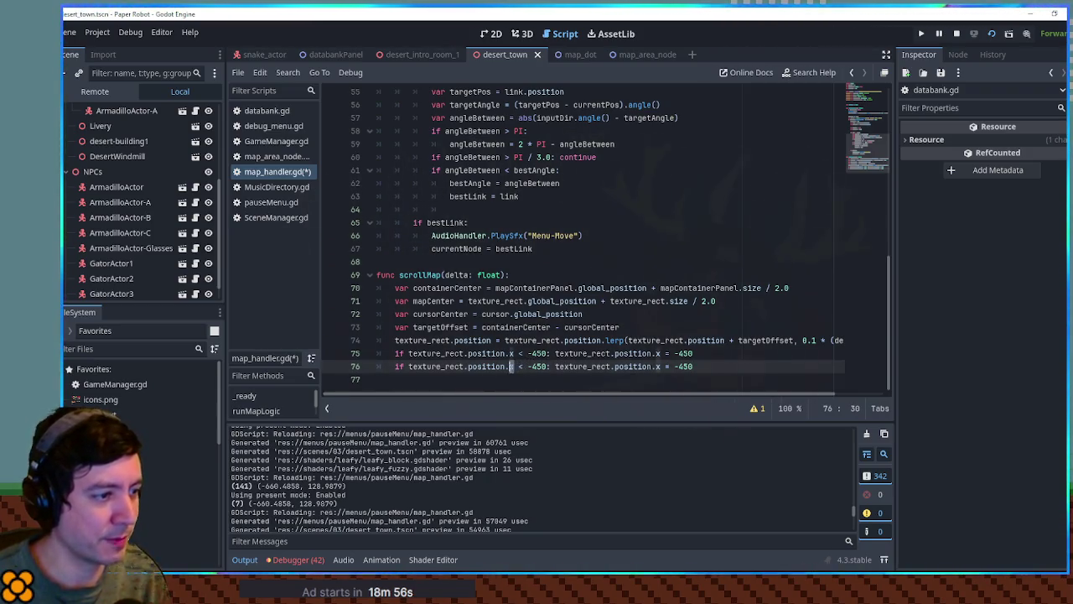
type("y")
left_click_drag(519, 370, 546, 369)
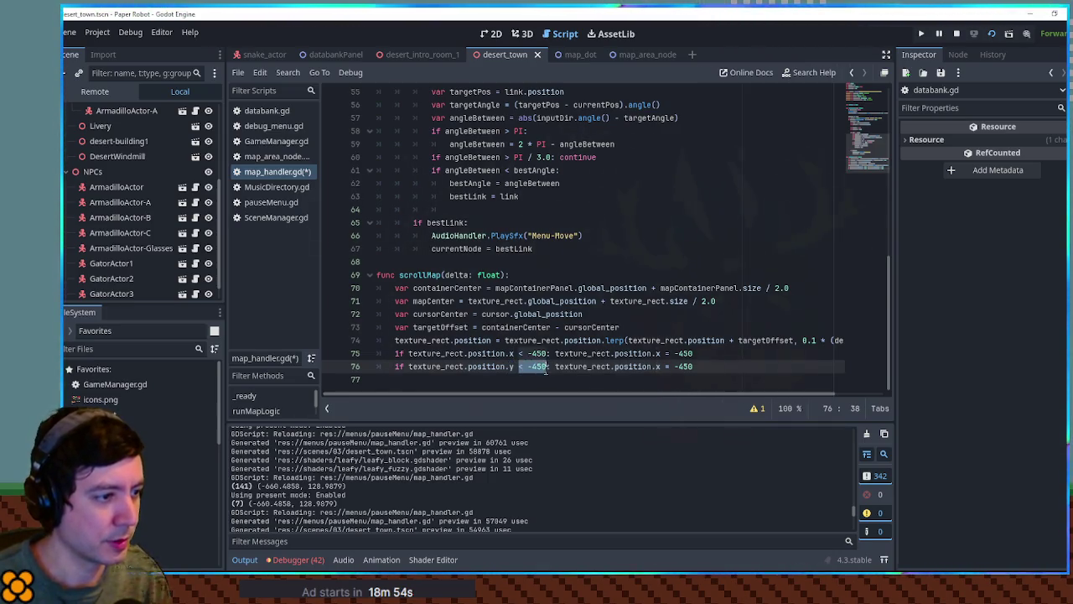
type("> 100")
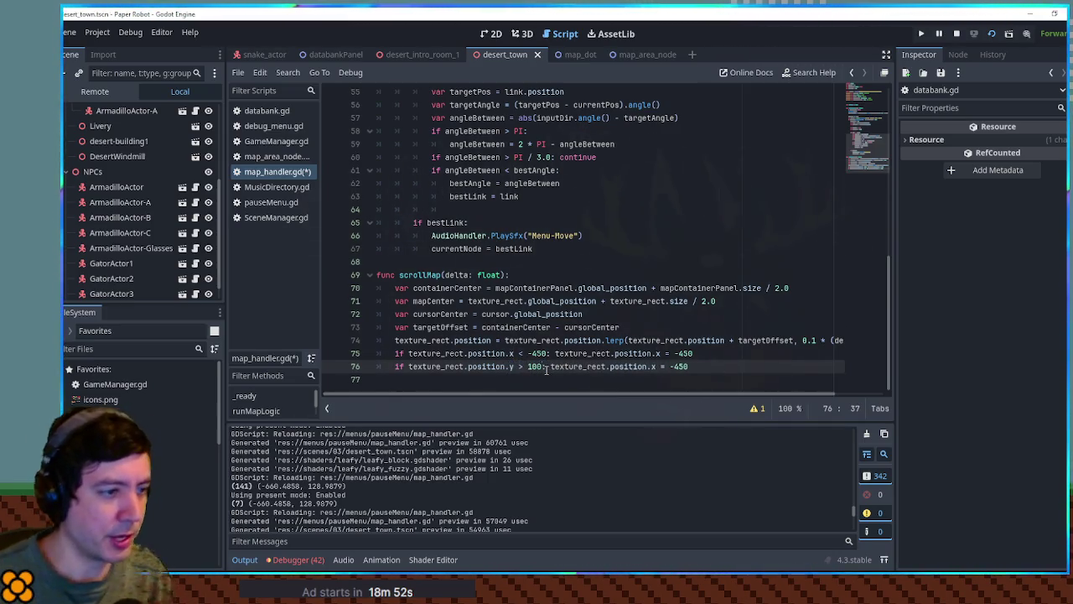
left_click_drag(652, 367, 731, 362)
type("y =")
key("F5")
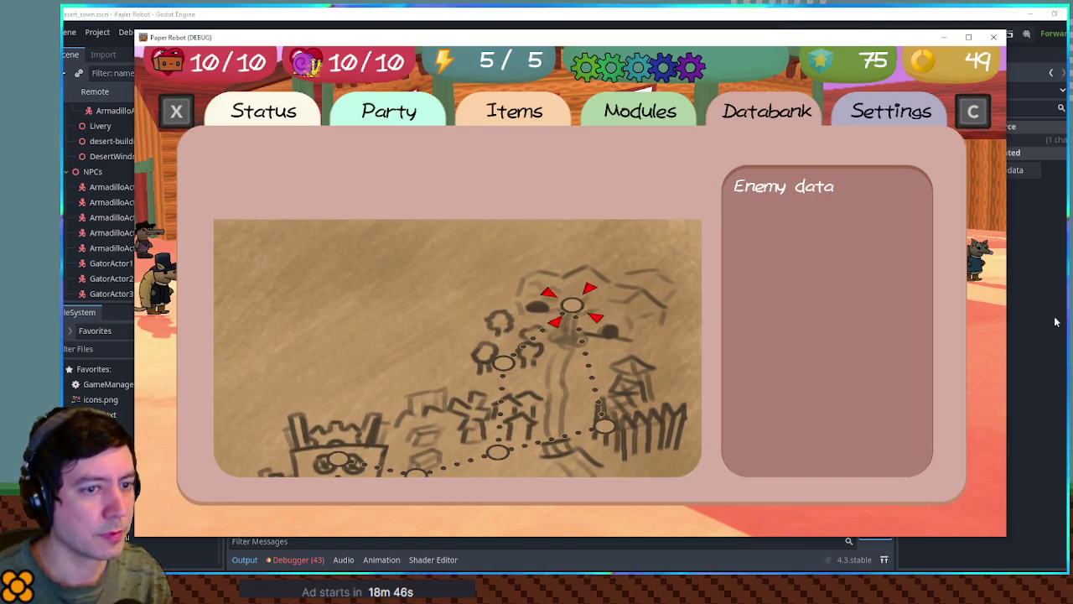
left_click(993, 37)
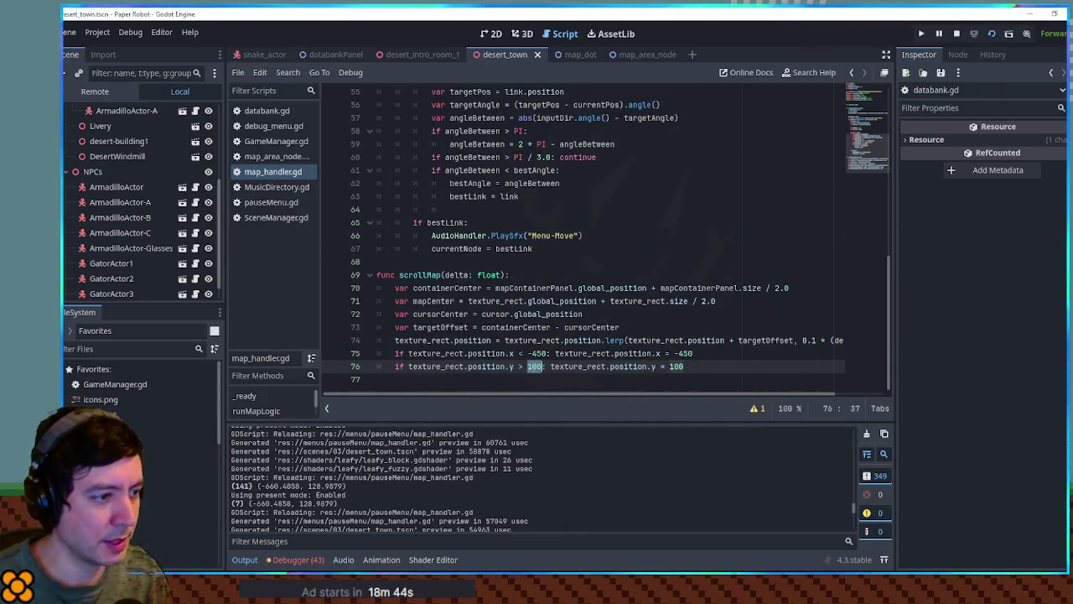
Tune the vertical limit values (50, then 20 and 60), retest, and move the marker to the right node
type("50")
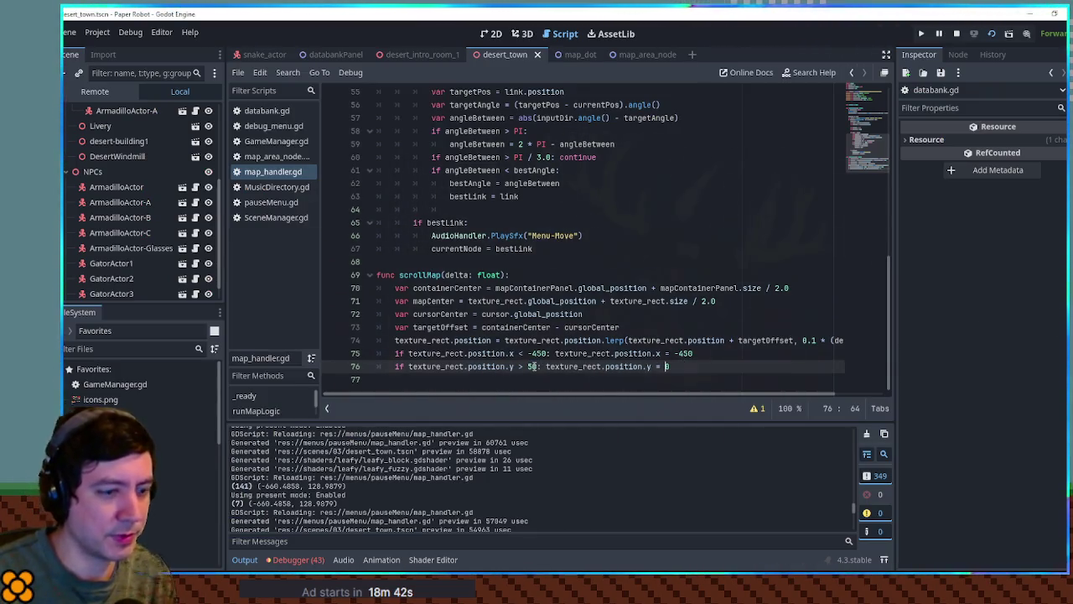
key("F6")
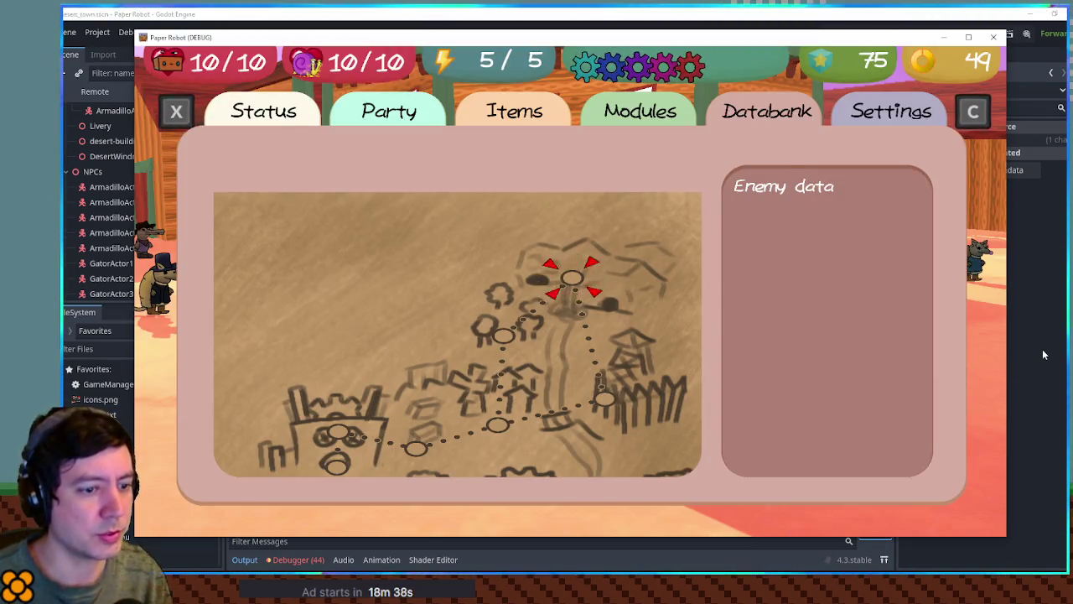
key("F8")
key("BackSpace")
key("BackSpace")
type("20")
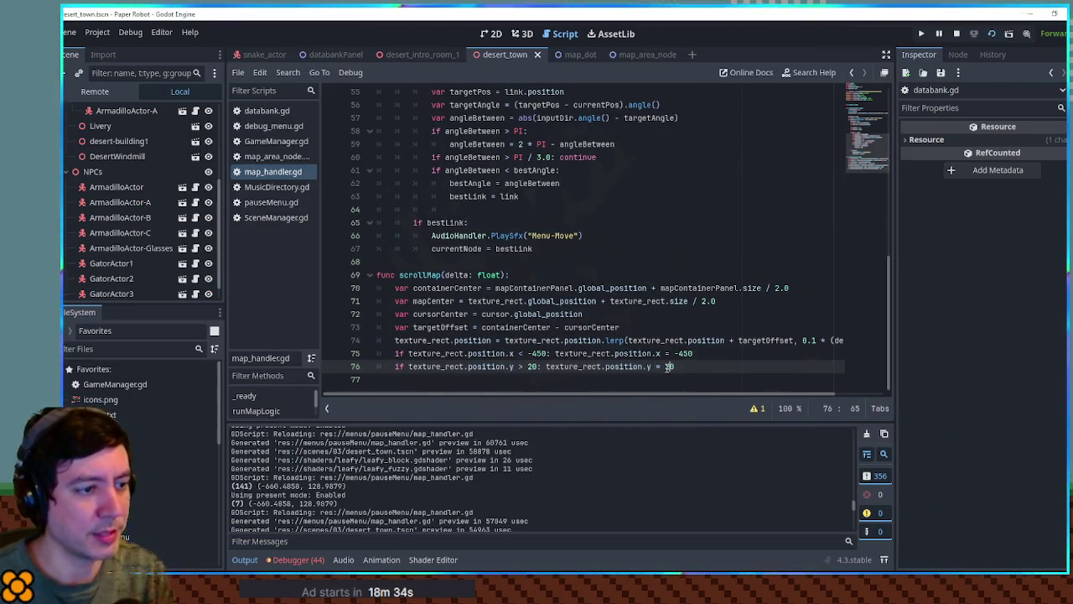
key("BackSpace")
key("BackSpace")
type("60")
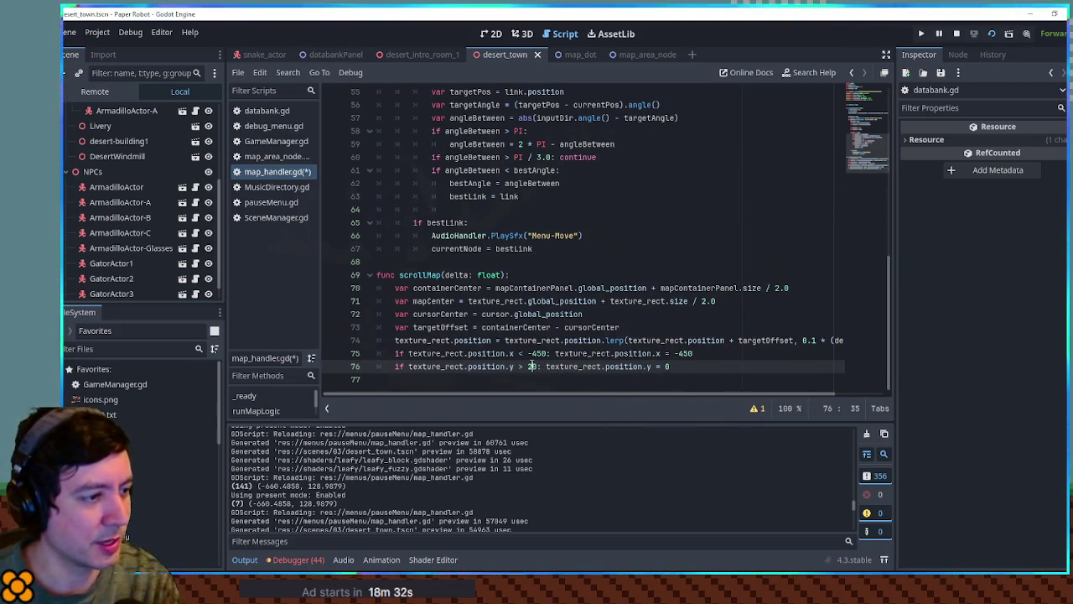
key("F5")
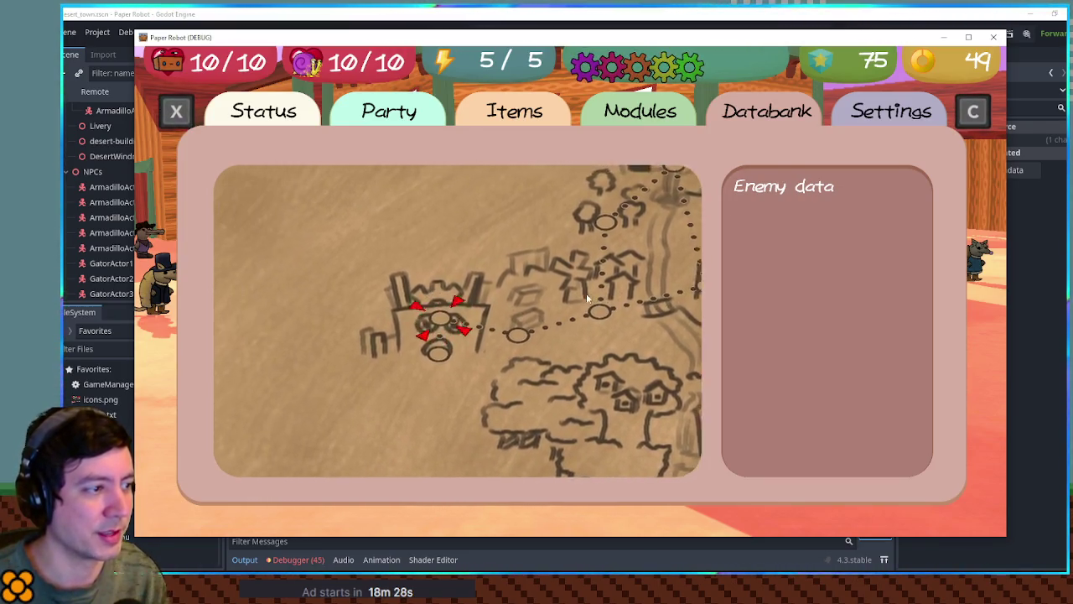
left_click(587, 292)
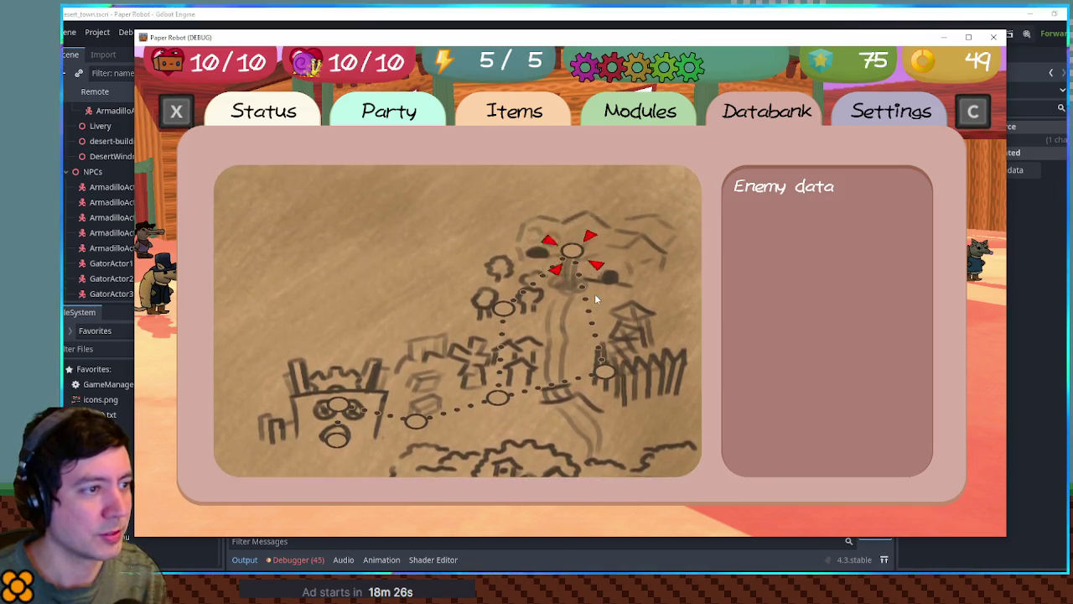
key("F8")
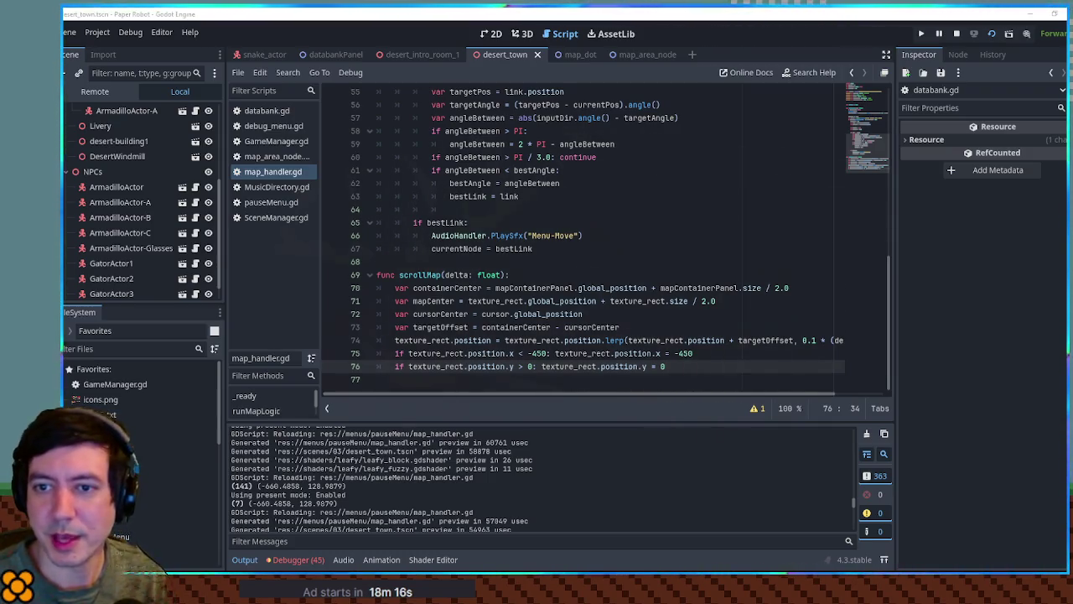
Duplicate the x-clamp line and the y > 0 clamp line to add the new y limits
key("Up")
key("End")
key("ctrl+shift+d")
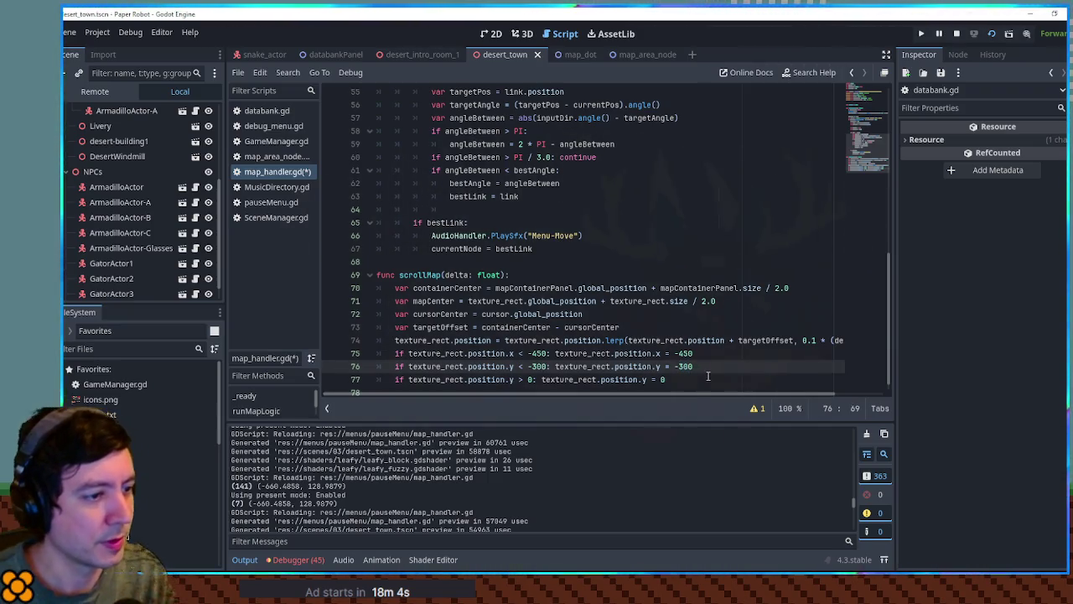
left_click(658, 379)
left_click(513, 389)
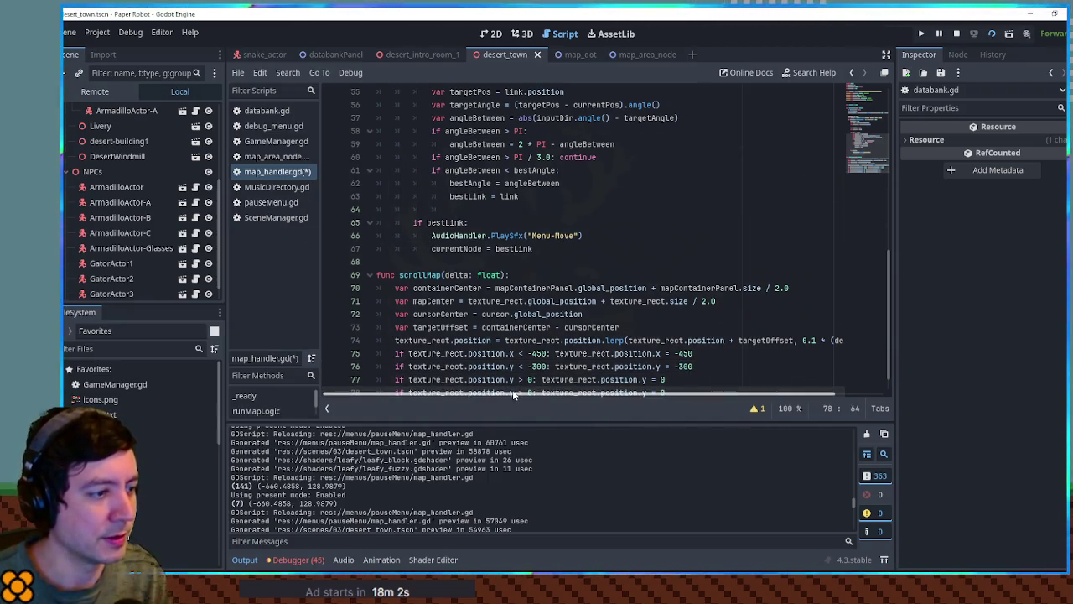
key("ctrl+v")
Change the copied clamp's axis from y to x, save the script, and launch the game
left_click(516, 369)
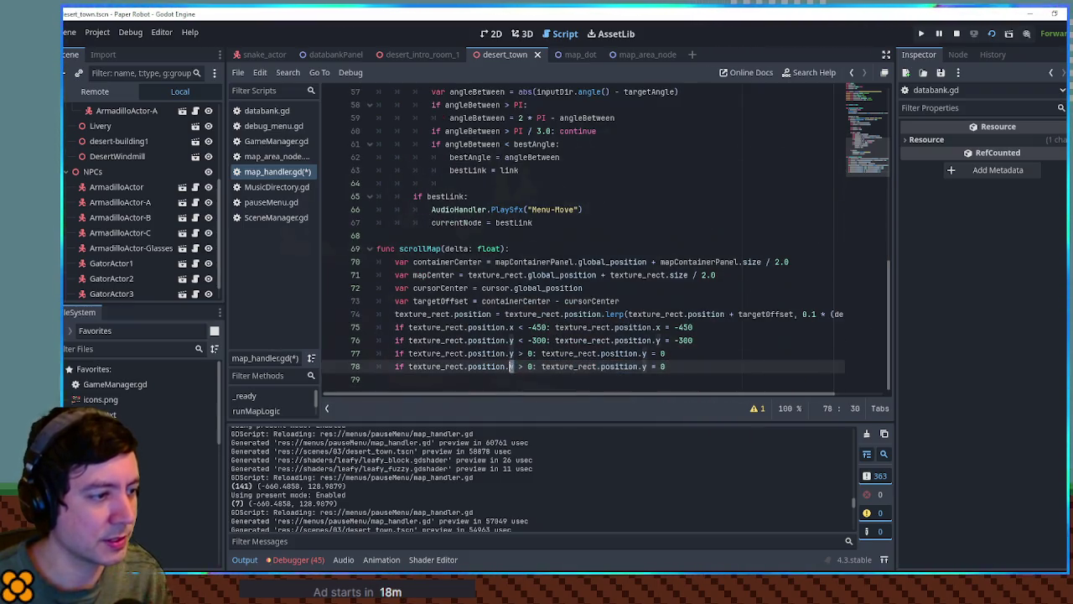
double_click(644, 366)
type("x")
key("ctrl+s")
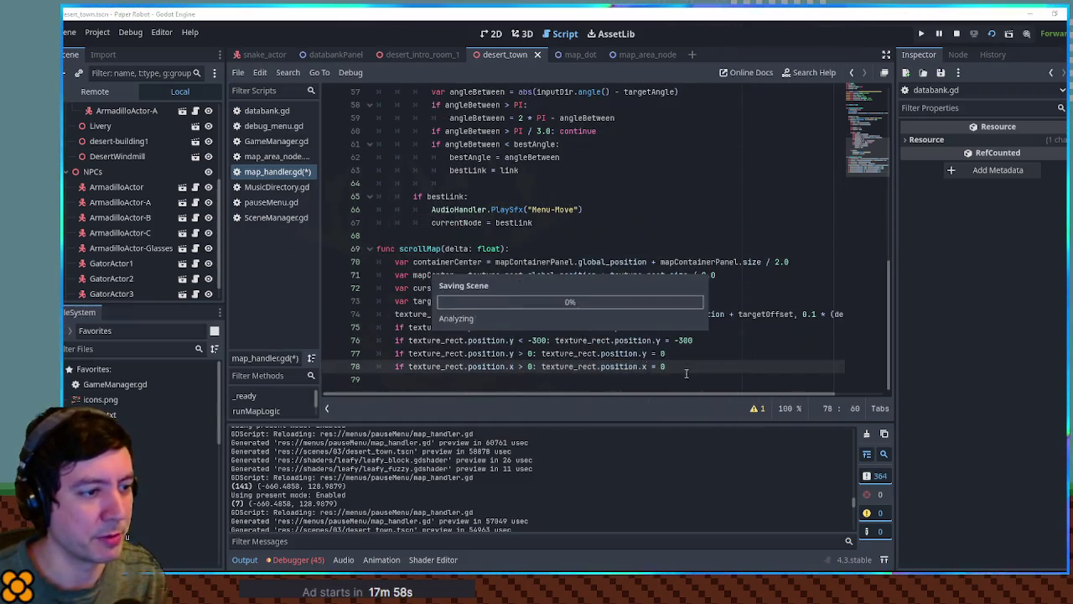
key("alt+Tab")
key("Up")
key("Left")
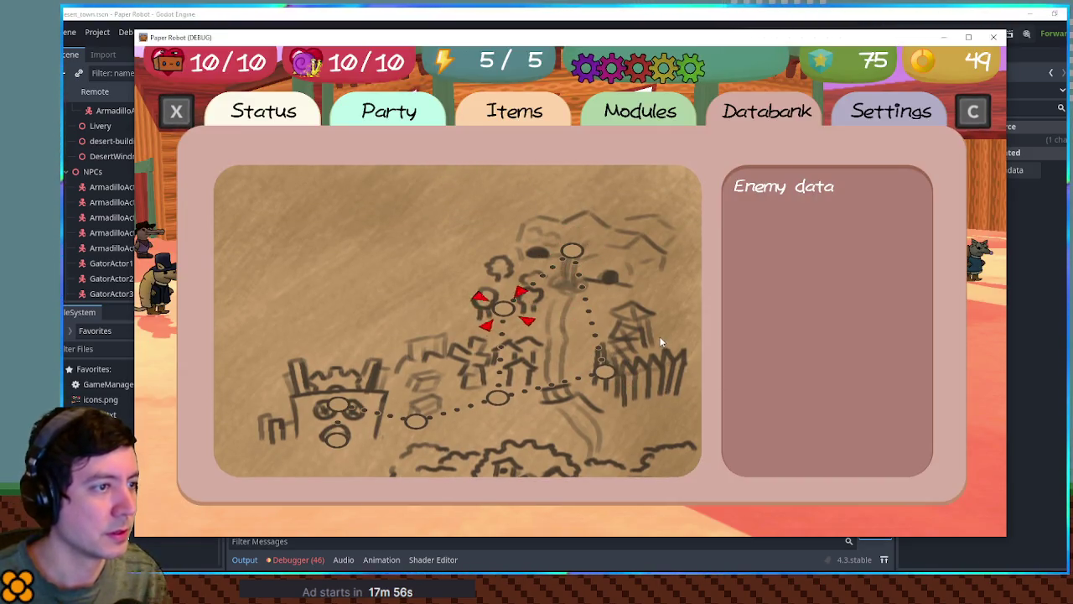
Move the map selection between the castle, north, fence and tree nodes to check the clamped panning
key("Left")
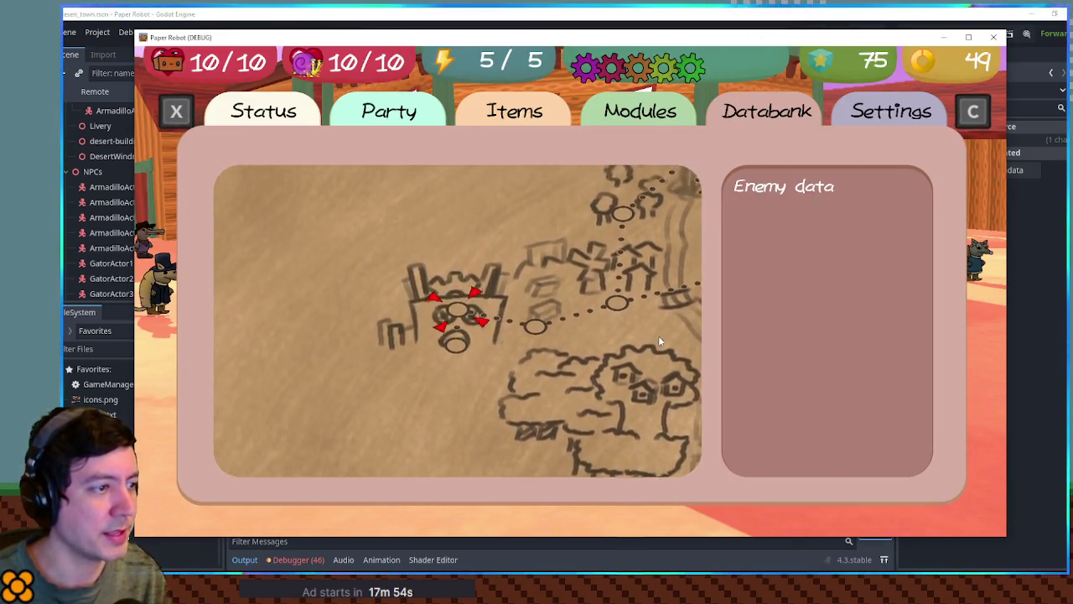
key("Right")
key("Up")
key("Left")
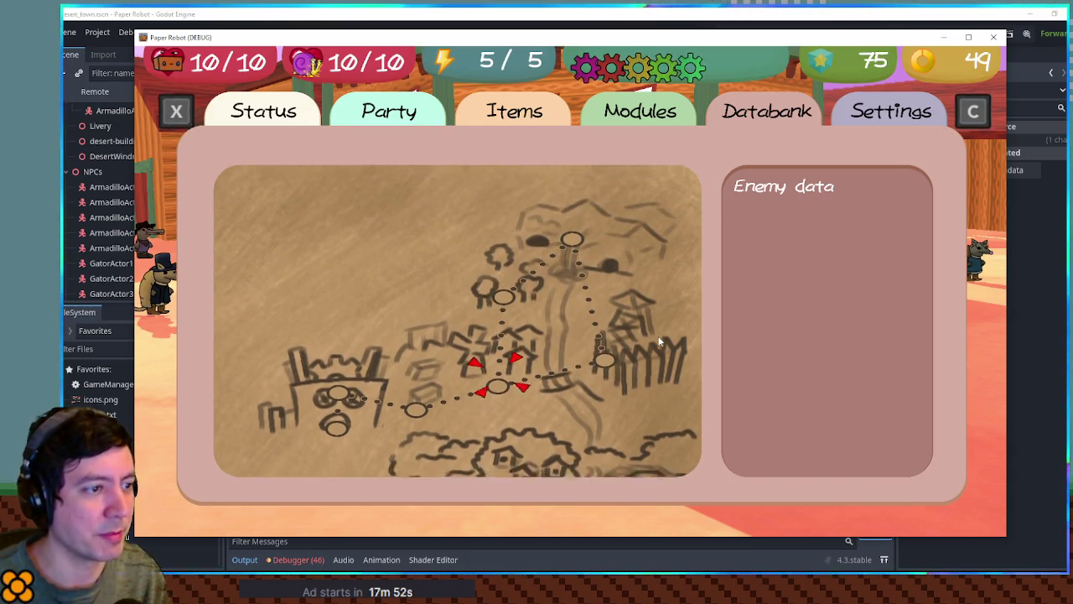
key("Left")
key("Right")
key("Right")
key("Right")
key("Up")
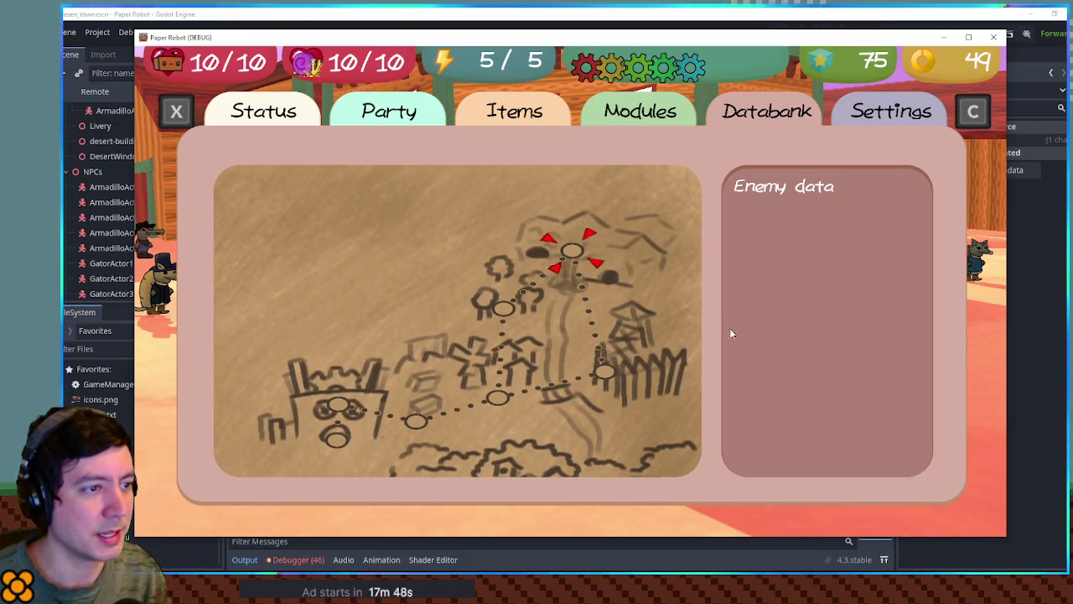
key("Down")
key("Left")
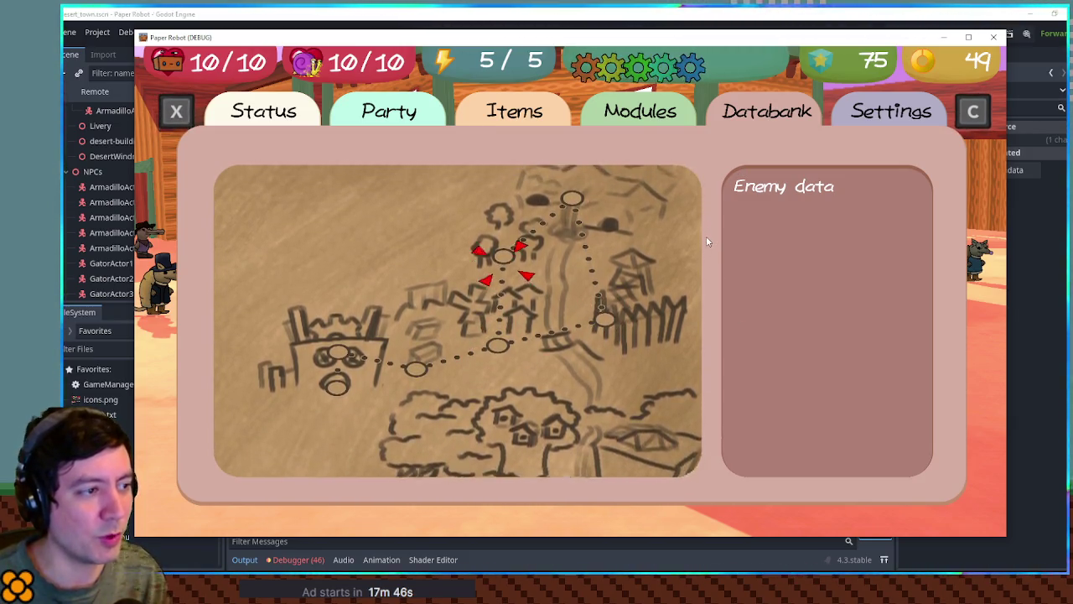
key("Up")
key("Down")
key("Left")
key("Left")
key("Left")
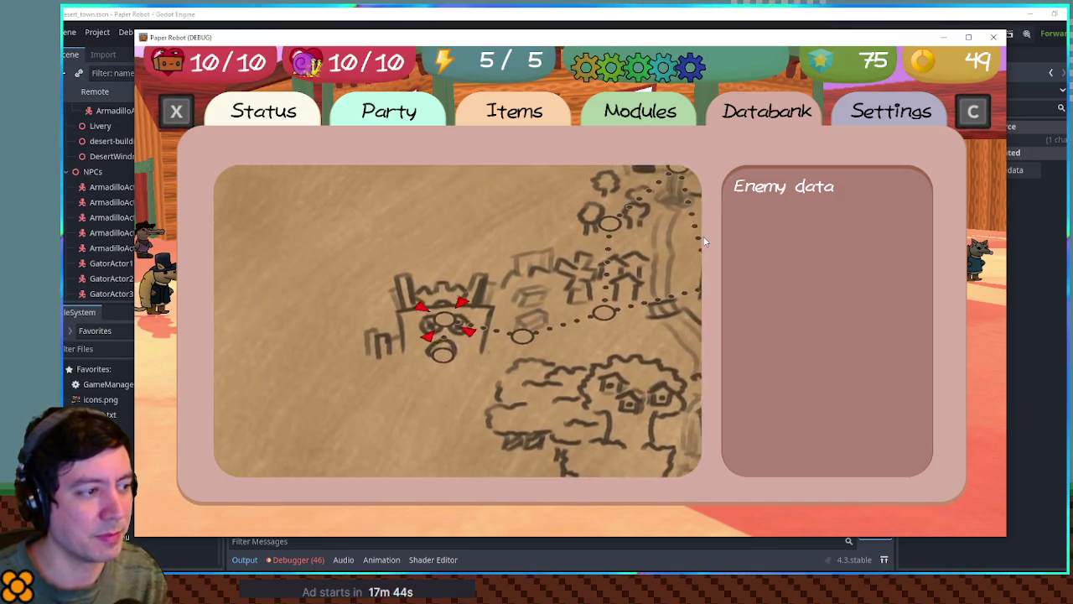
key("Right")
key("Right")
key("Right")
key("Up")
key("Down")
key("Left")
key("Up")
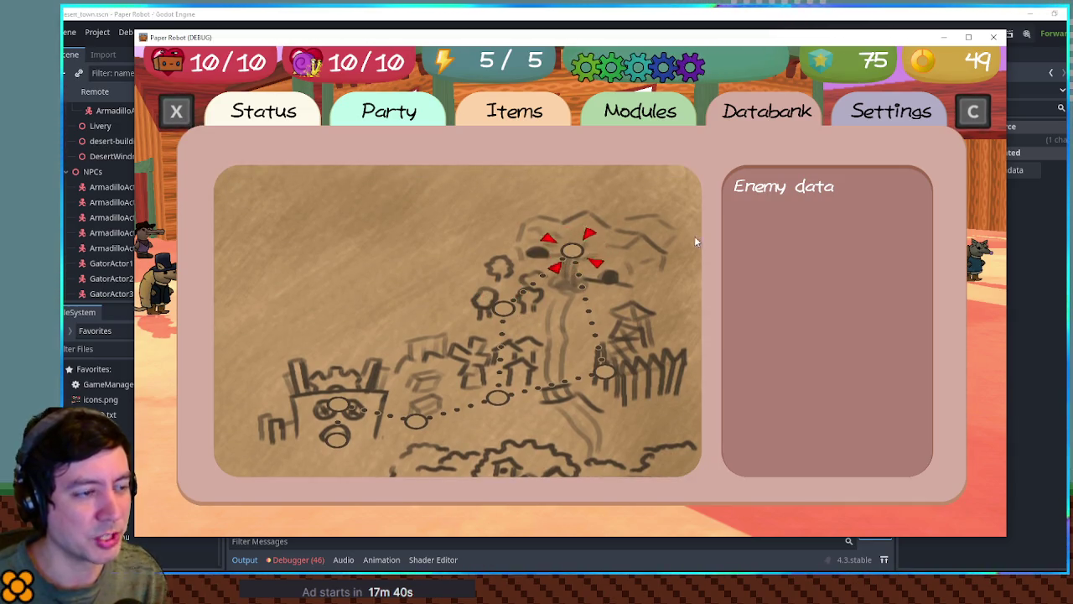
key("Down")
key("Left")
key("Left")
key("Right")
key("Right")
key("Up")
key("Down")
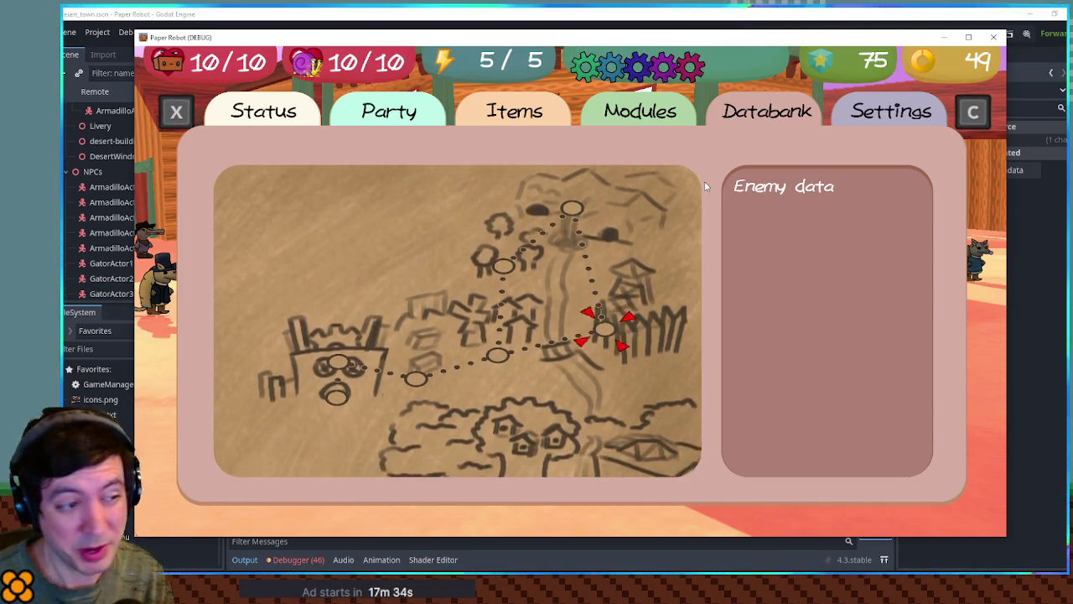
key("Left")
key("Left")
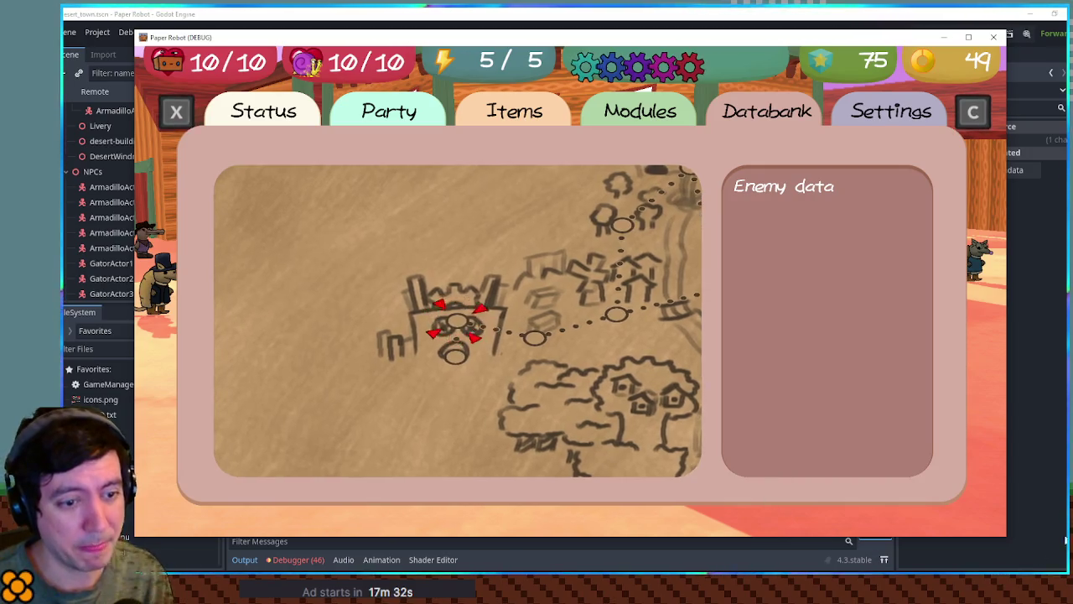
Stop the game and select texture_rect on line 74, then the -450 limit on line 75
key("F8")
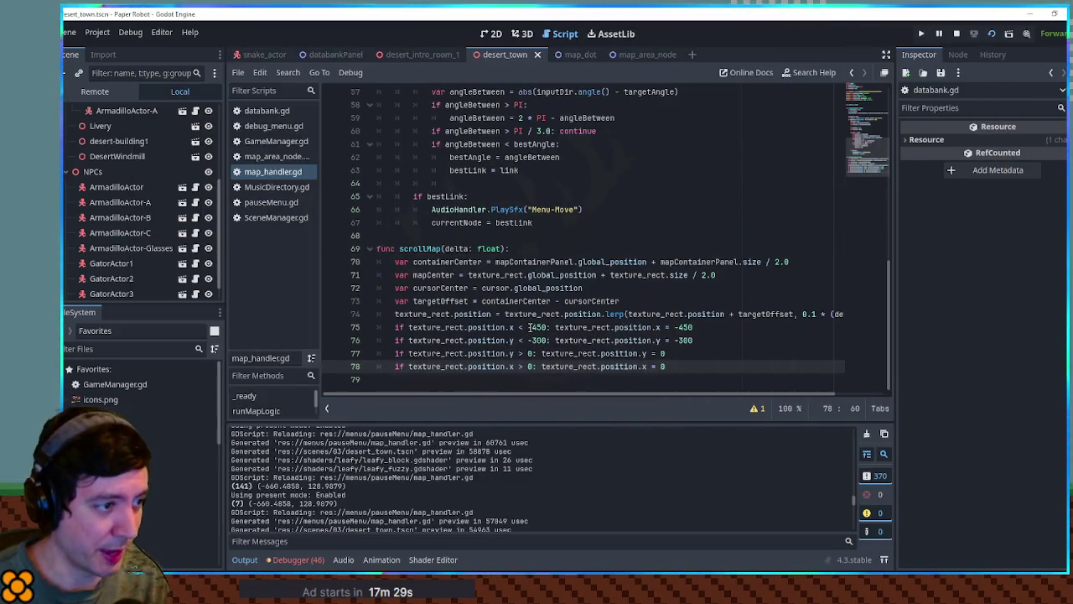
double_click(435, 313)
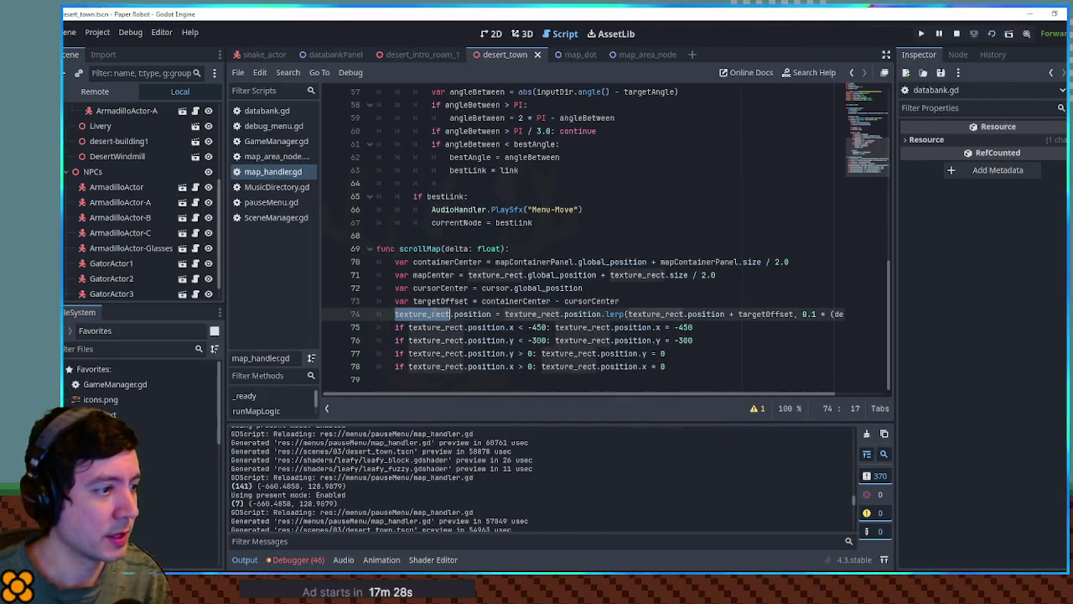
left_click(537, 327)
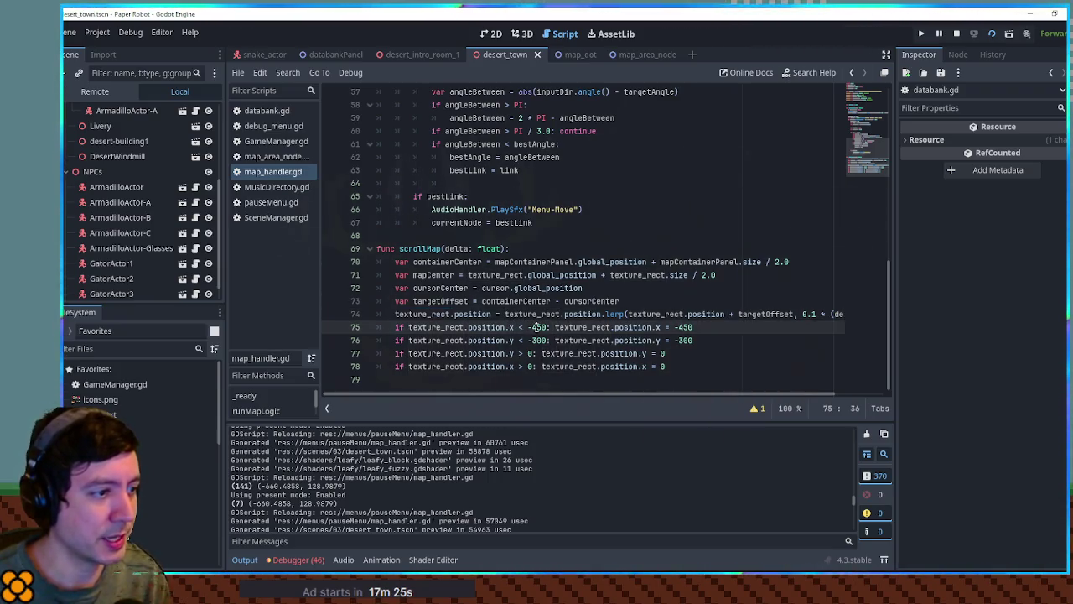
Replace the -450 limit on line 75 with -texture_rect.size.x / 2.0
type("texture_rect.size.x / 2.0")
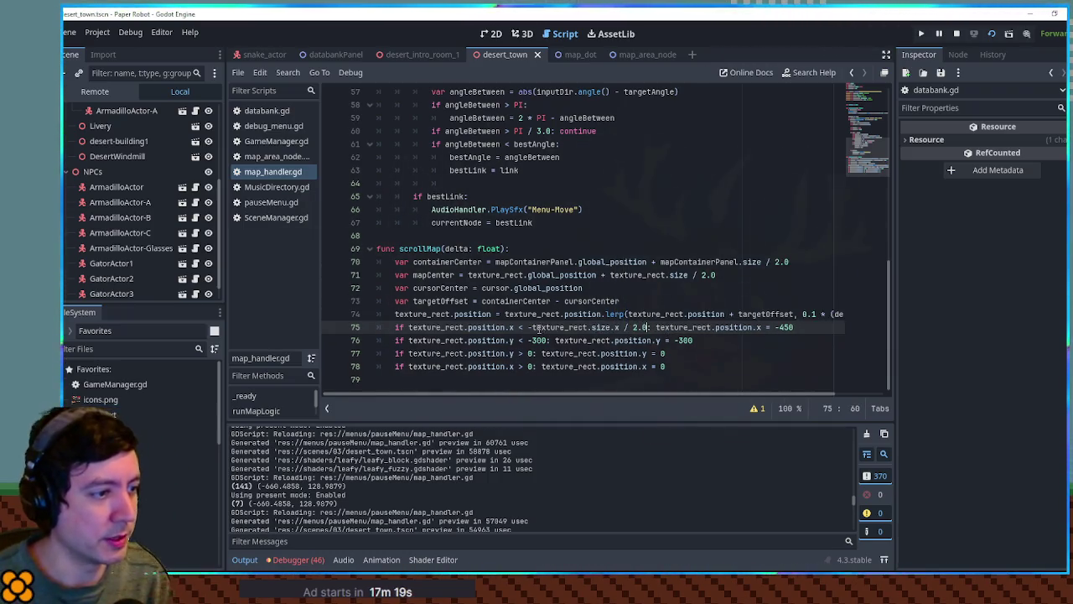
left_click(531, 327, "shift")
key("ctrl+c")
double_click(787, 327)
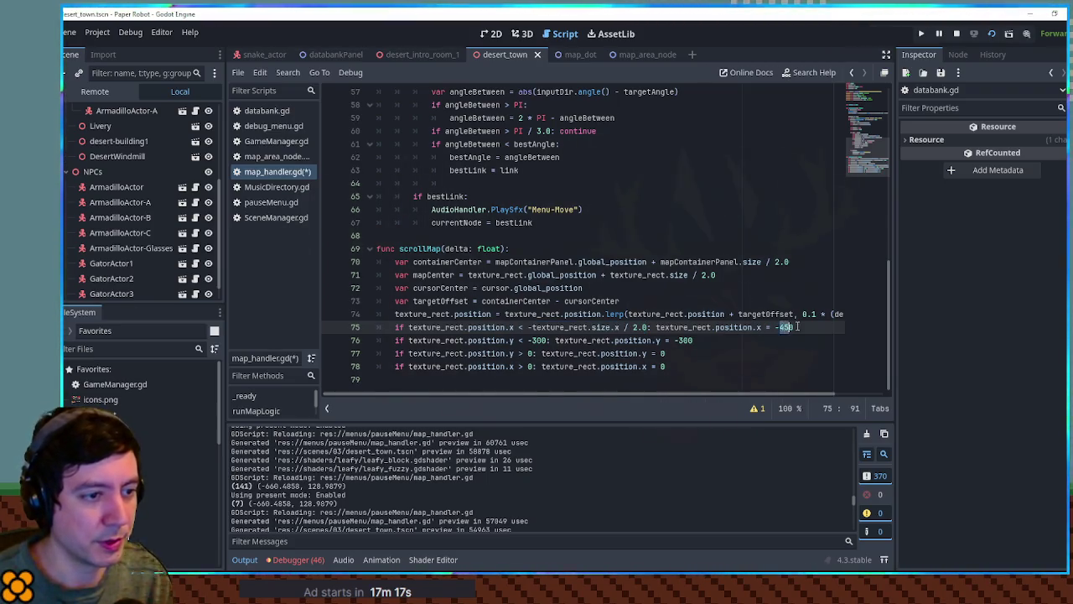
key("ctrl+v")
Replace the -300 limit on line 76 with -texture_rect.size.y / 2.0 and run the game
double_click(633, 339)
key("ctrl+v")
double_click(709, 341)
type("y")
double_click(485, 340)
key("ctrl+v")
type("y")
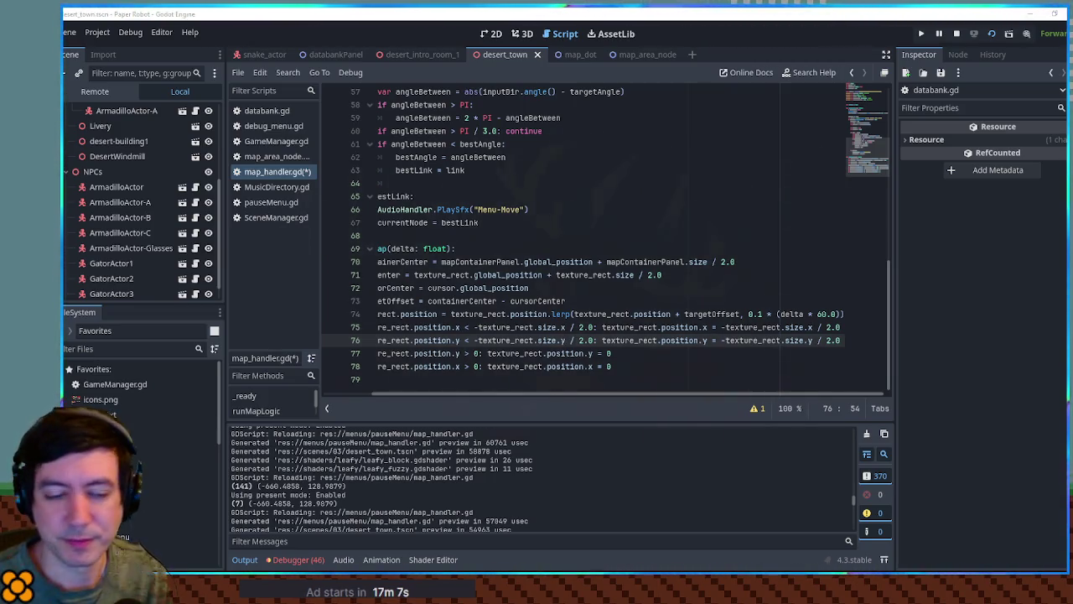
left_click(608, 369)
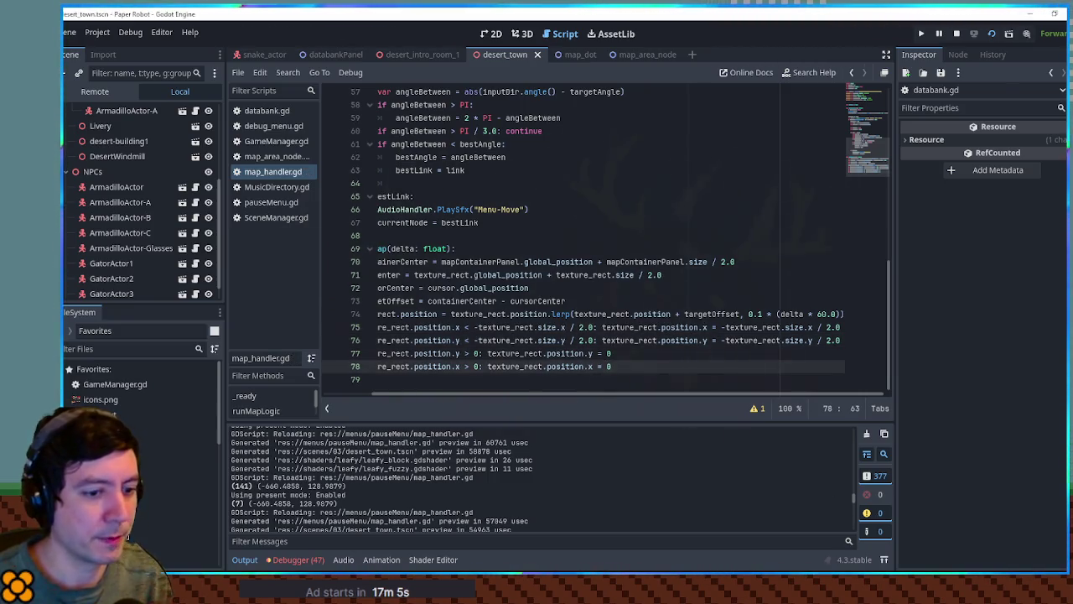
key("alt+Tab")
key("Up")
Hop the red marker between the castle, tree, fence and town nodes to watch the map pan
key("Down")
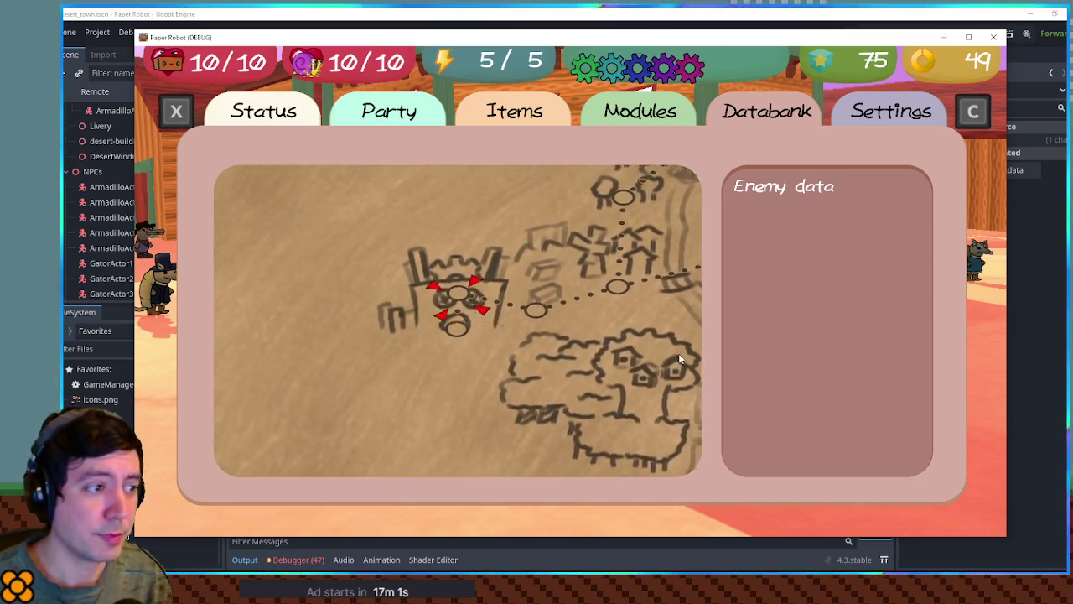
key("Right")
key("Up")
key("Down")
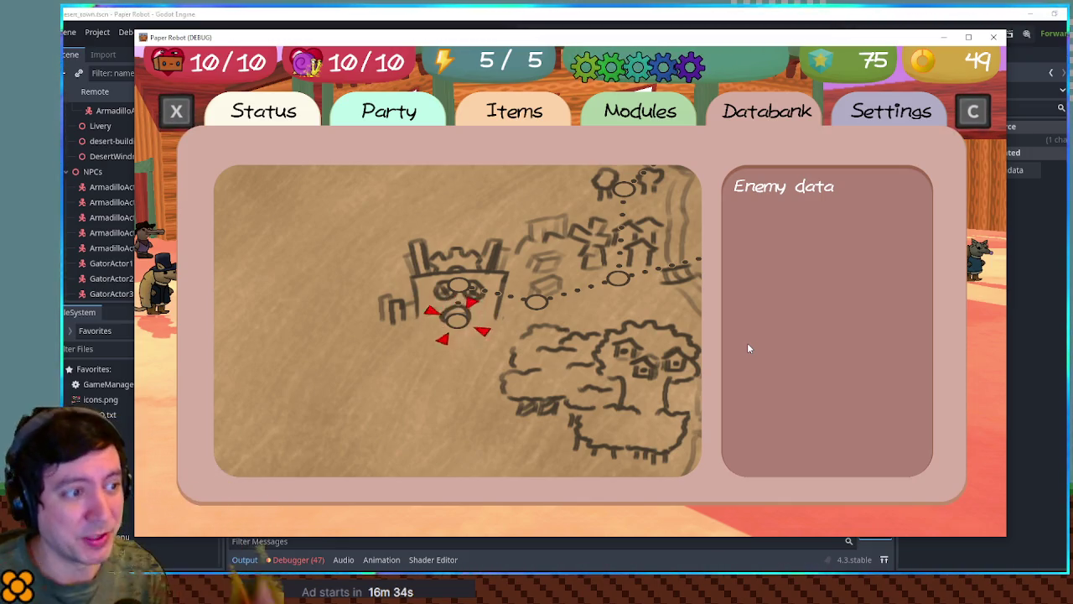
key("Up")
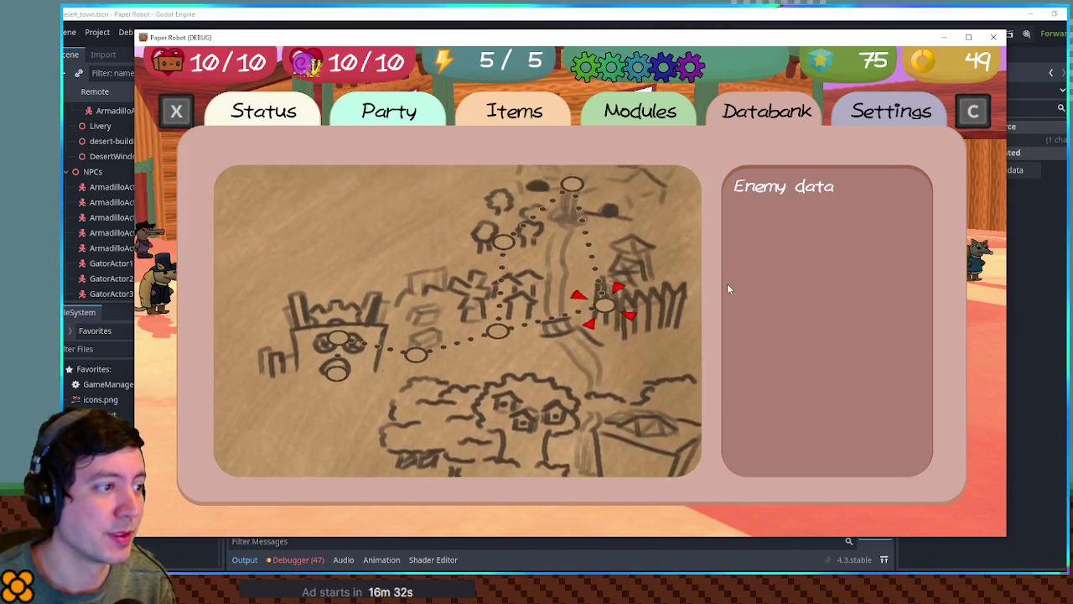
key("Right")
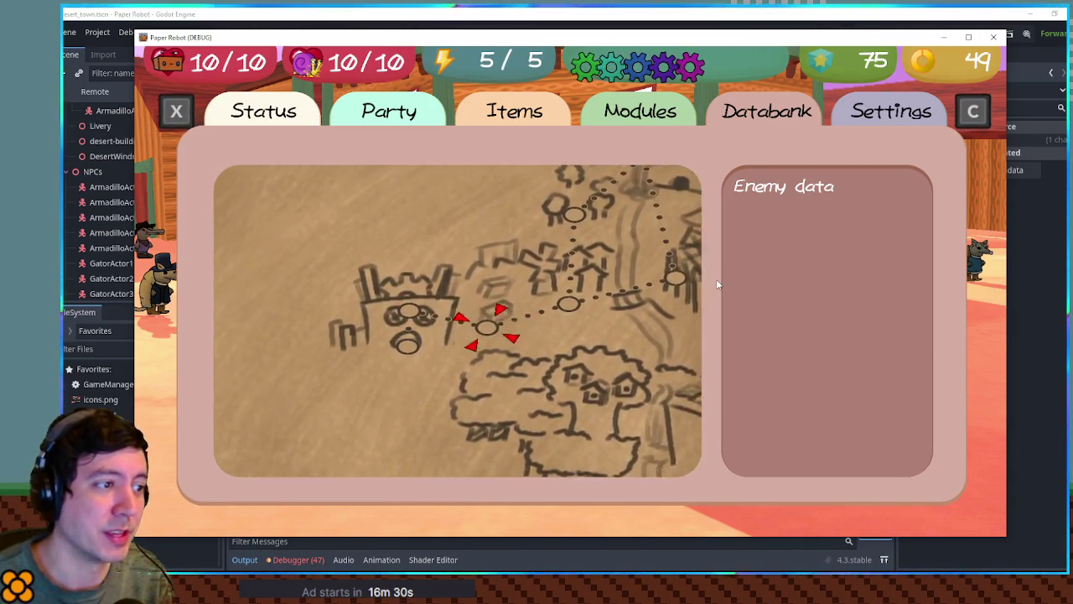
key("Left")
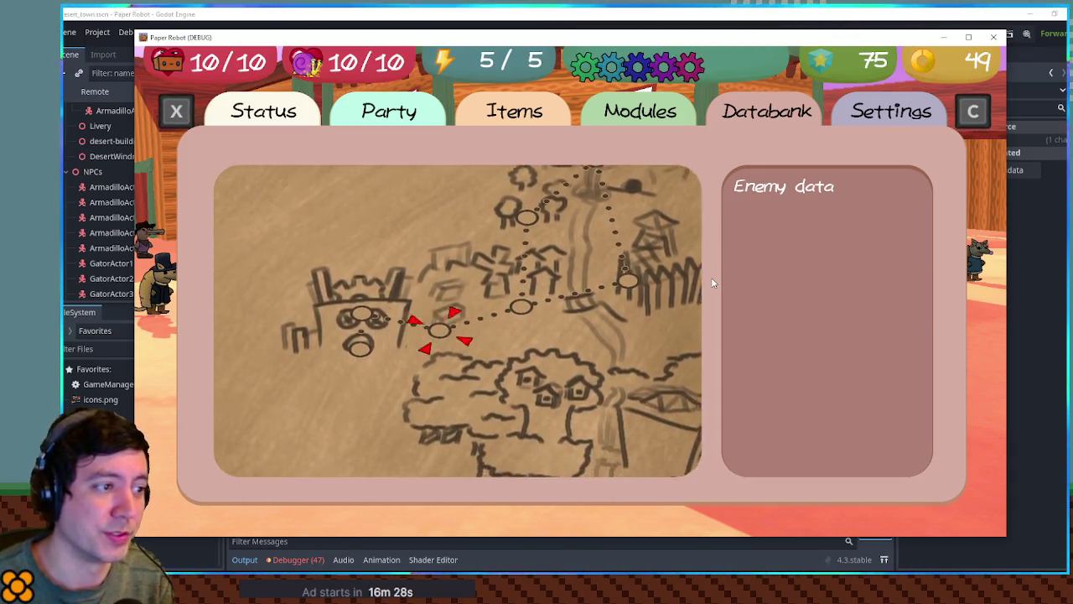
key("Up")
key("Down")
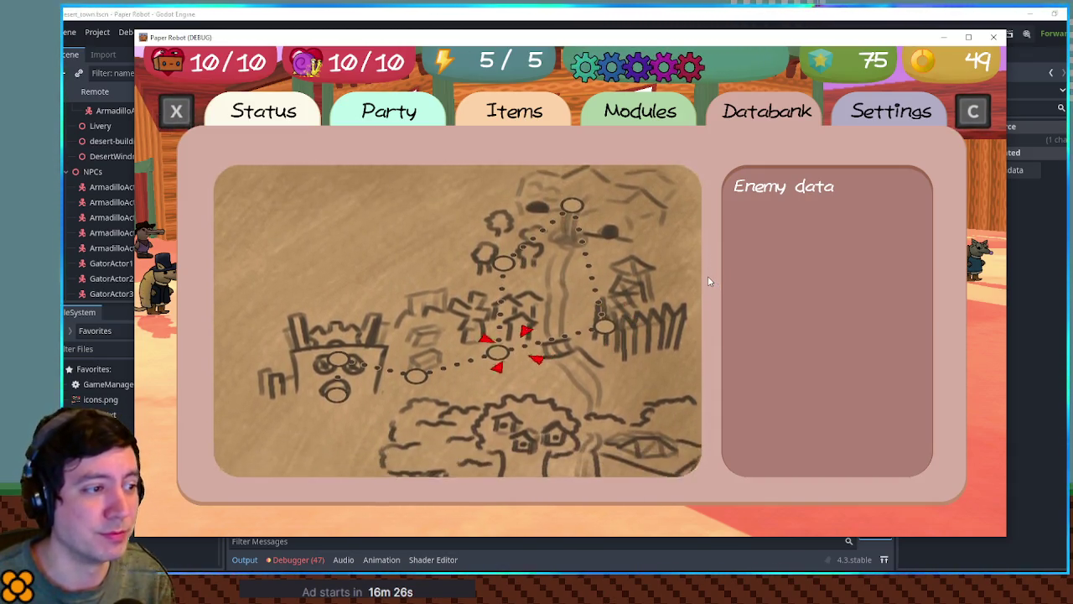
key("Up")
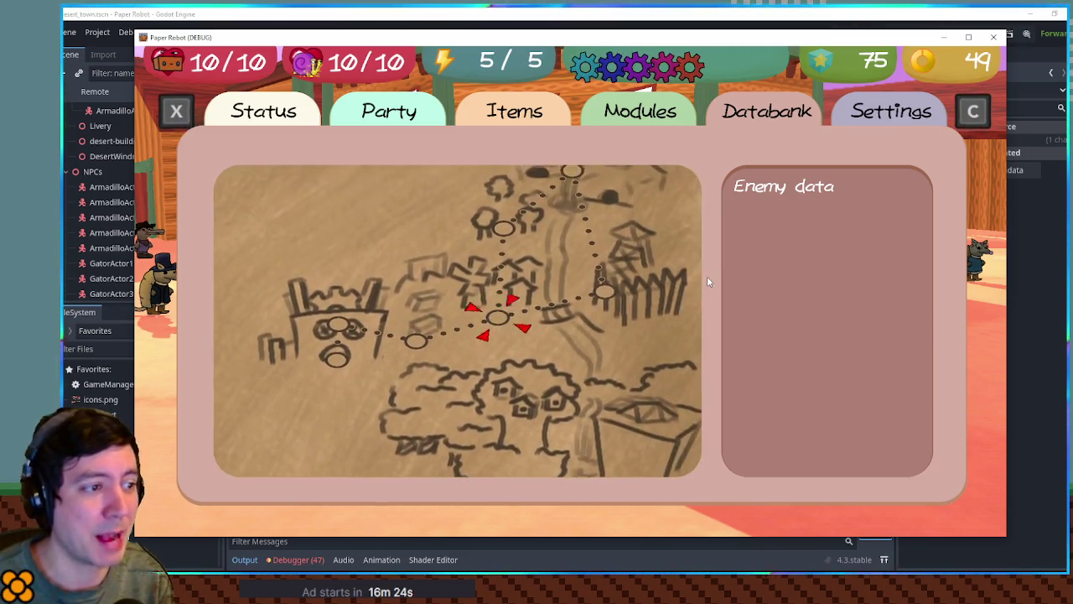
key("Down")
key("Up")
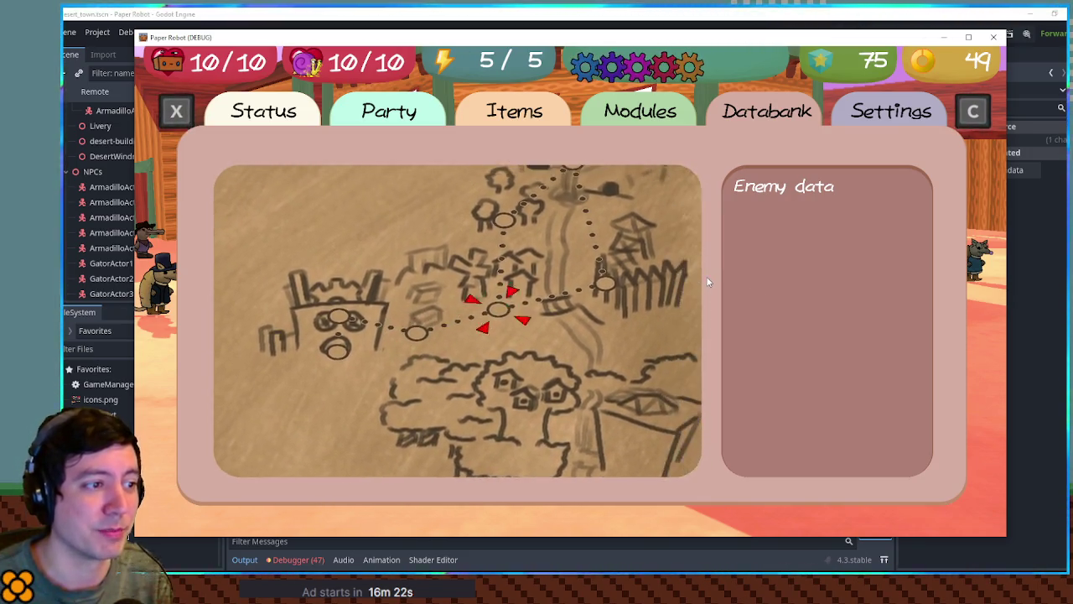
key("Down")
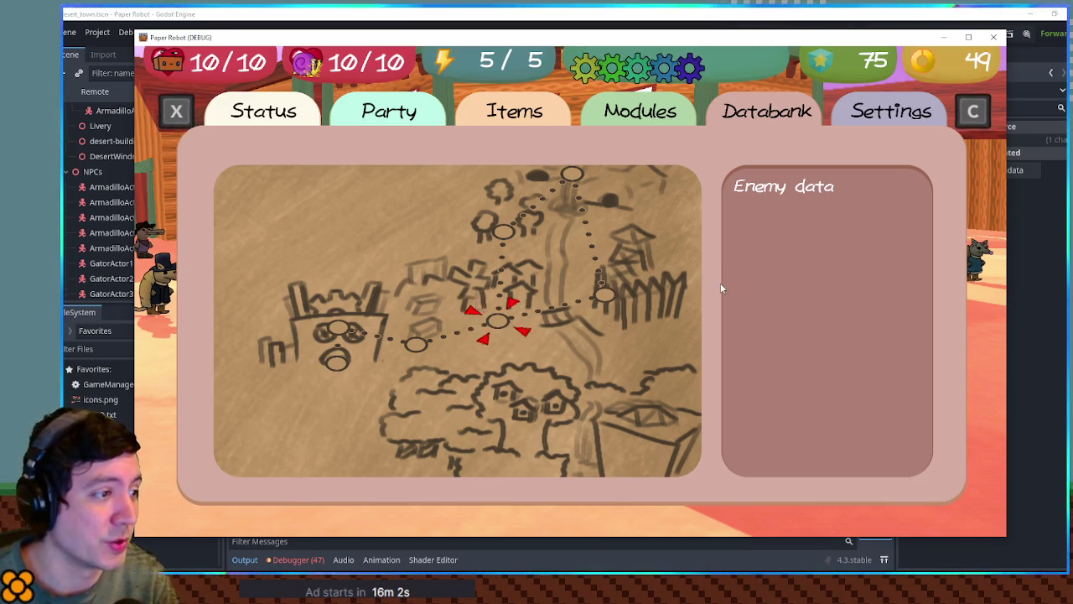
key("Left")
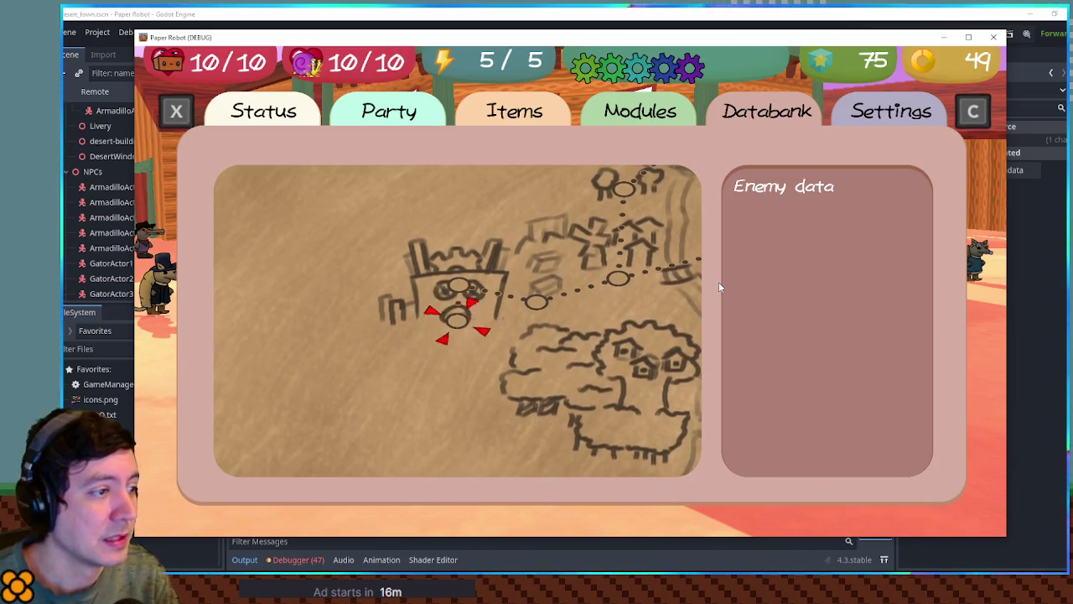
key("Up")
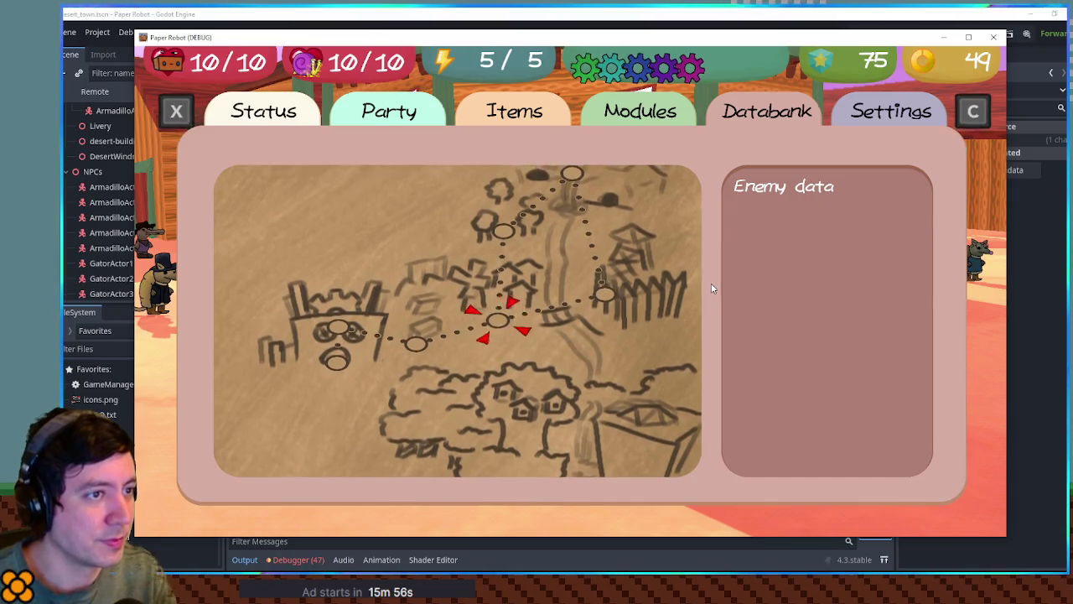
Switch the pause menu to Modules and back to Databank, reopen Map, and move the marker beside the castle
key("x")
key("c")
key("Left")
key("Right")
key("Return")
key("Left")
key("Left")
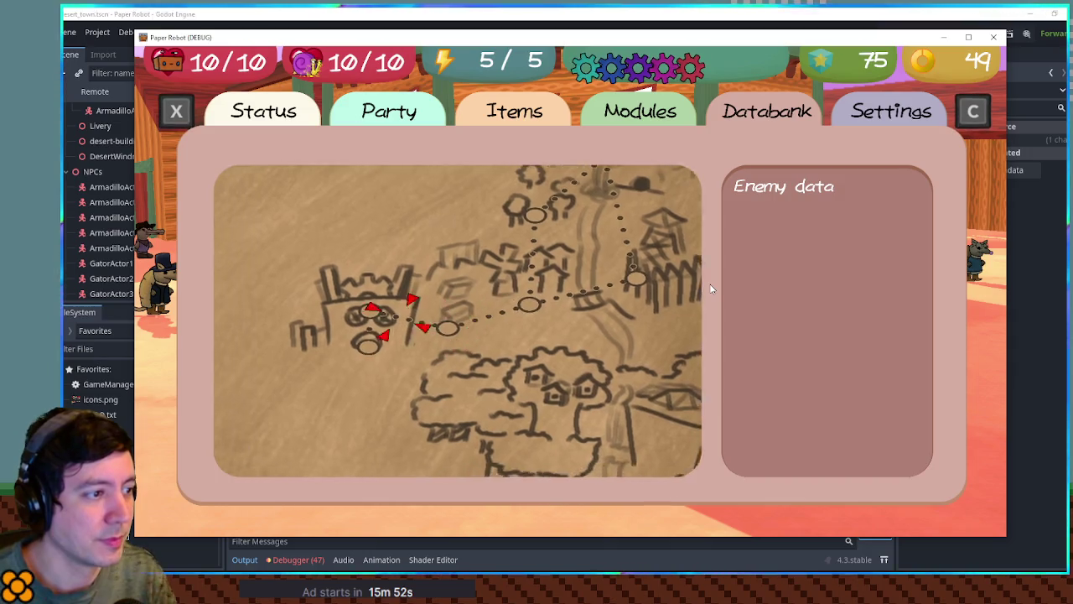
key("Right")
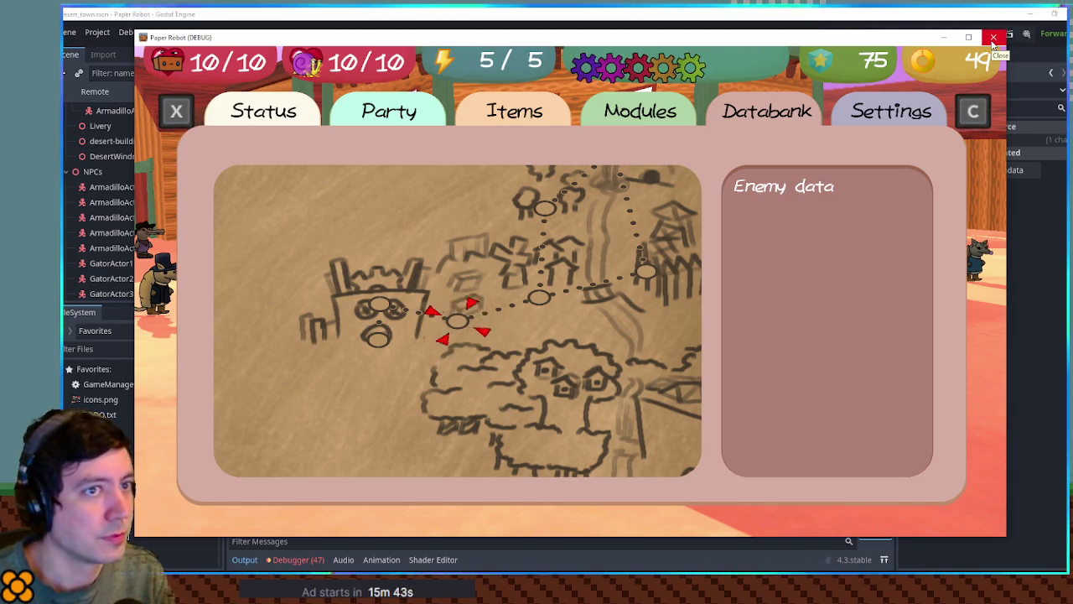
Close the running game and open TODO.txt from the FileSystem
left_click(993, 38)
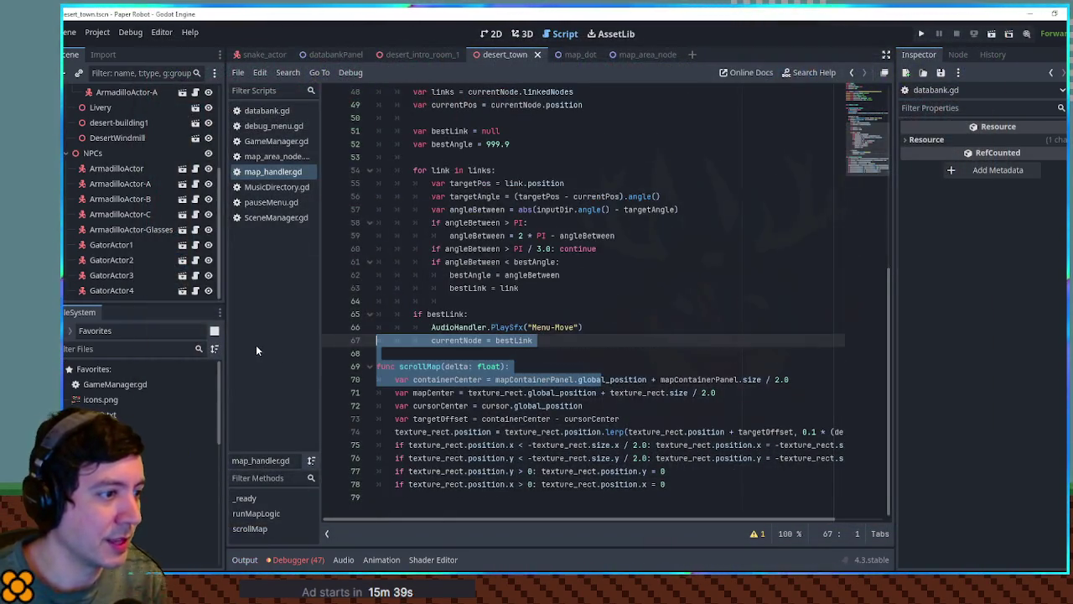
left_click(481, 339)
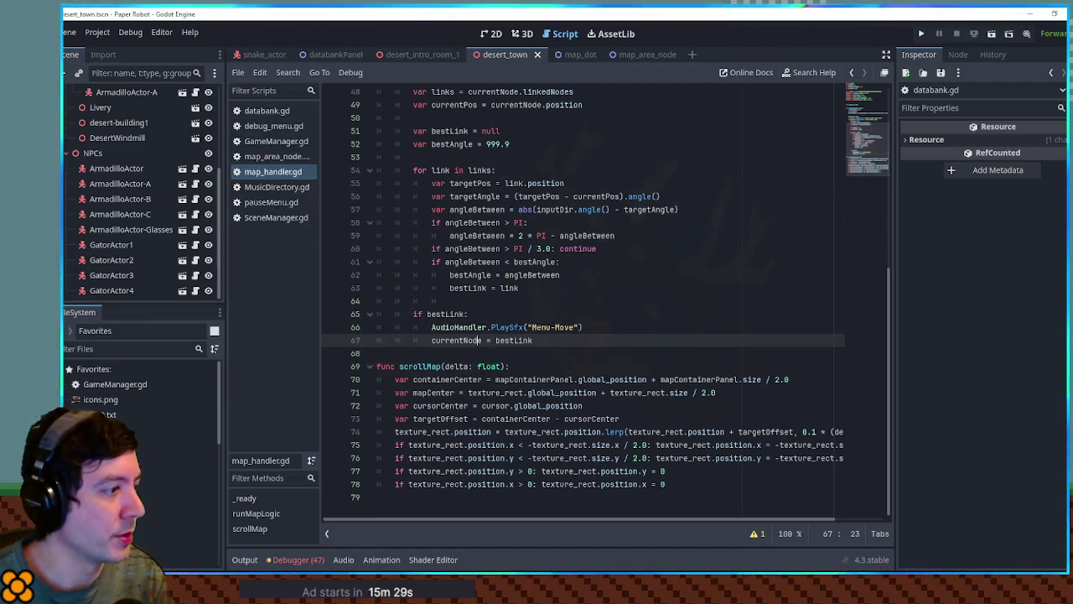
double_click(99, 414)
left_click(484, 209)
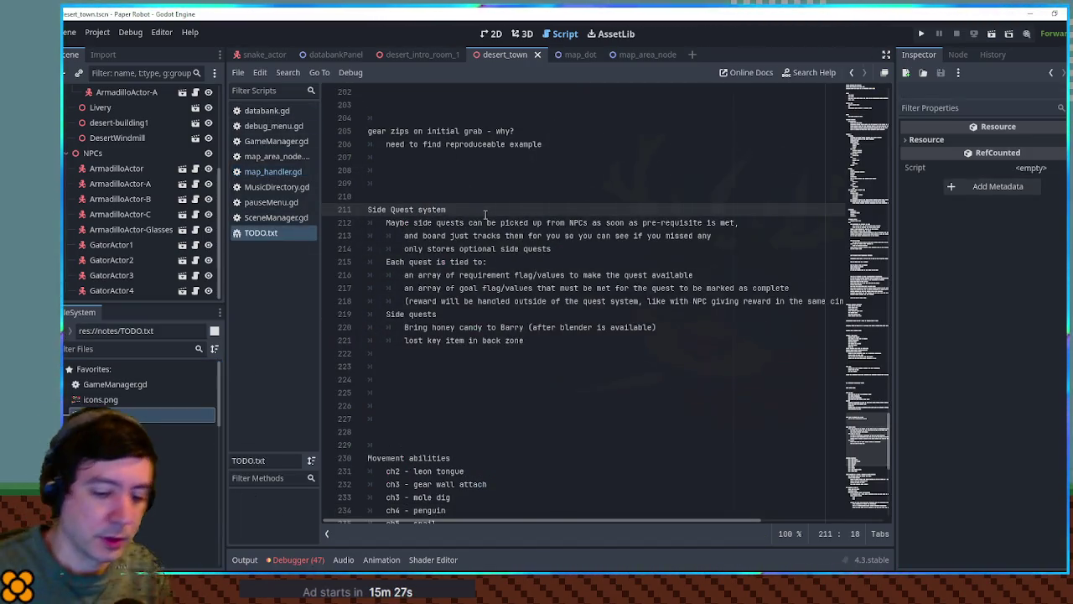
Add 'World map fog of war' at the top of TODO.txt and return to map_handler.gd
key("ctrl+Home")
key("Return")
key("Return")
key("Up")
key("Up")
type("Worl")
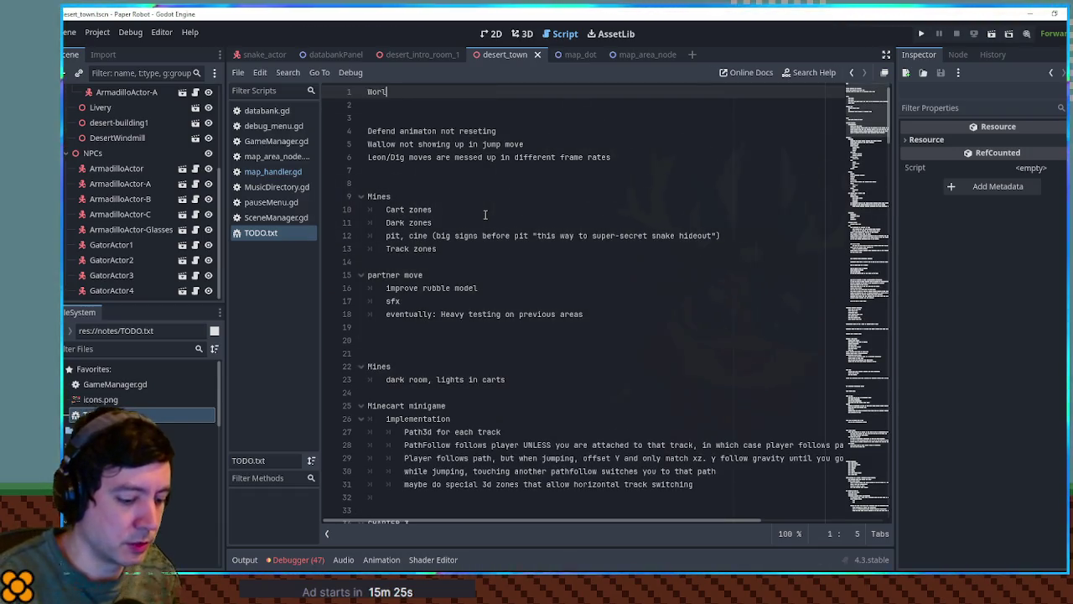
type("d map fog of")
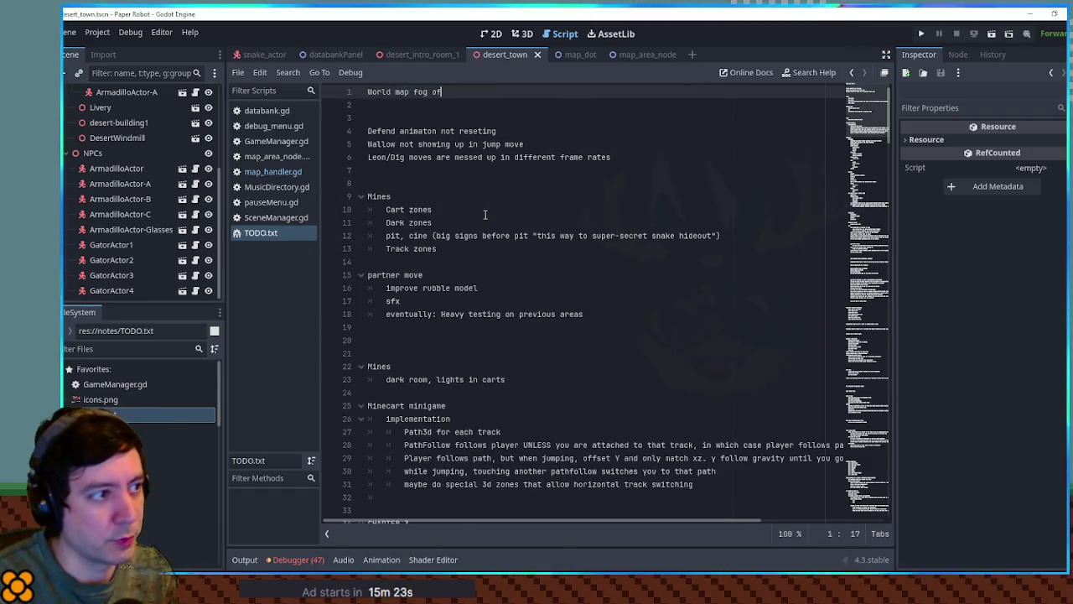
type(" war")
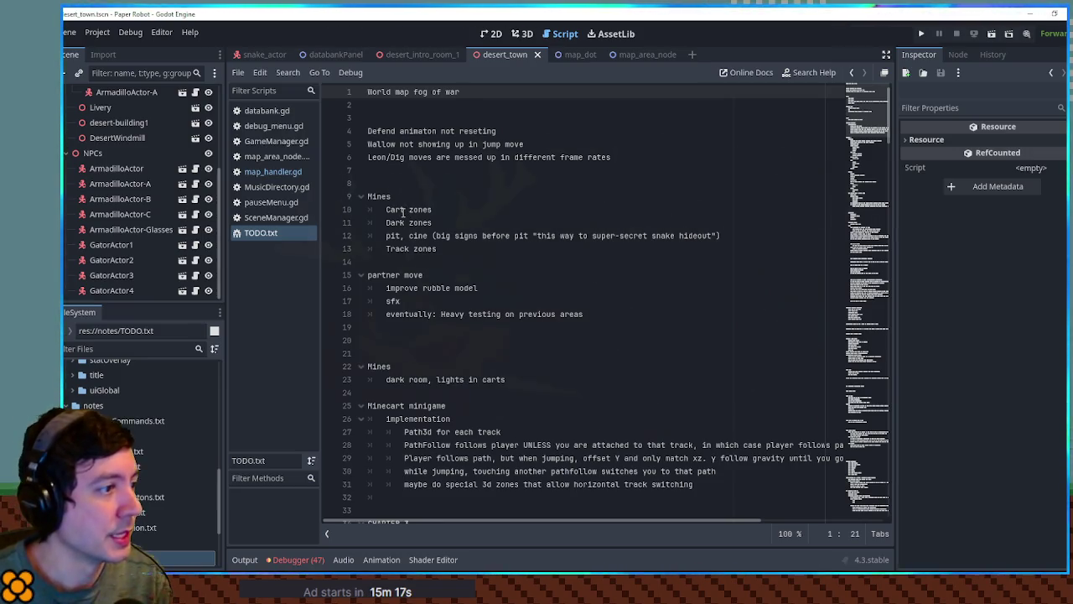
left_click(286, 172)
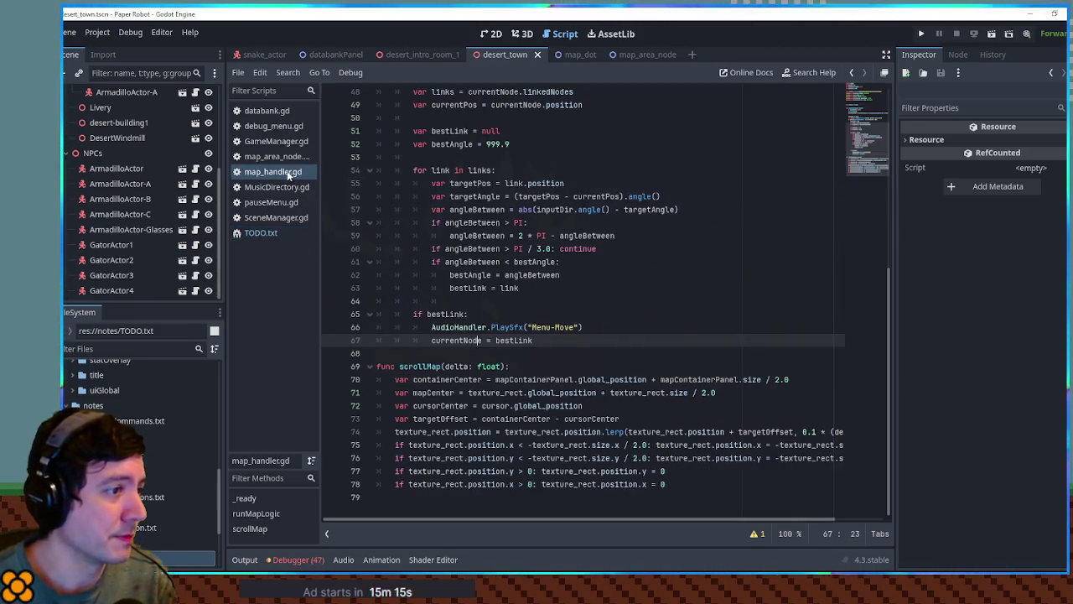
Open databank.gd and select the map_page.visible check on line 227
scroll(471, 335, "up", 6)
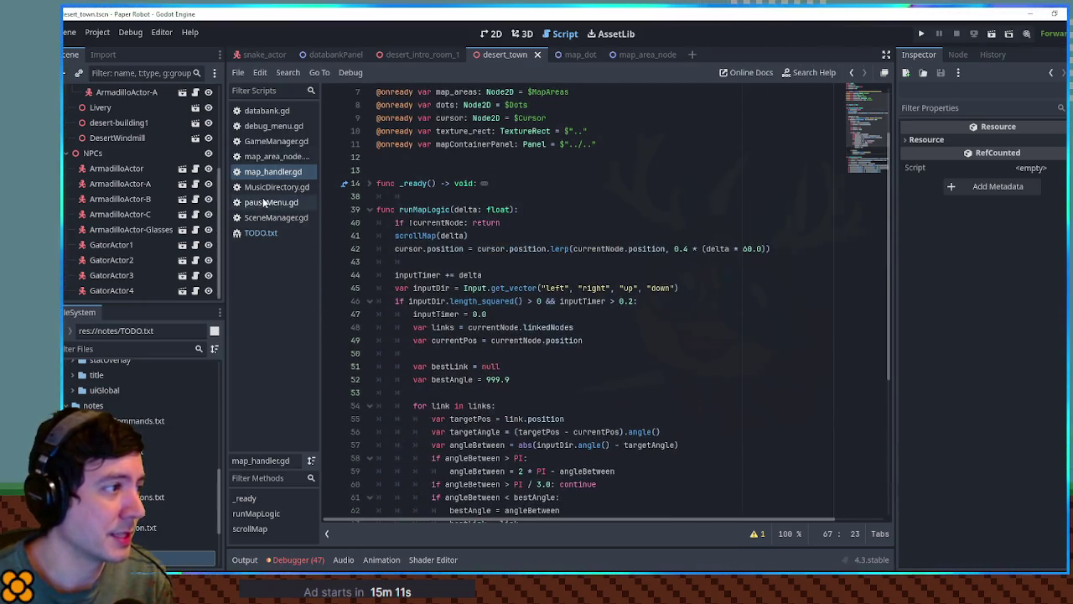
left_click(266, 112)
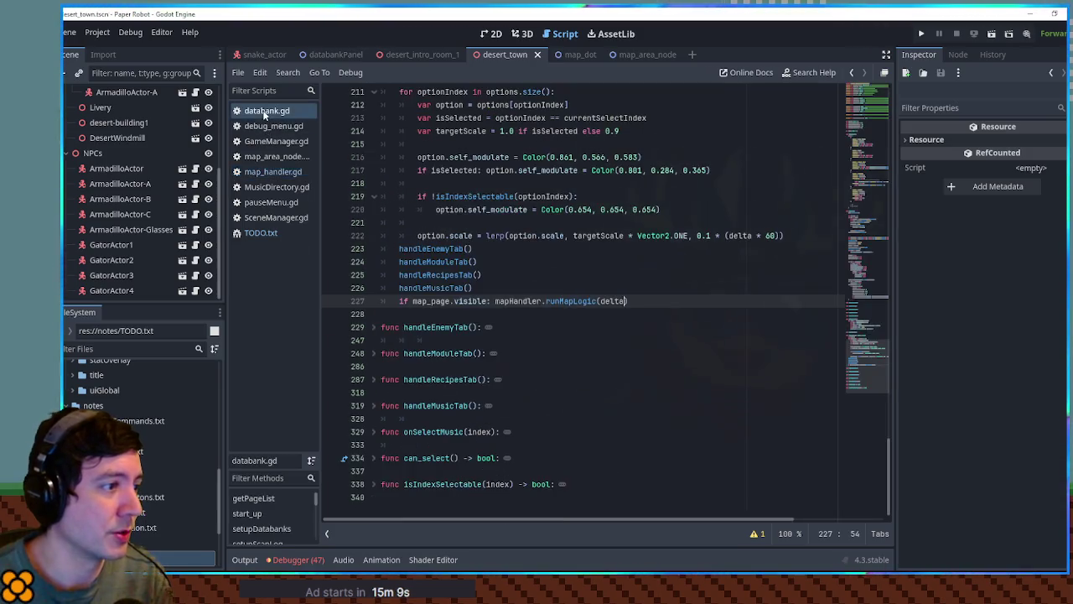
left_click_drag(412, 301, 626, 301)
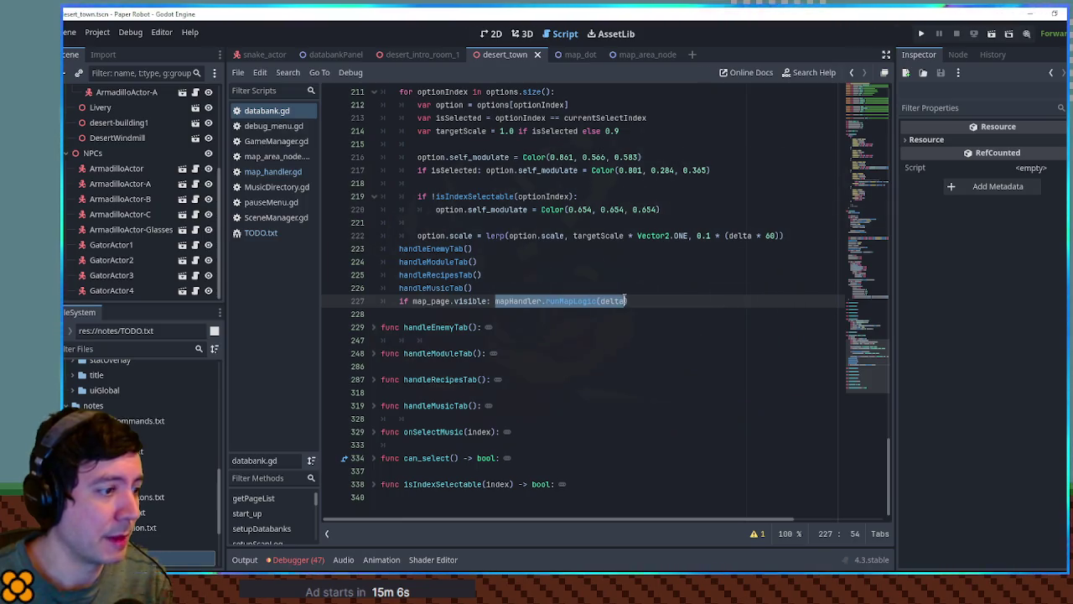
left_click(637, 300)
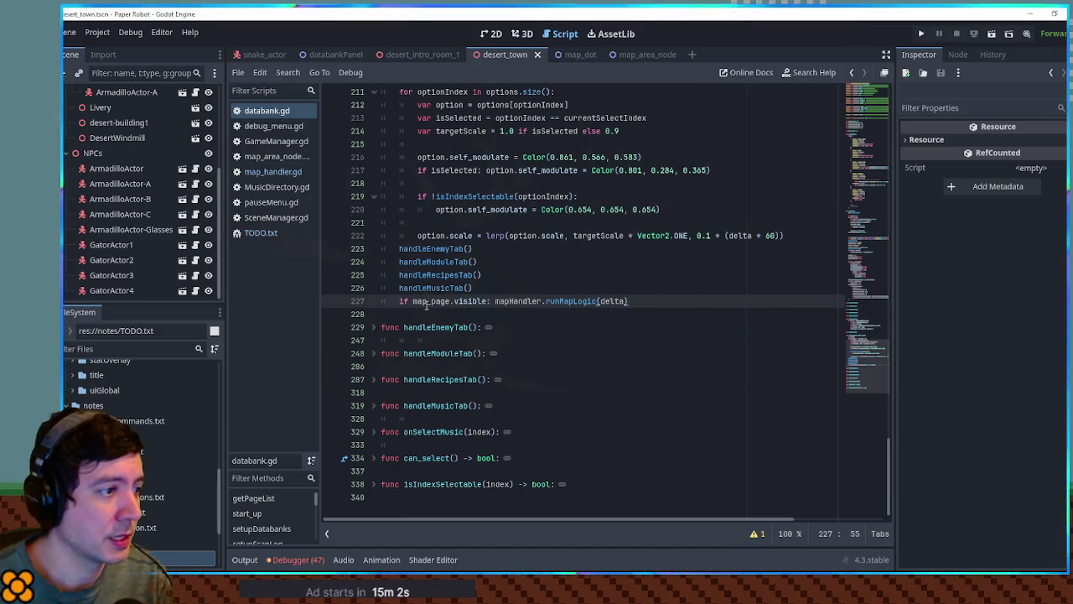
left_click_drag(413, 301, 488, 301)
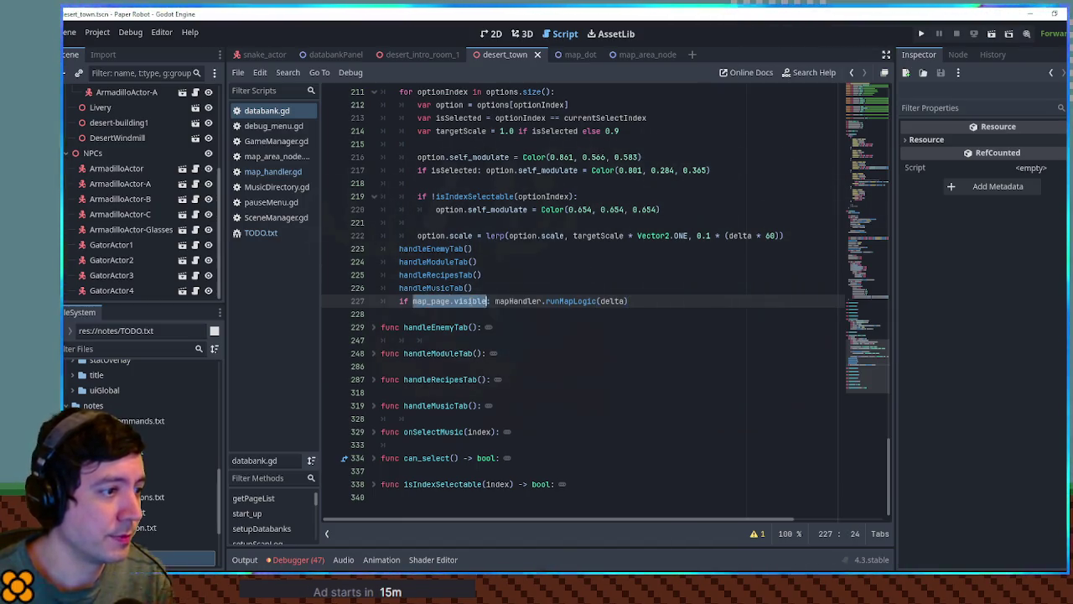
Review the selection_made and cancelCallback uses, then place the caret after the visibility check
scroll(478, 304, "up", 2)
scroll(476, 303, "up", 10)
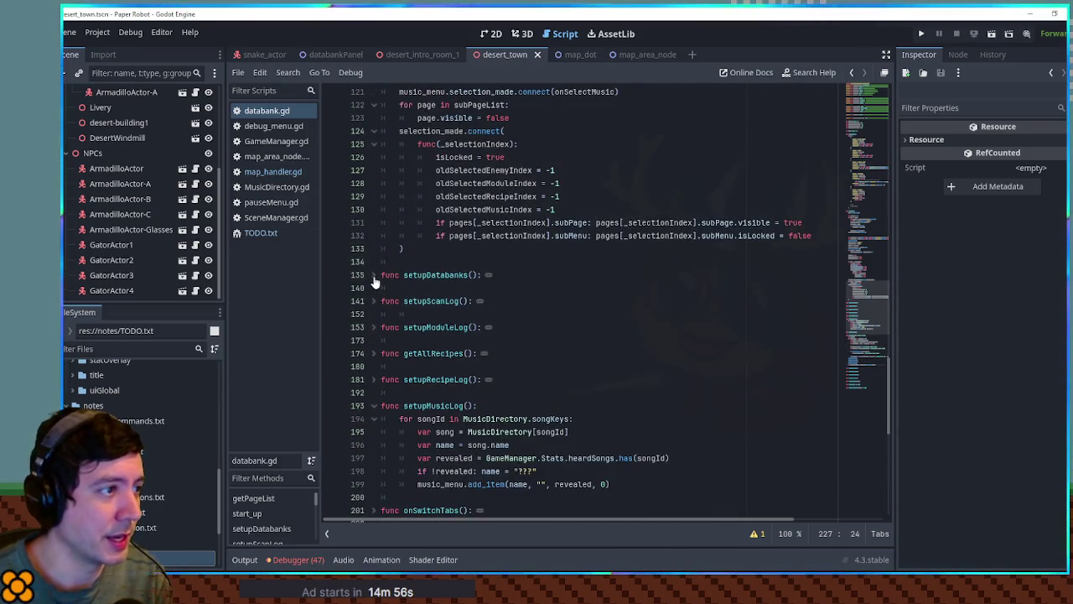
scroll(377, 276, "up", 3)
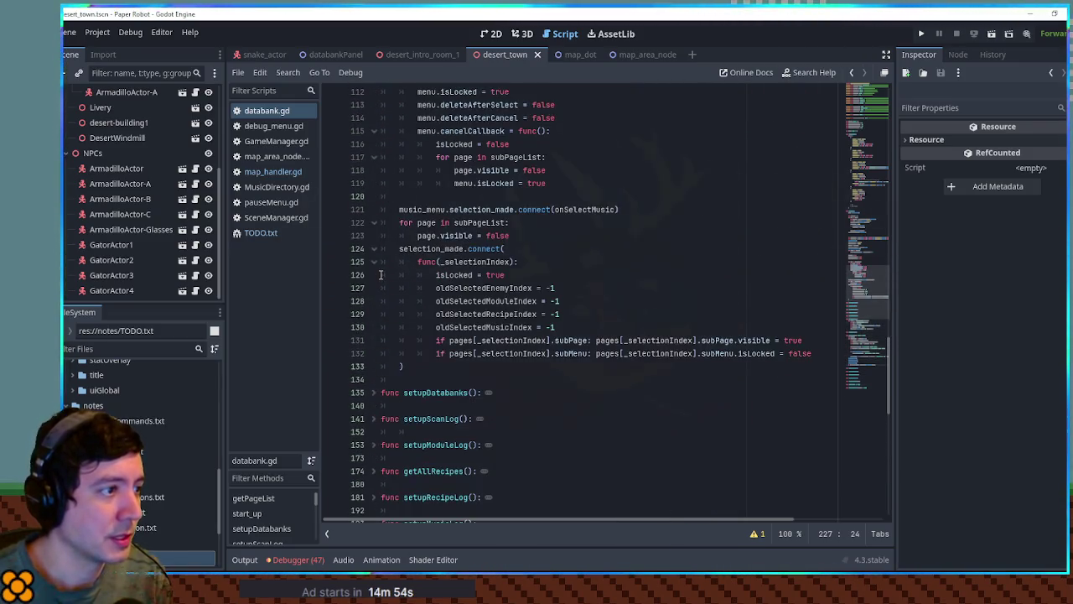
double_click(426, 250)
scroll(423, 222, "up", 2)
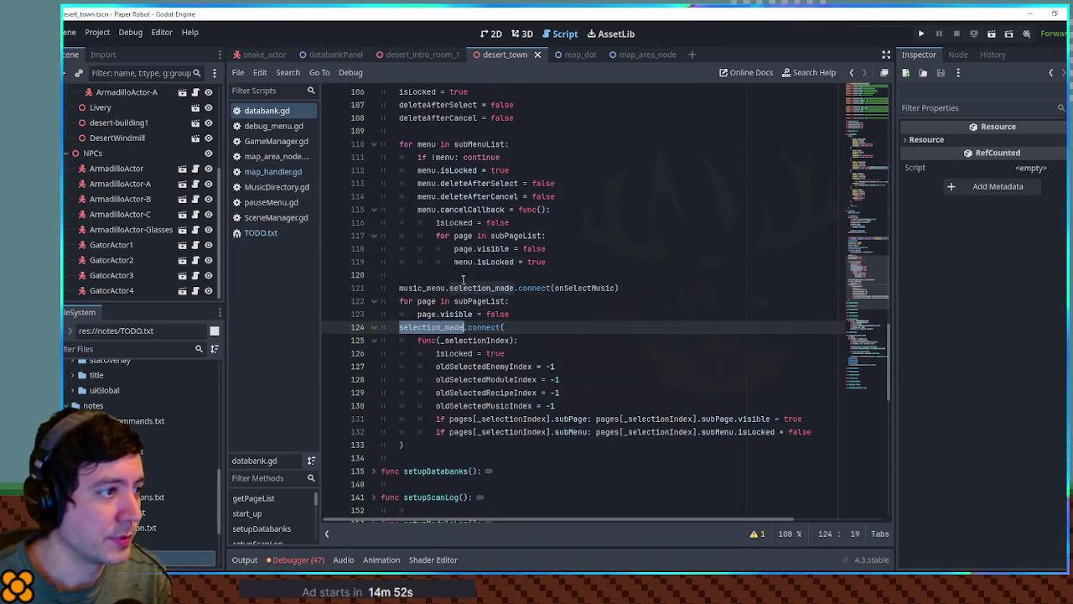
double_click(472, 209)
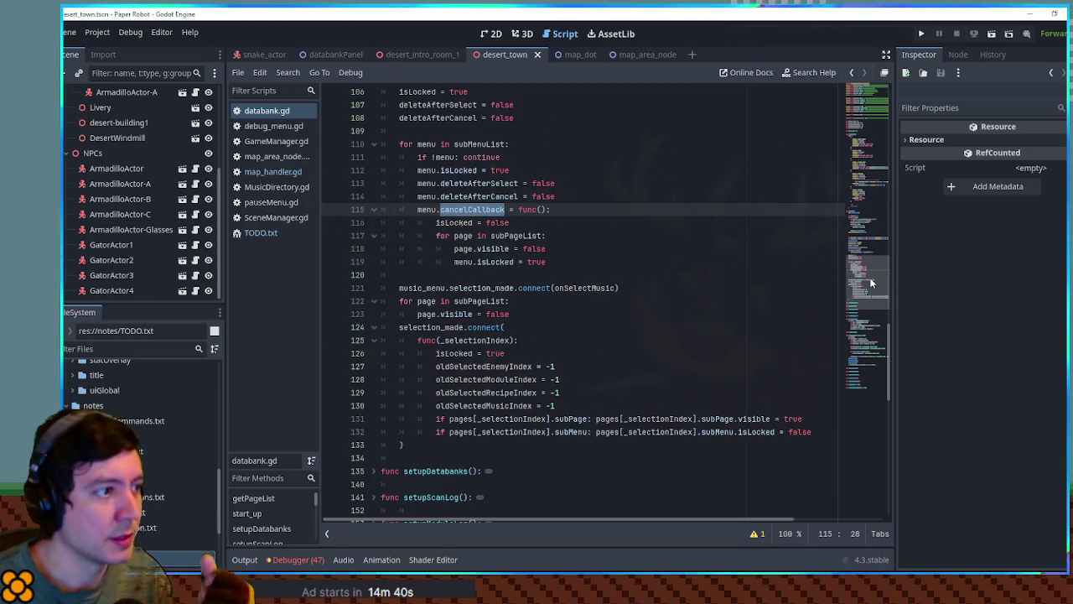
scroll(871, 291, "down", 15)
left_click_drag(866, 346, 864, 362)
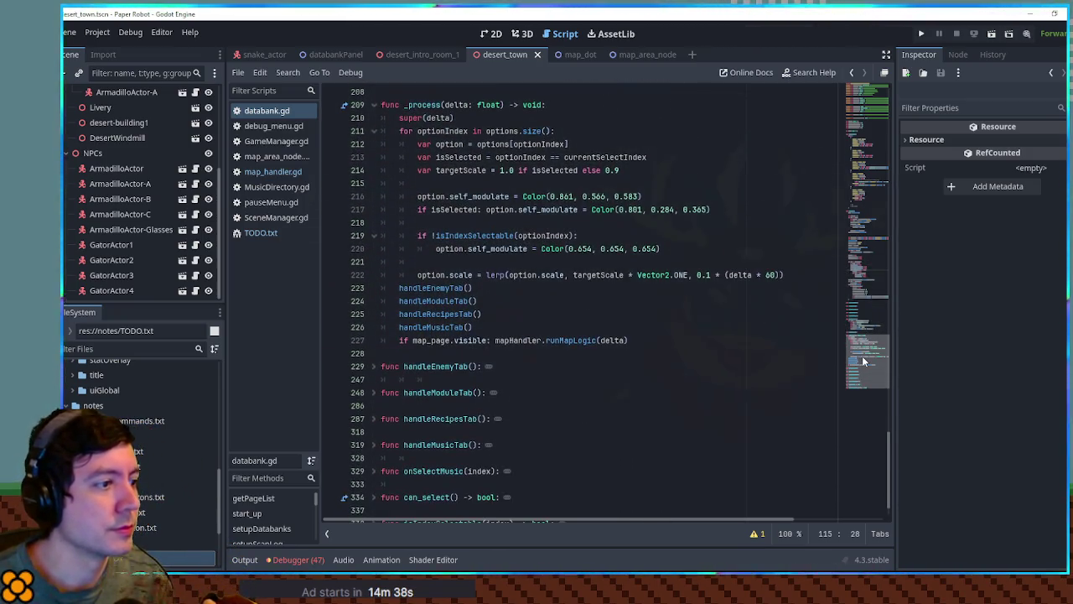
left_click(493, 340)
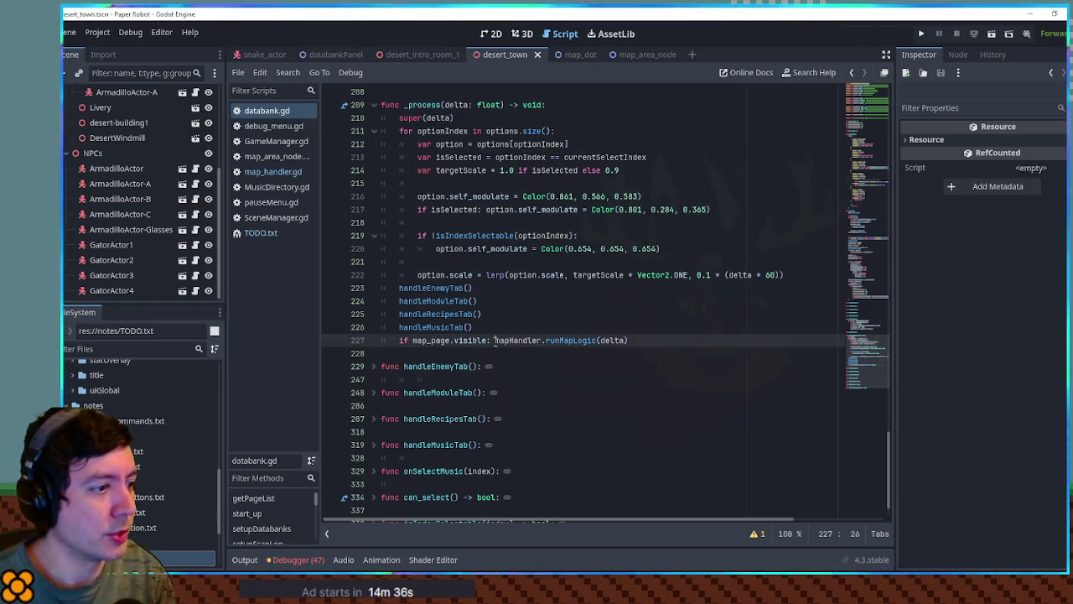
Add an 'if Input.is_action_just_pressed("cancel"):' check below the map logic call
key("Return")
left_click(550, 353)
key("Return")
type("if Input")
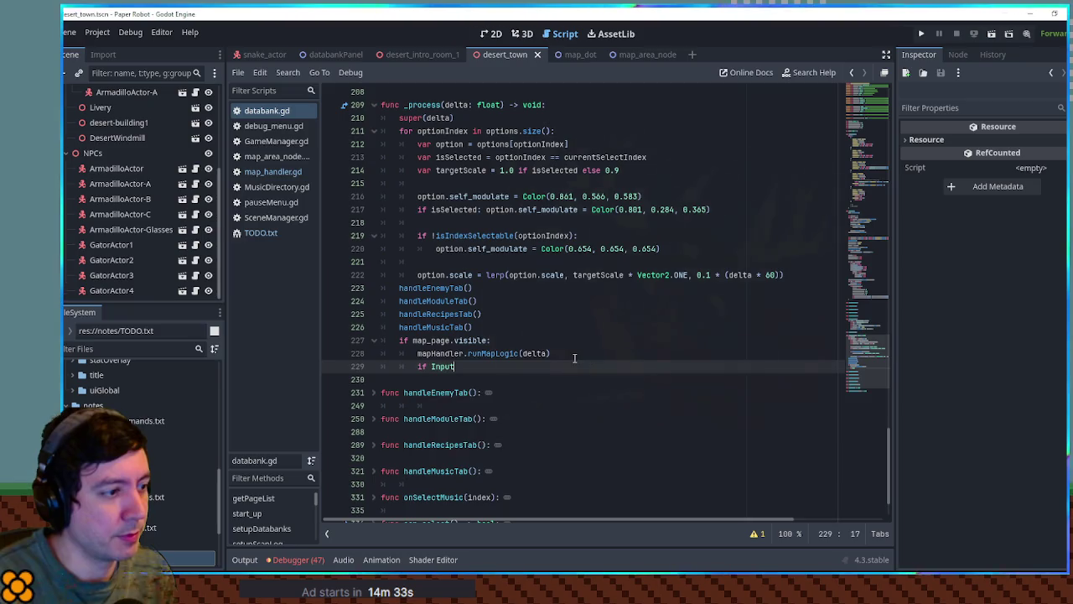
type(".is_ac")
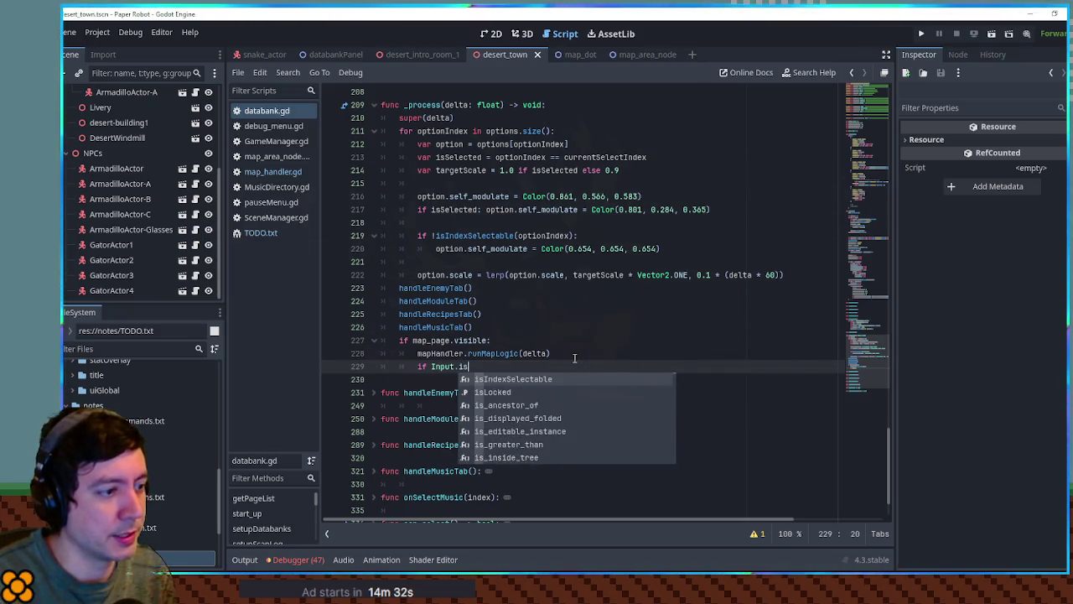
key("Return")
type("\"ca\")")
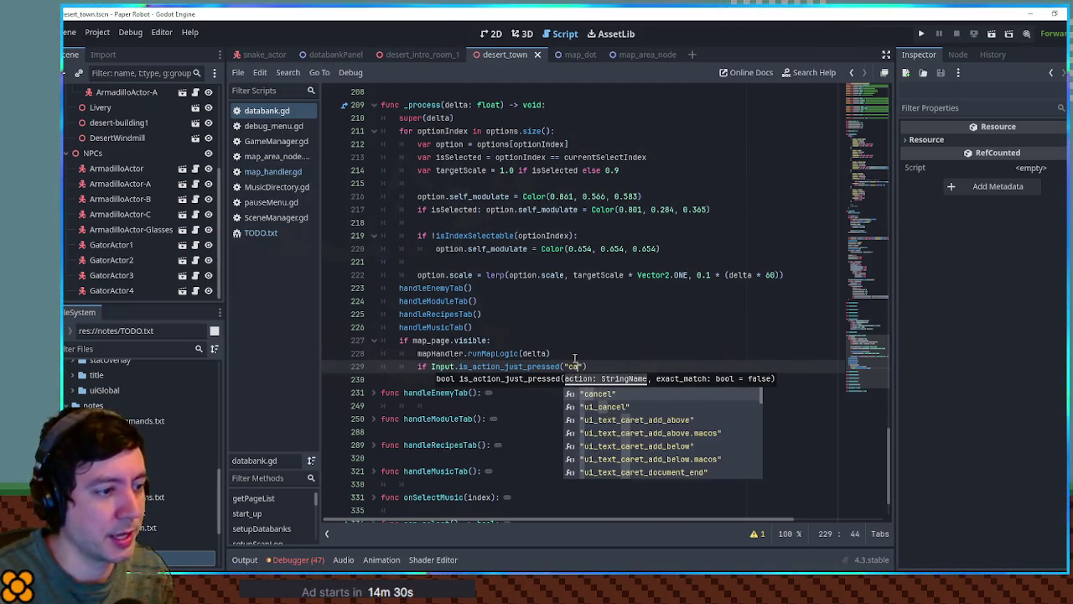
key("Return")
type("\"")
key("BackSpace")
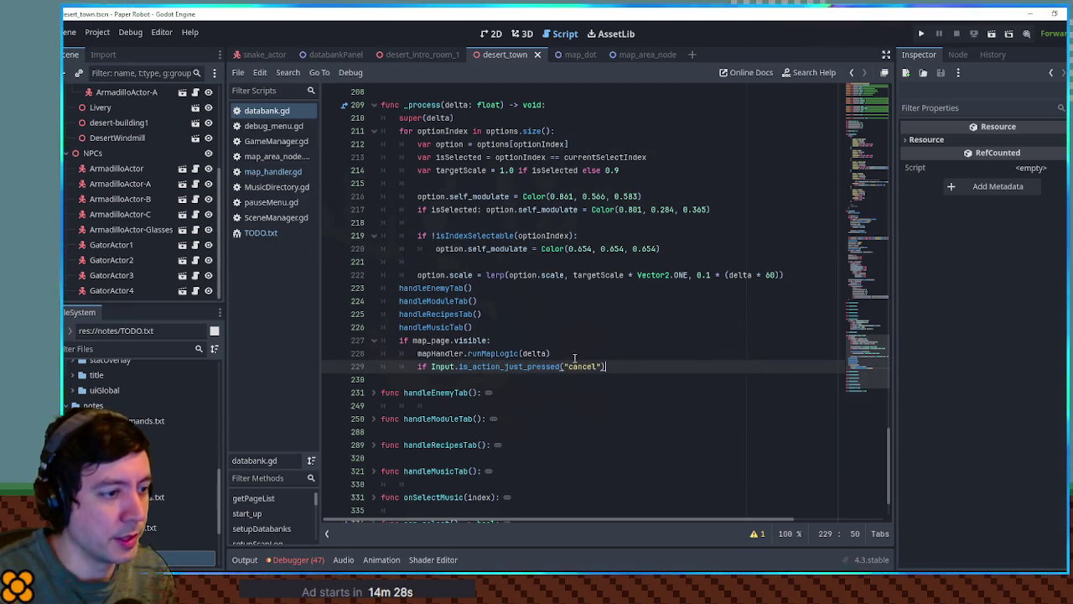
type(":")
key("Return")
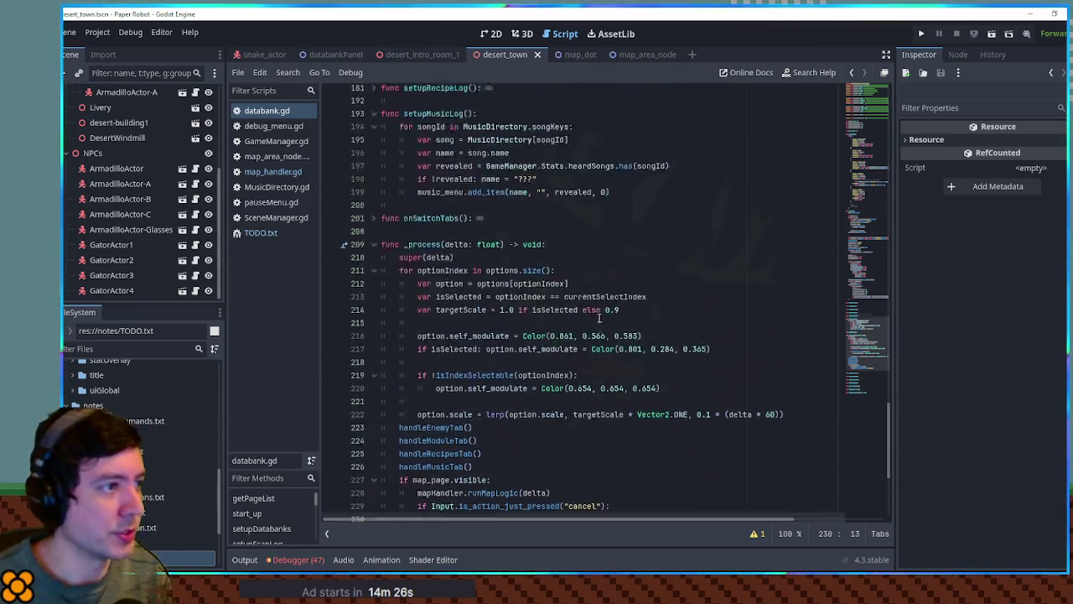
Copy 'isLocked = false' from the existing cancel callback into the new cancel check
scroll(574, 358, "up", 15)
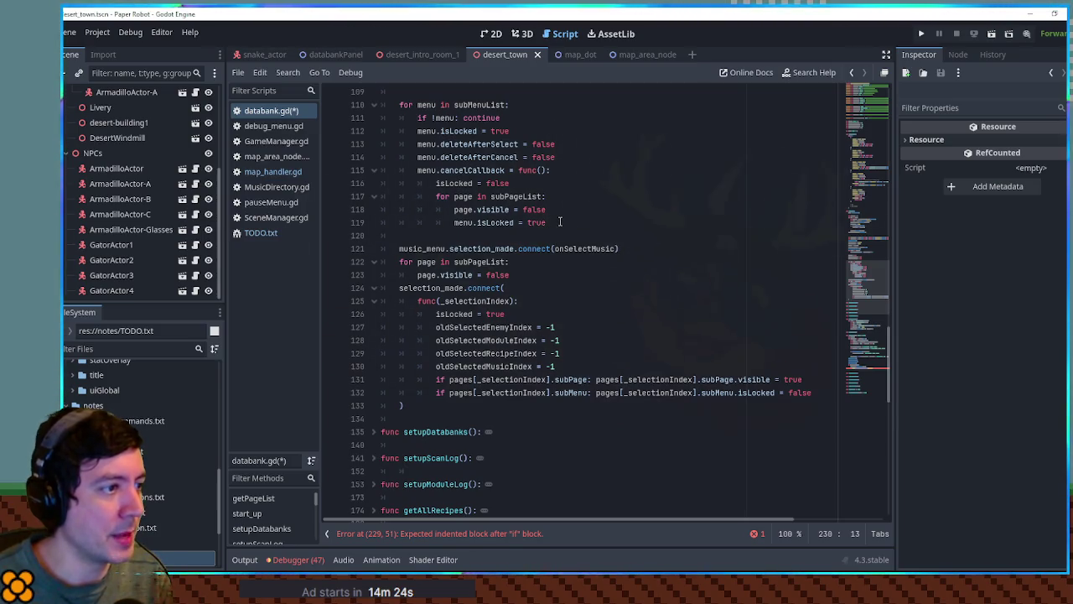
mouse_move(560, 221)
left_mouse_down()
mouse_move(555, 209)
mouse_move(575, 192)
left_mouse_up()
left_click_drag(804, 187, 821, 176)
key("ctrl+c")
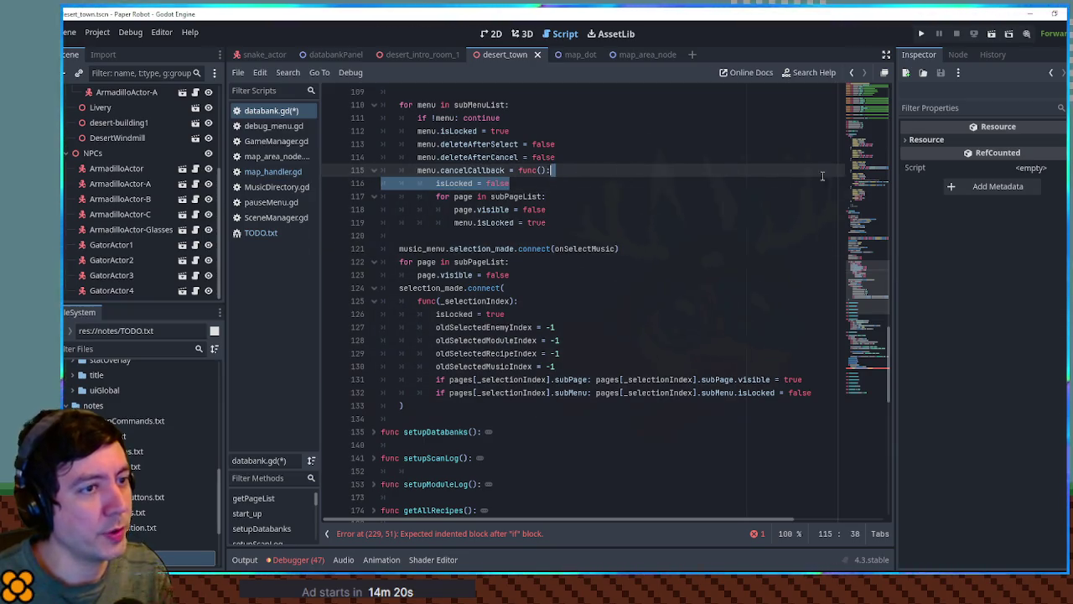
left_click_drag(868, 266, 877, 373)
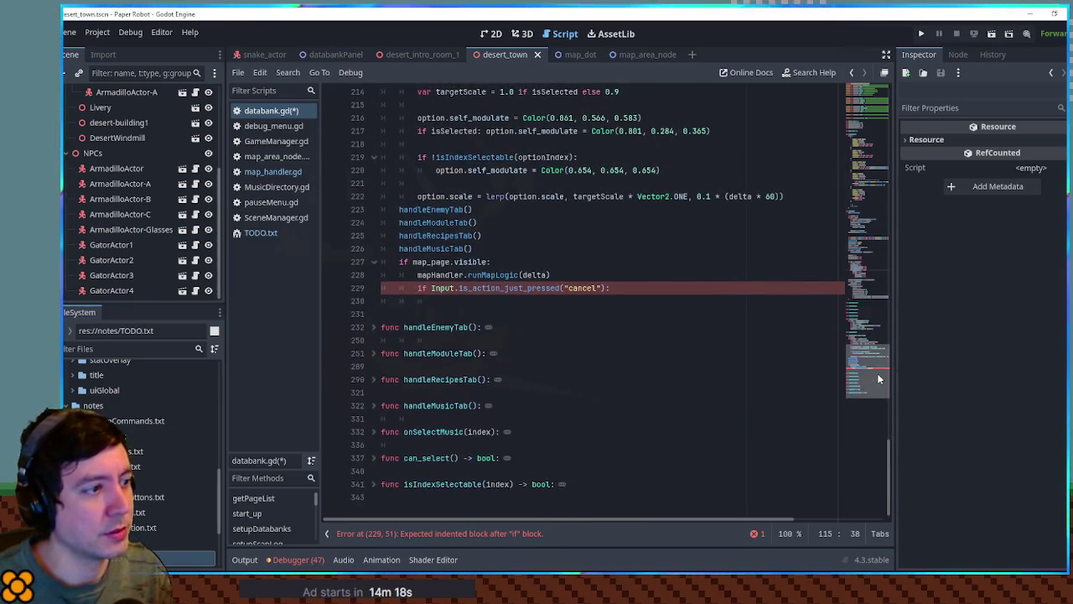
left_click(627, 300)
key("ctrl+v")
left_click(627, 301)
key("ctrl+shift+k")
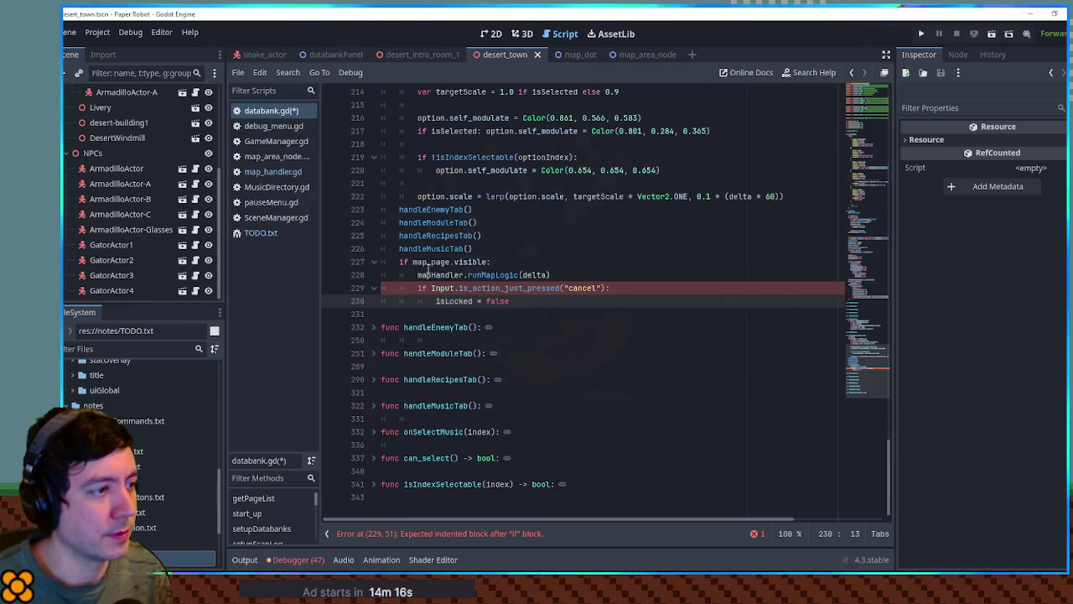
Add 'map_page.visible = false' below 'isLocked = false' and save databank.gd
left_click_drag(413, 262, 489, 263)
key("ctrl+c")
left_click(526, 301)
key("Return")
key("ctrl+v")
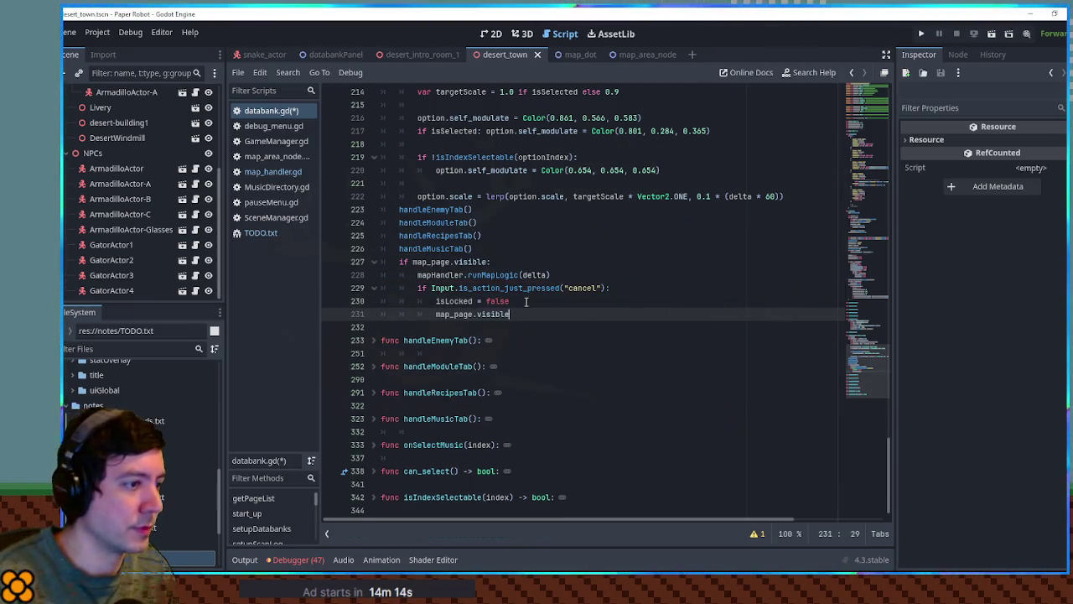
type("= false")
key("ctrl+s")
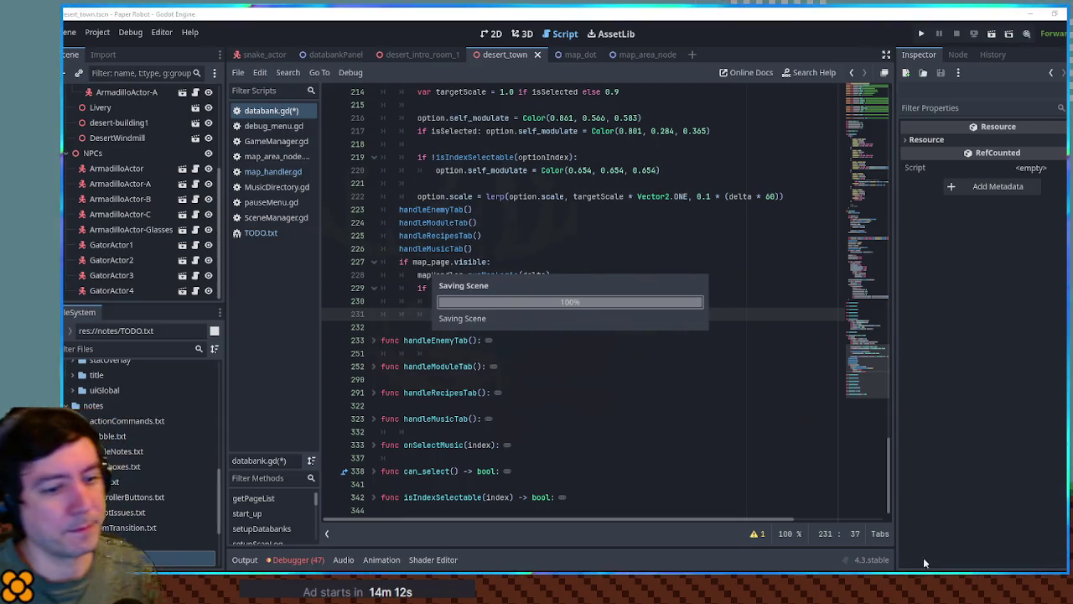
key("ctrl+s")
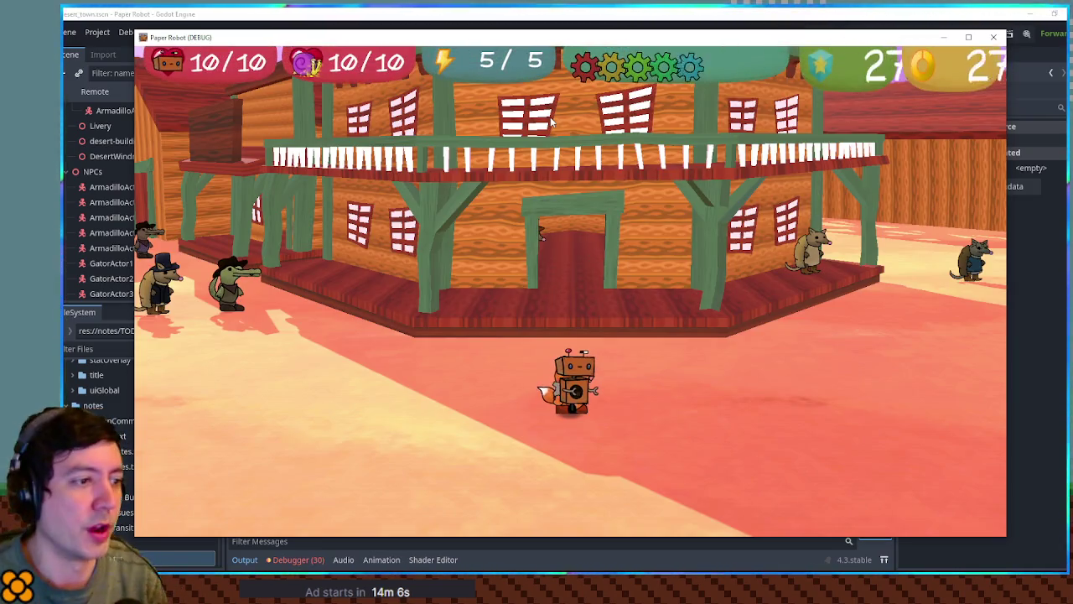
Open the pause menu and browse the Databank's Enemy Scans, Module List and Music pages
key("Escape")
key("x")
key("x")
key("Down")
key("Up")
key("Return")
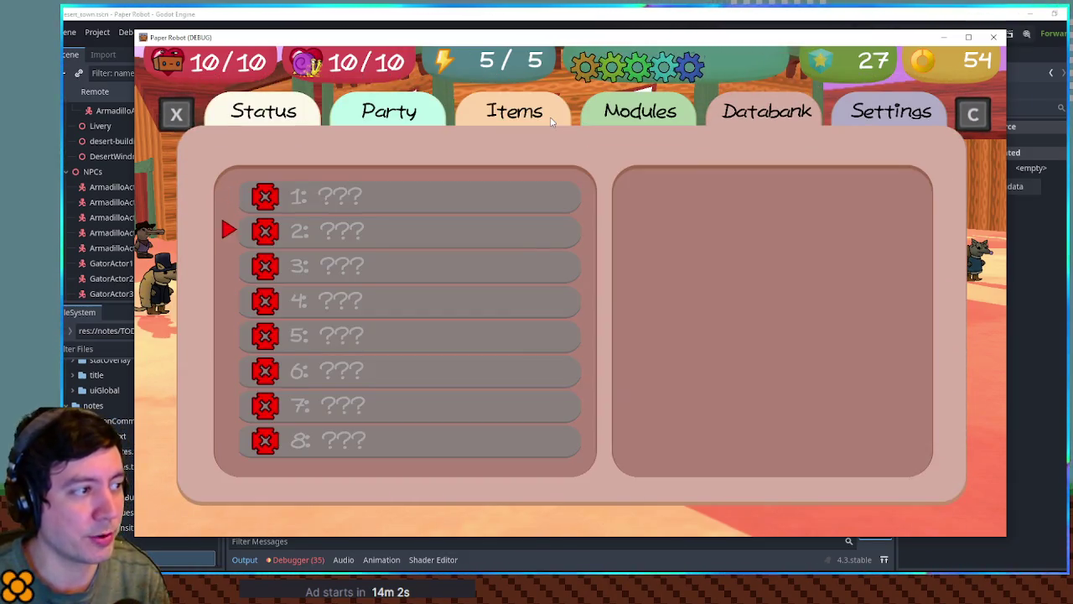
key("Down")
key("Down")
key("Down")
key("Return")
key("Down")
key("Down")
key("Down")
key("Escape")
key("Down")
key("Return")
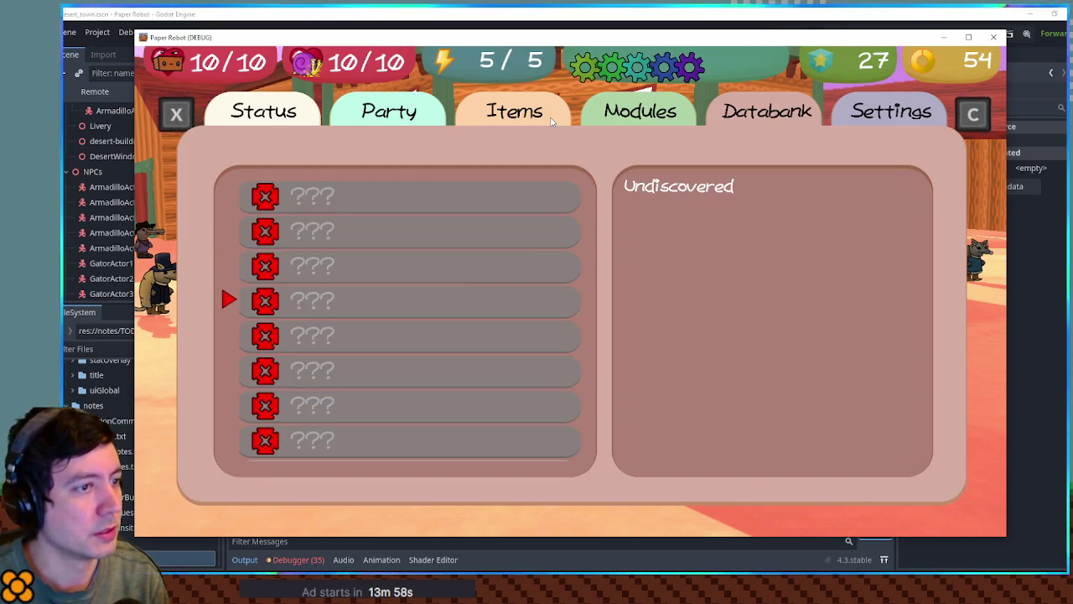
key("Escape")
Open the Databank Map twice, closing it with cancel each time, then stop the game
key("Up")
key("Right")
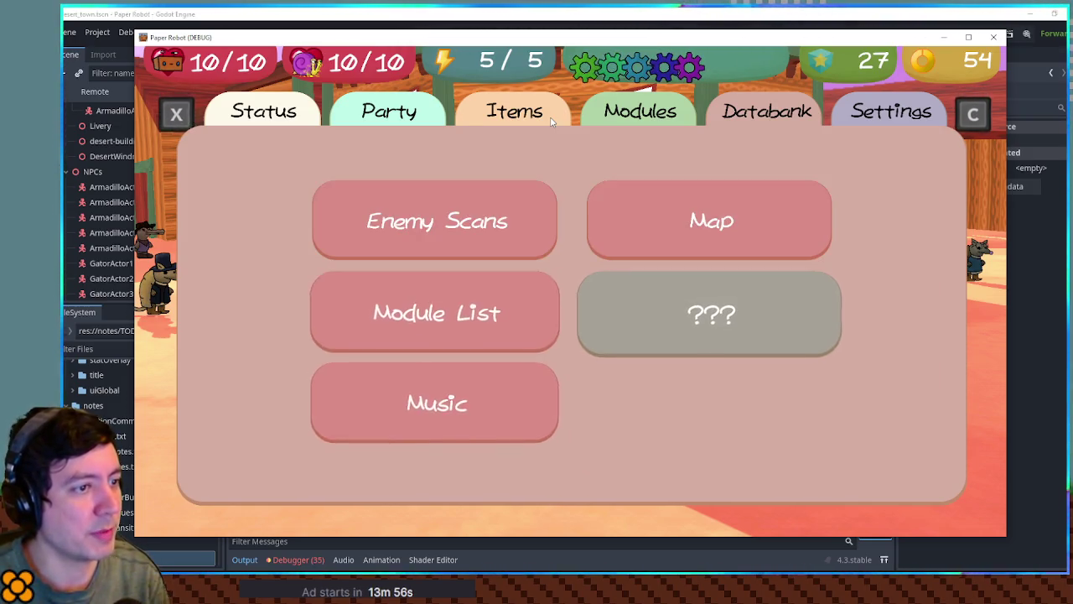
key("Up")
key("Return")
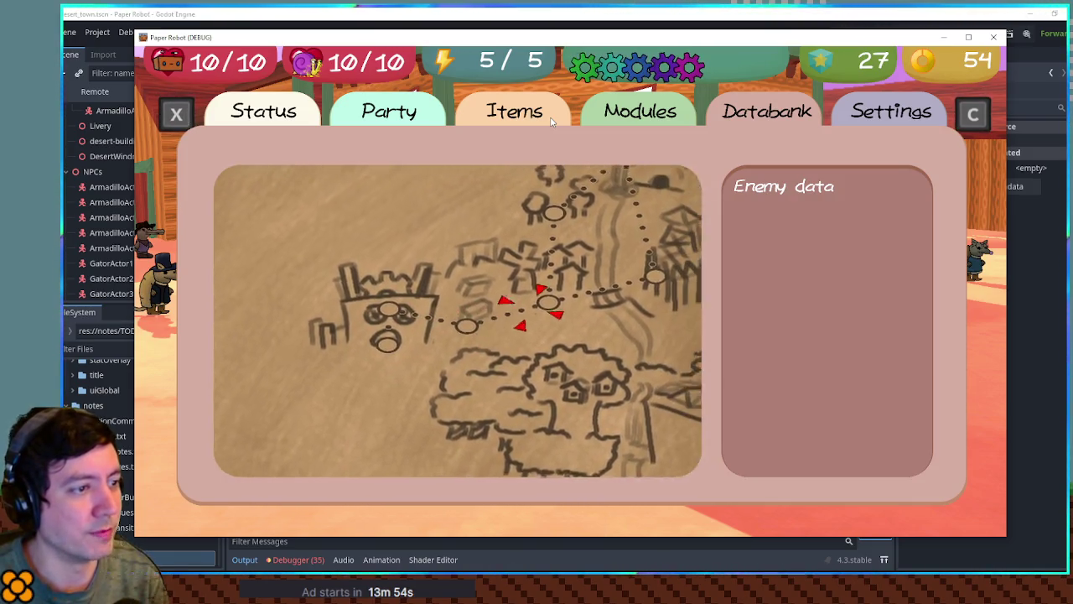
key("Escape")
key("Left")
key("Right")
key("Return")
key("Escape")
key("Left")
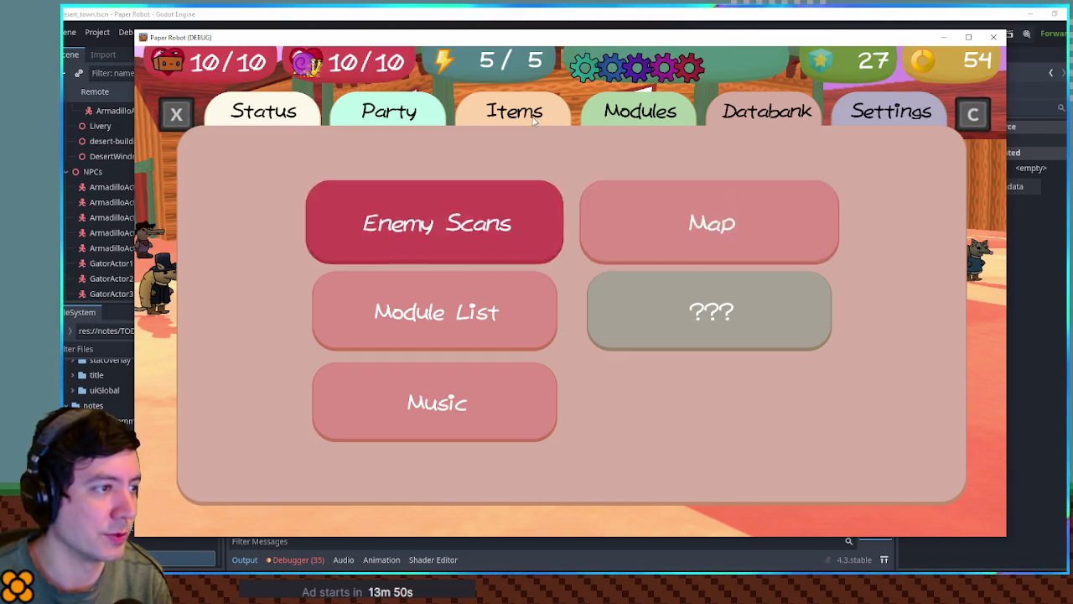
key("F8")
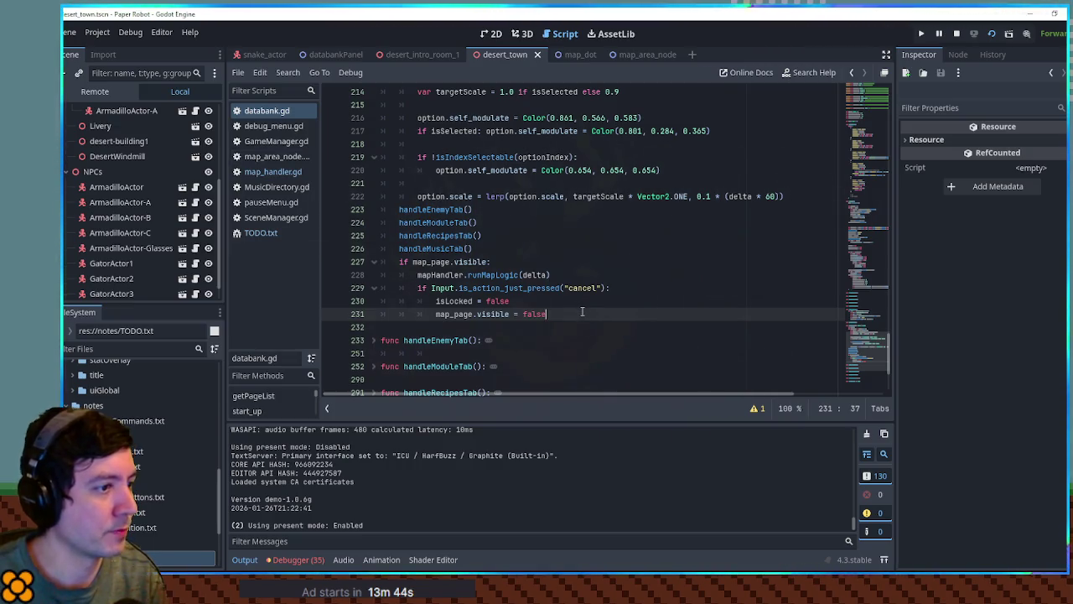
Add an AudioHandler.PlaySfx("") call inside the cancel check
key("Return")
type("Auiod")
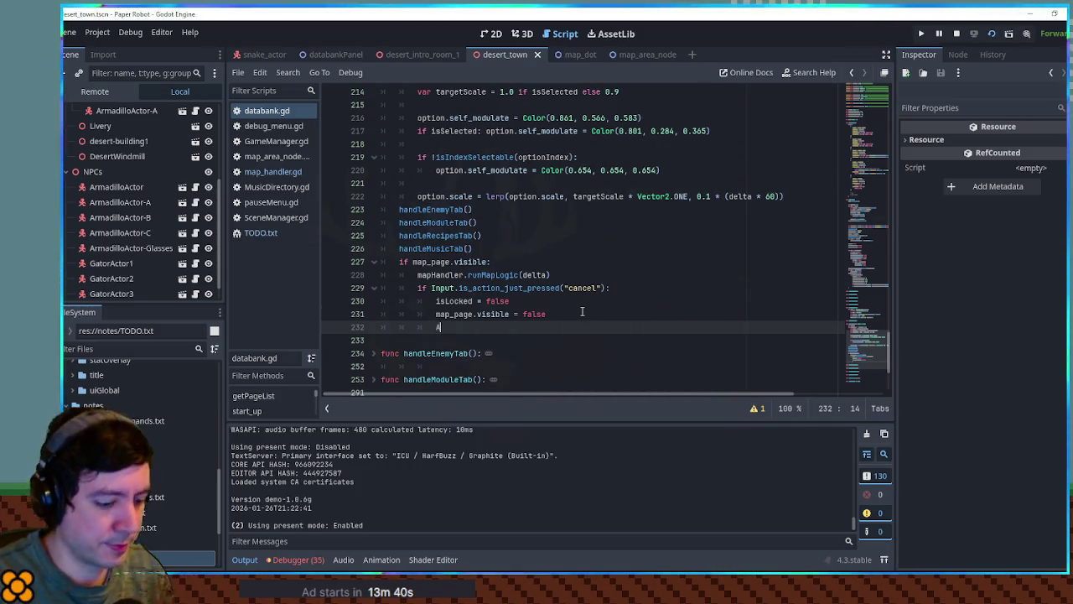
key("BackSpace")
key("BackSpace")
key("BackSpace")
type("dioHand")
key("Return")
type(".")
key("Return")
type("\"")
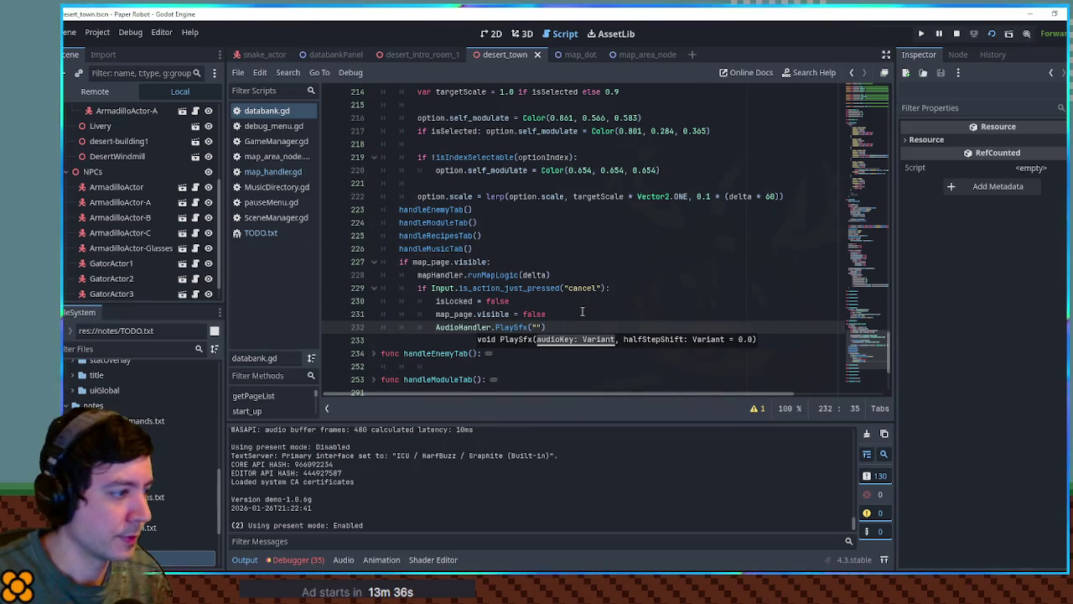
Look up the 'Menu-Cancel' sound name in baseMenu.gd
left_click(163, 347)
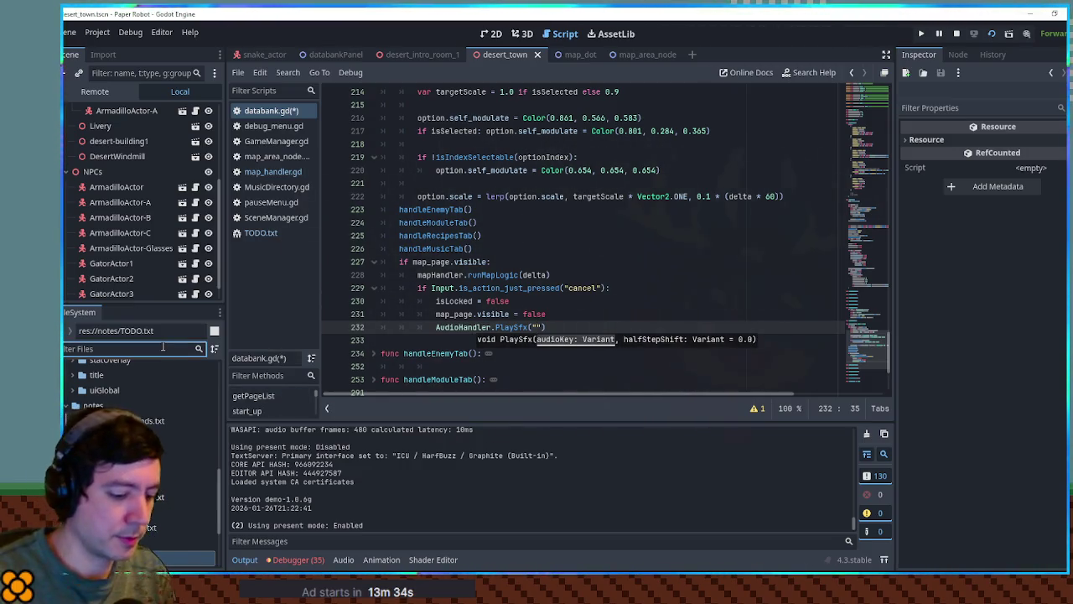
type("ase menu")
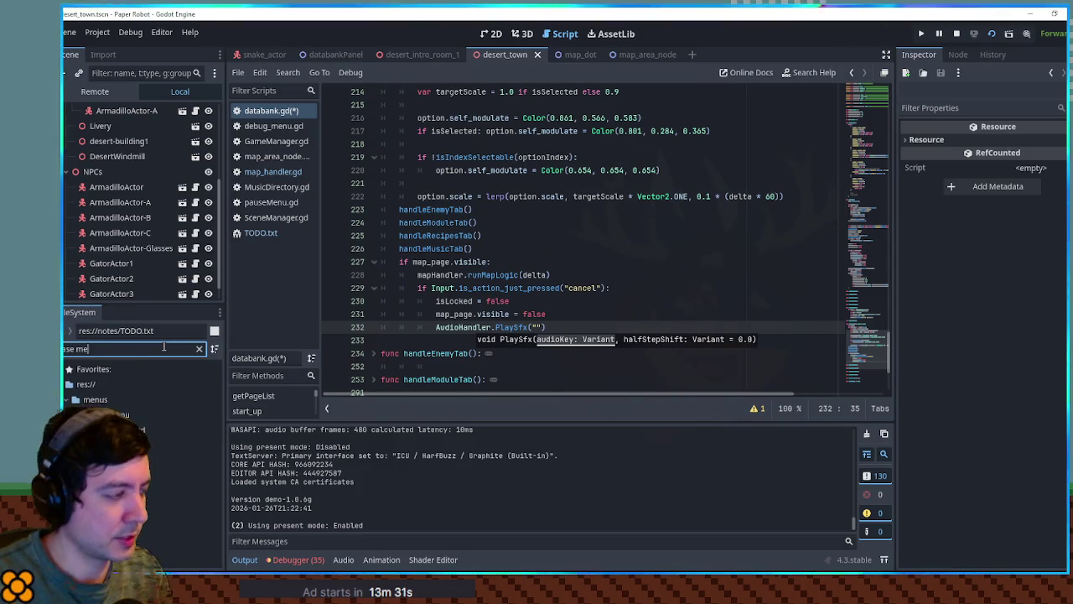
left_click(140, 430)
double_click(140, 430)
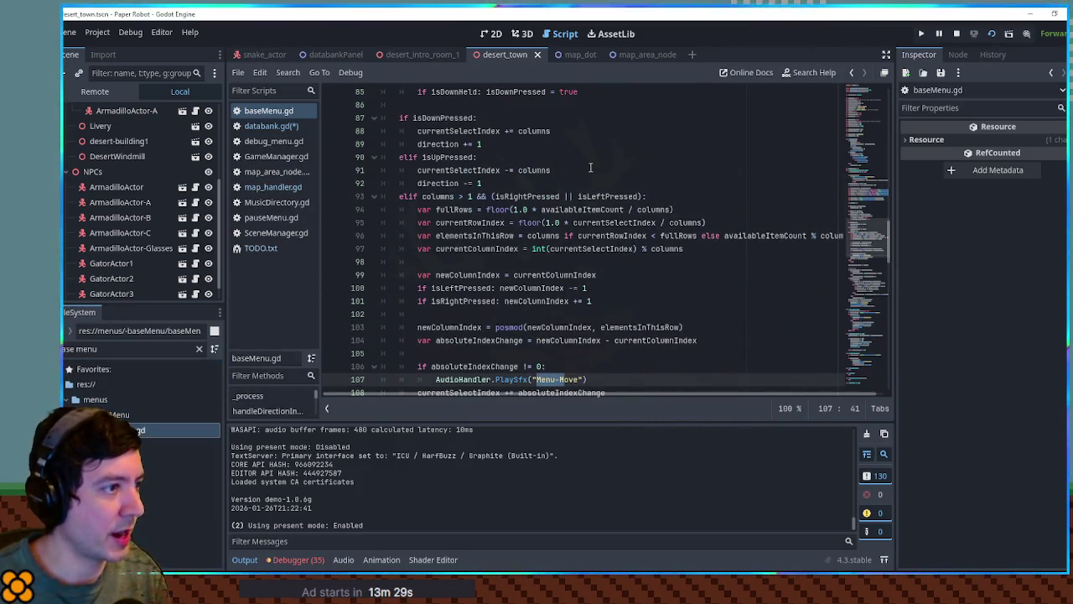
key("ctrl+f")
type("menu-ca")
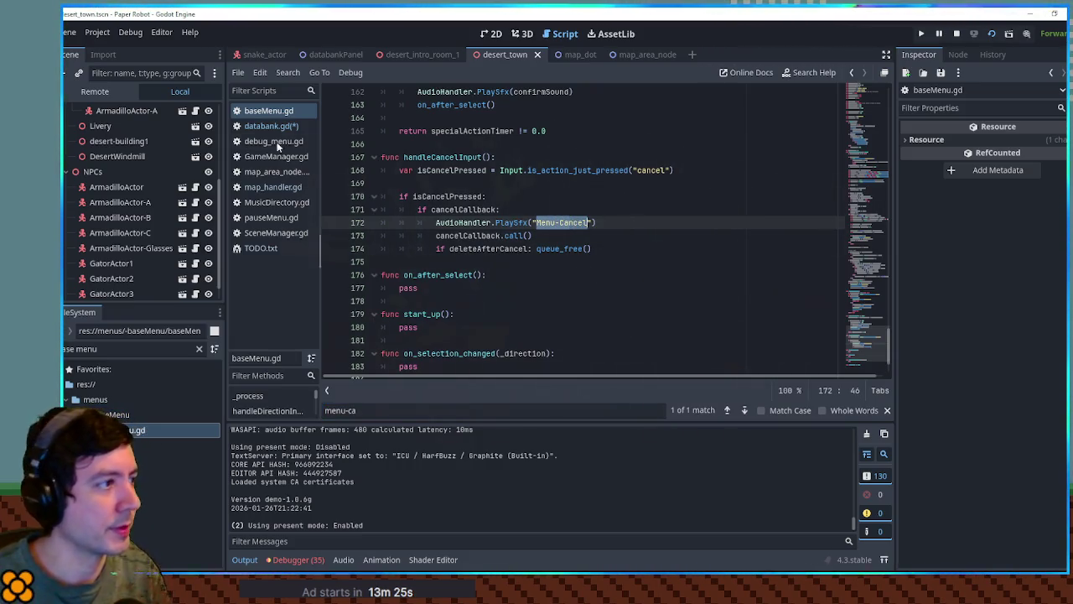
Paste 'Menu-Cancel' into the PlaySfx call and save databank.gd
key("alt+Left")
left_click(569, 316)
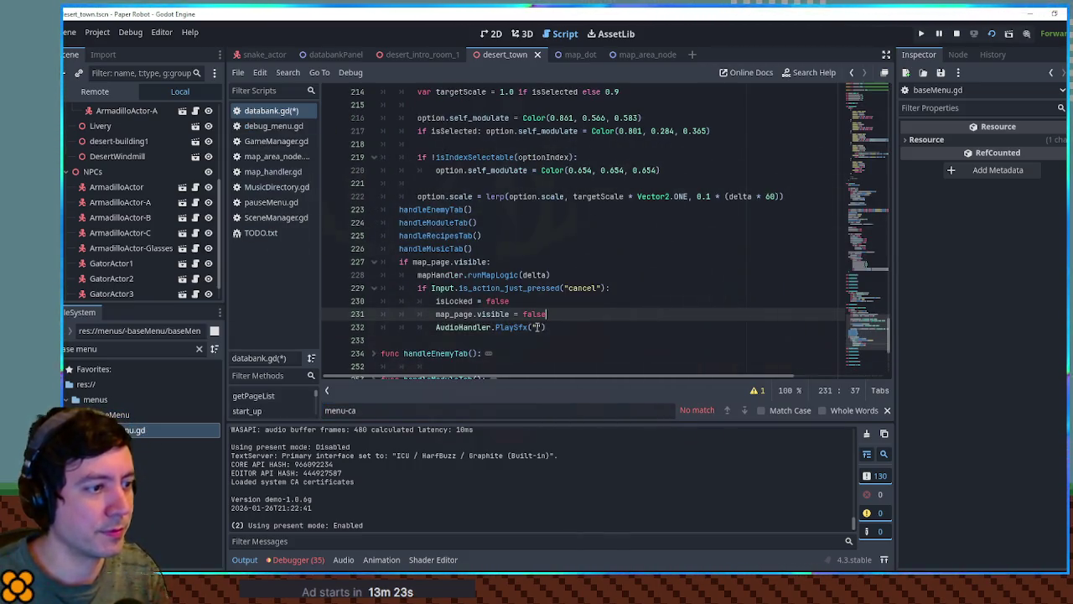
left_click(540, 327)
key("ctrl+v")
left_click(607, 246)
key("ctrl+s")
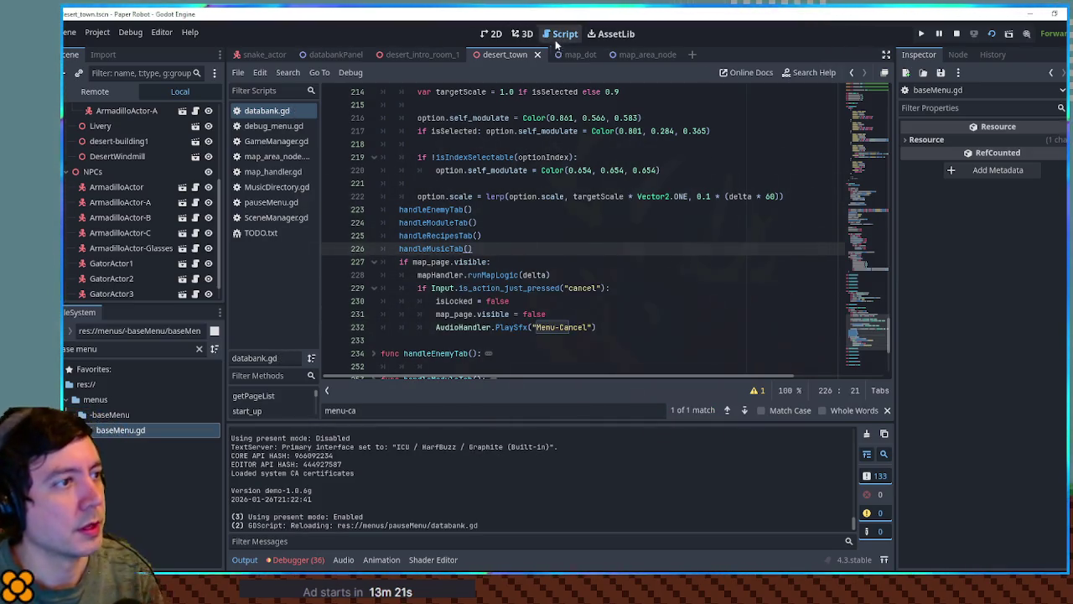
key("ctrl+j")
key("F5")
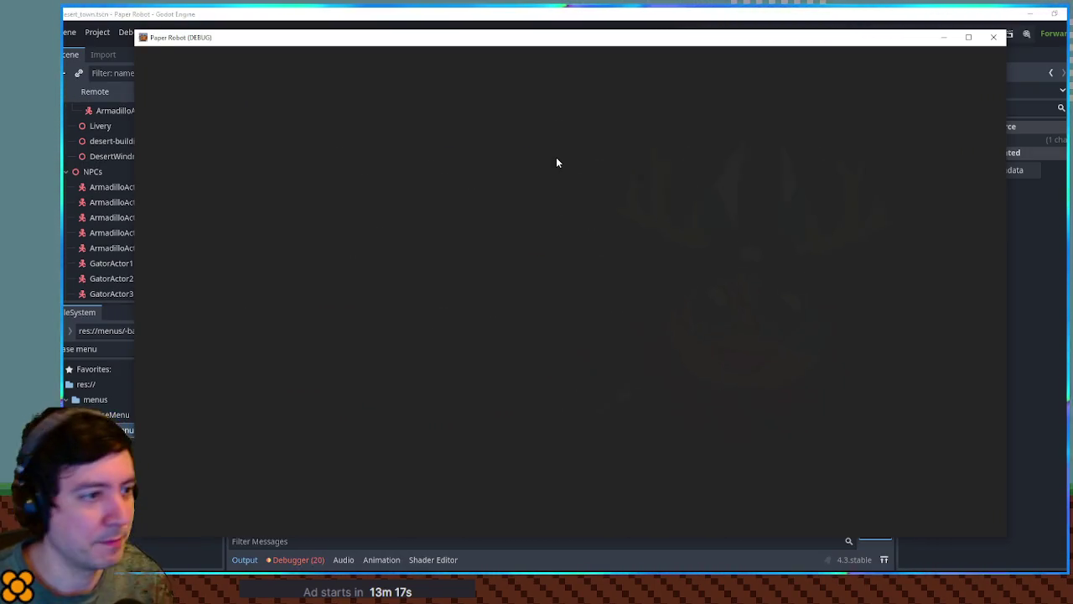
Open Databank > Map and step the selection across nodes, checking the map follows, then close the game
key("Escape")
key("x")
key("x")
key("Return")
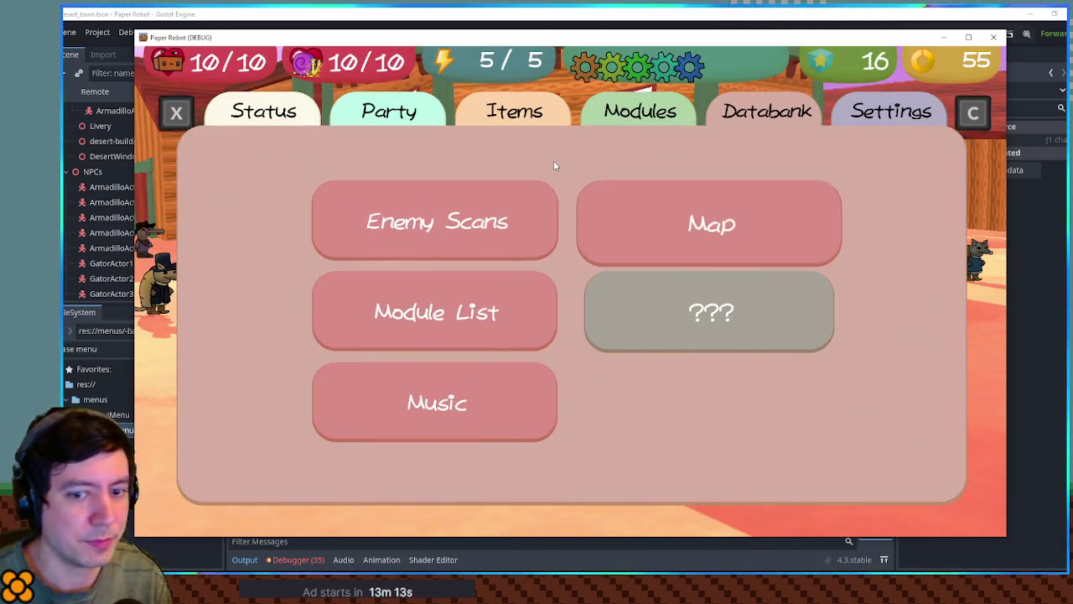
key("Right")
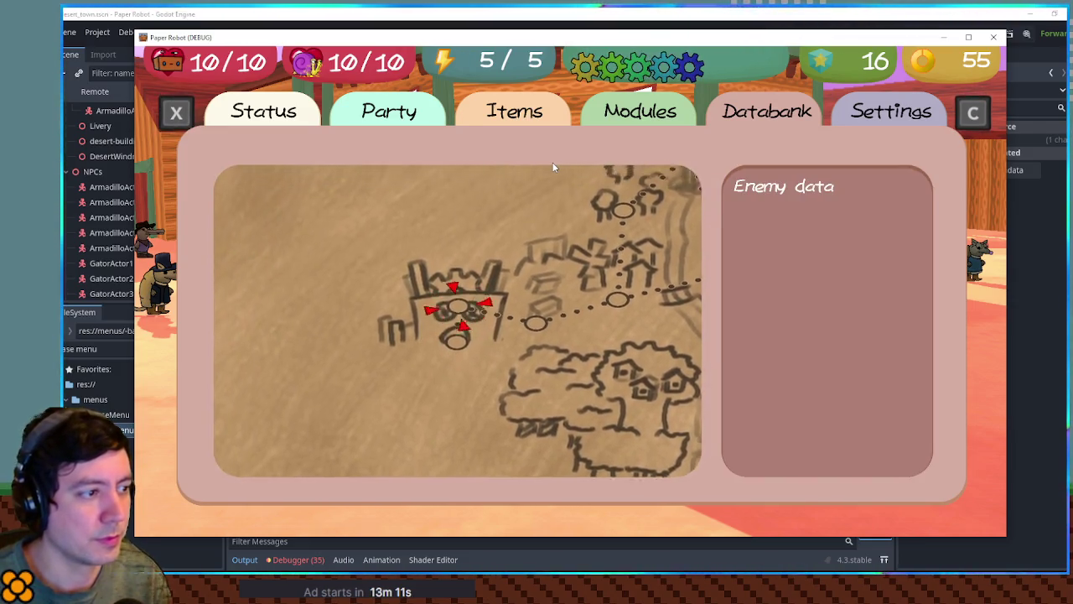
key("Left")
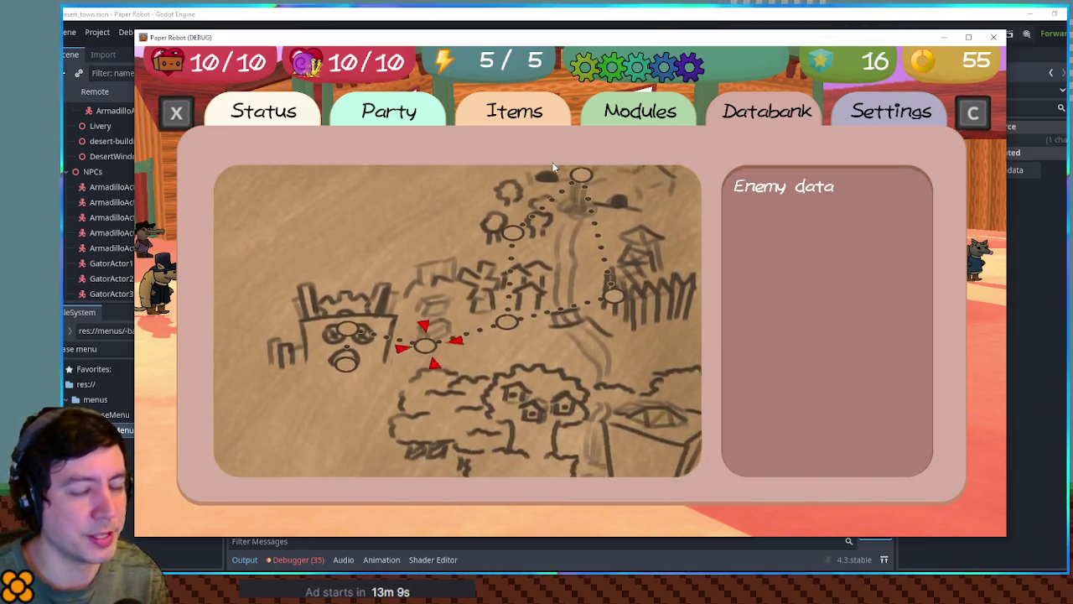
key("Right")
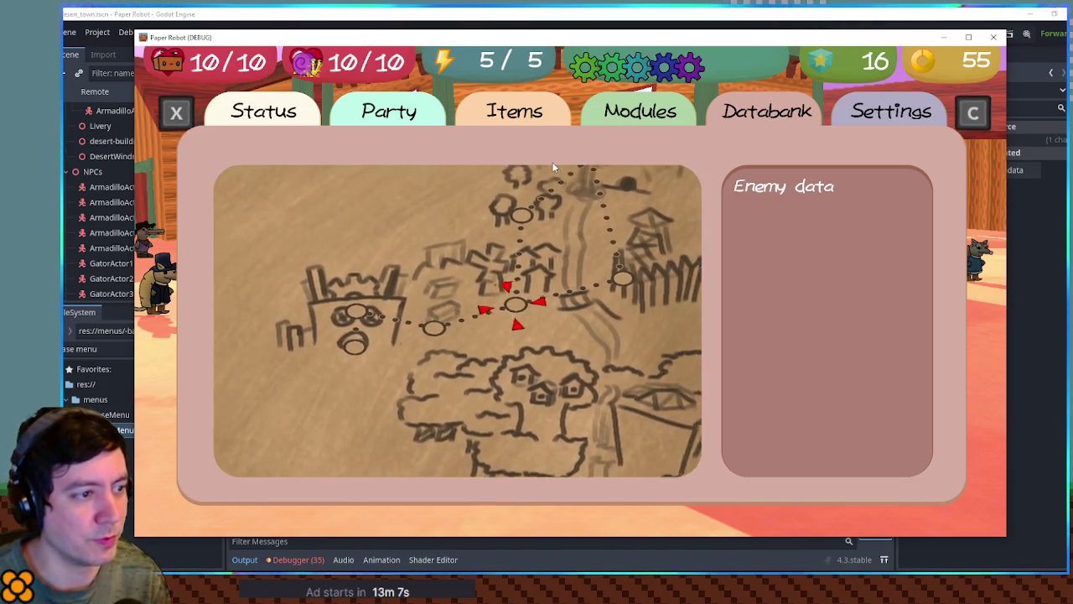
key("Right")
key("Up")
key("Down")
key("Left")
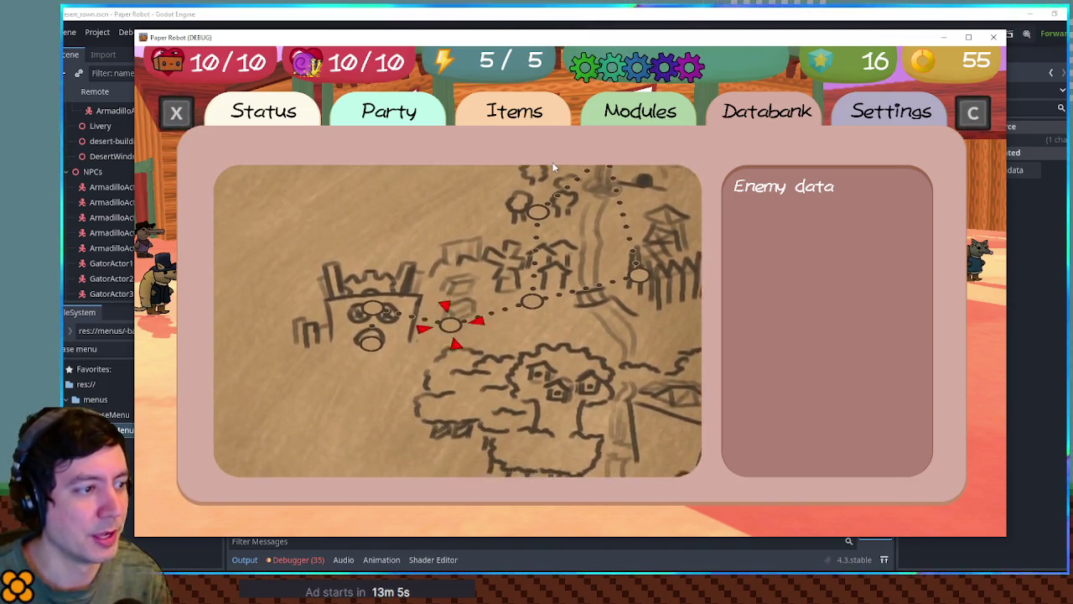
key("Right")
key("Up")
key("Down")
key("Left")
key("Left")
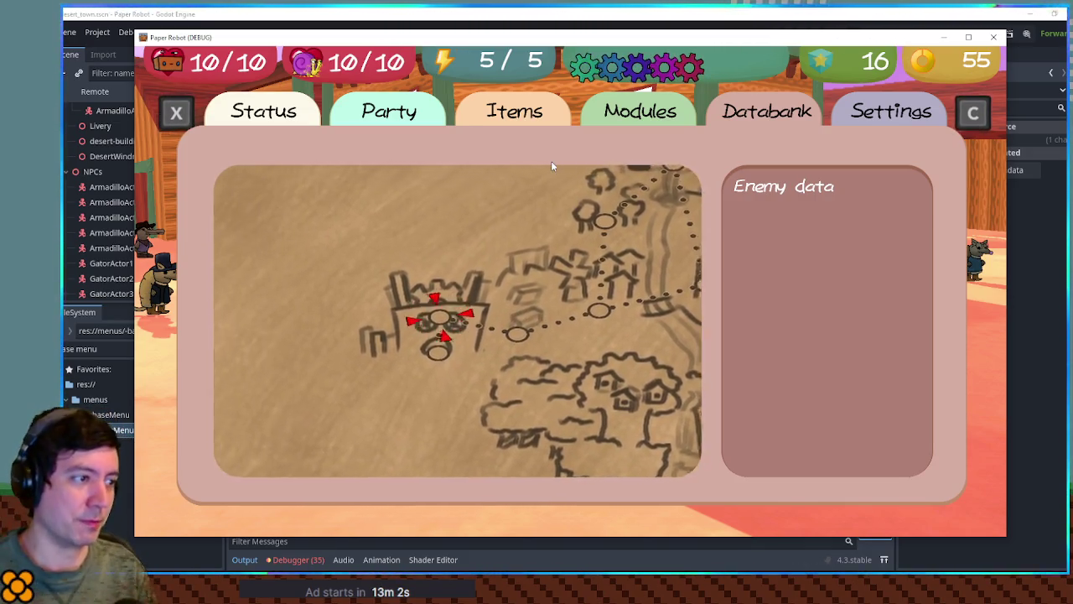
key("Right")
left_click(893, 27)
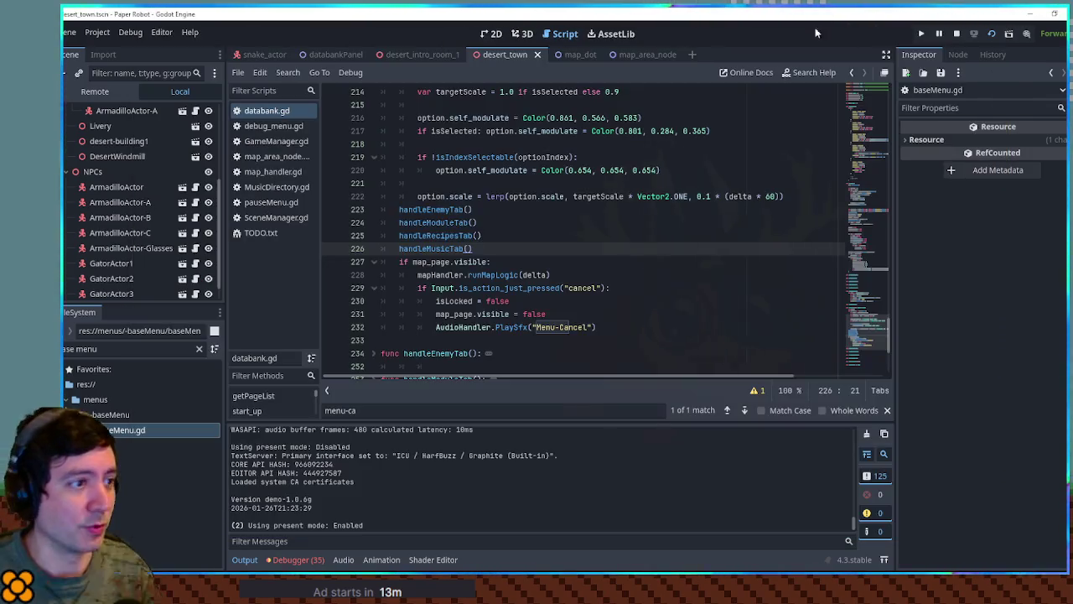
Change the Map entry's isEnabled return from true to false in getPageList and relaunch the game
left_click(849, 202)
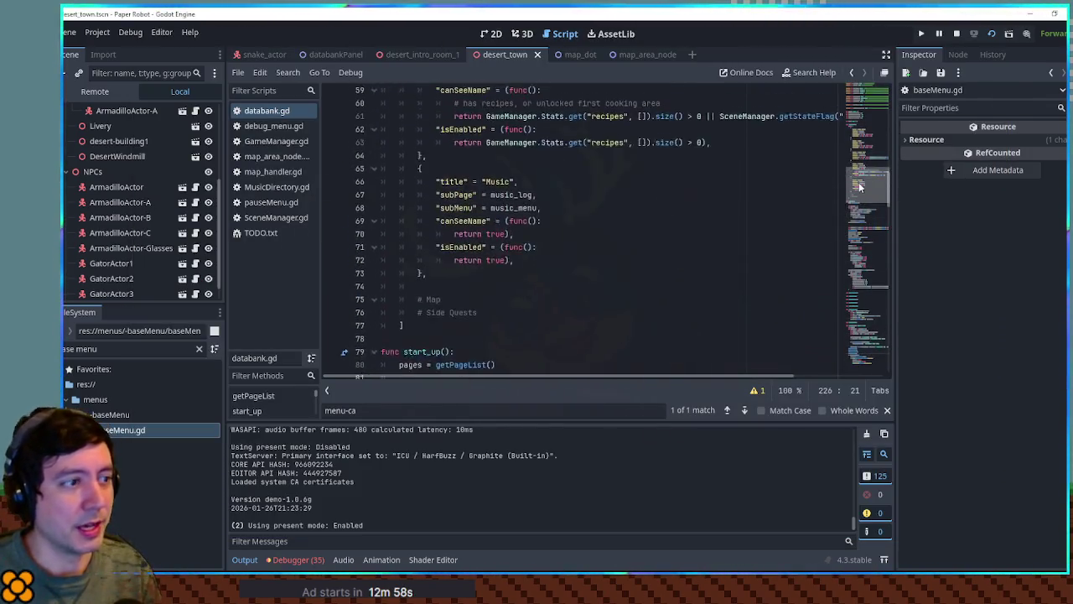
left_click(498, 267)
scroll(505, 215, "up", 4)
scroll(505, 209, "up", 4)
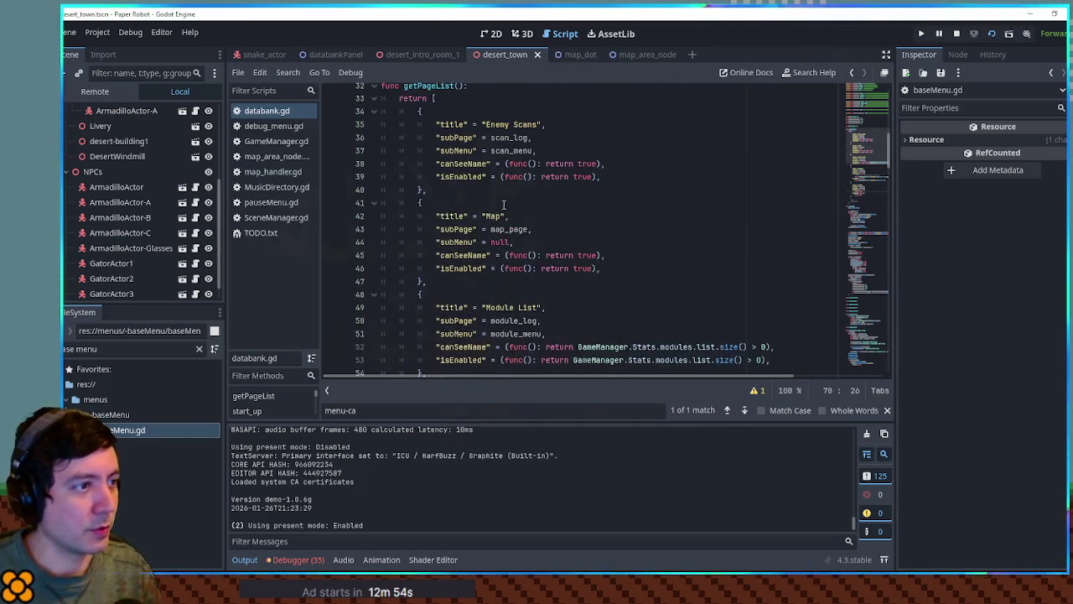
left_click_drag(573, 267, 592, 267)
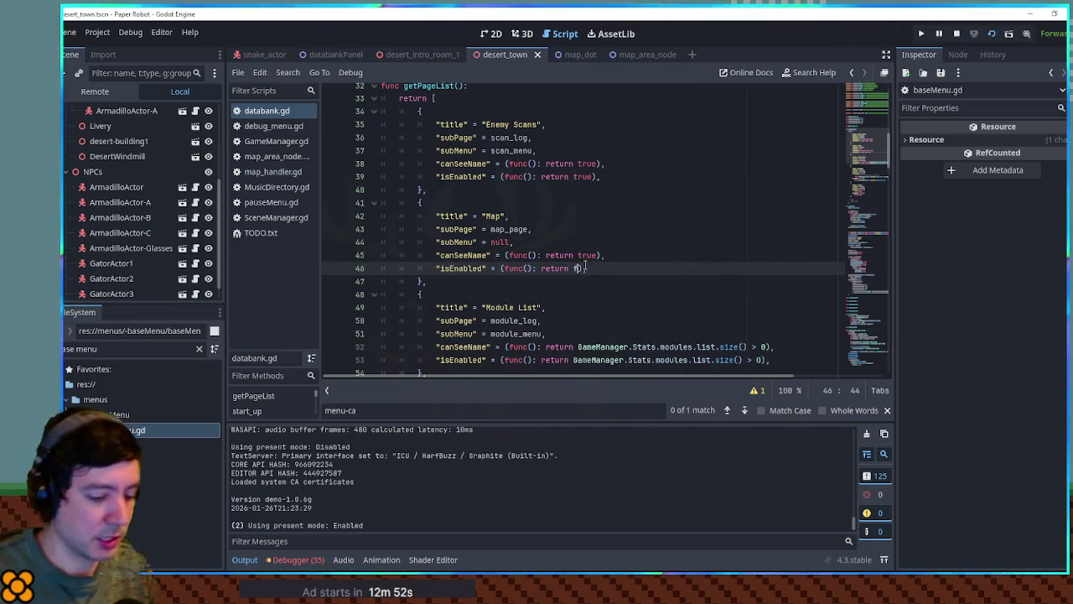
type("alse")
key("F5")
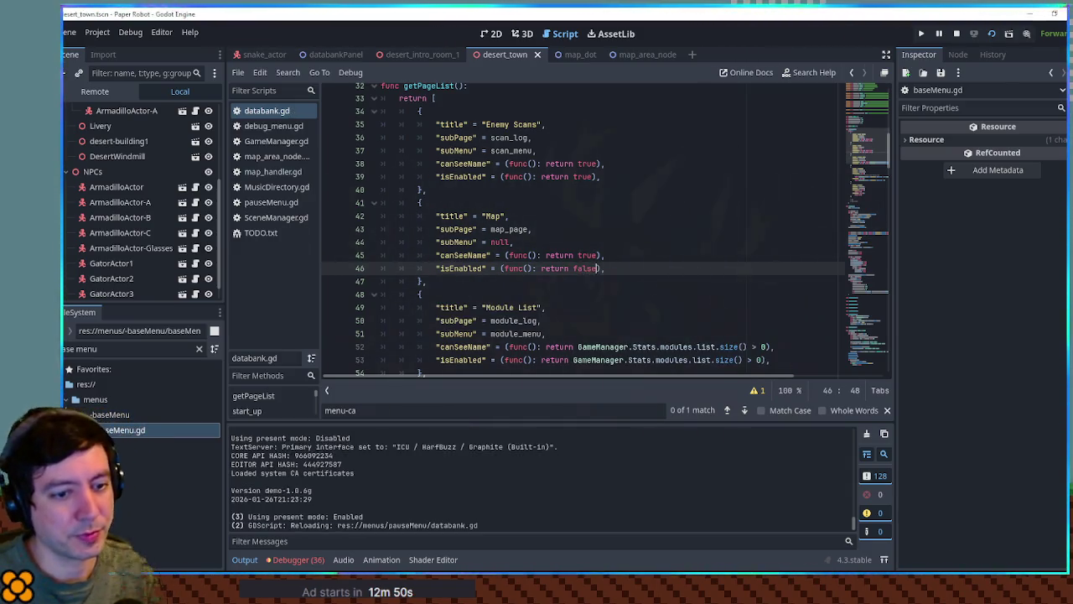
key("Escape")
key("Escape")
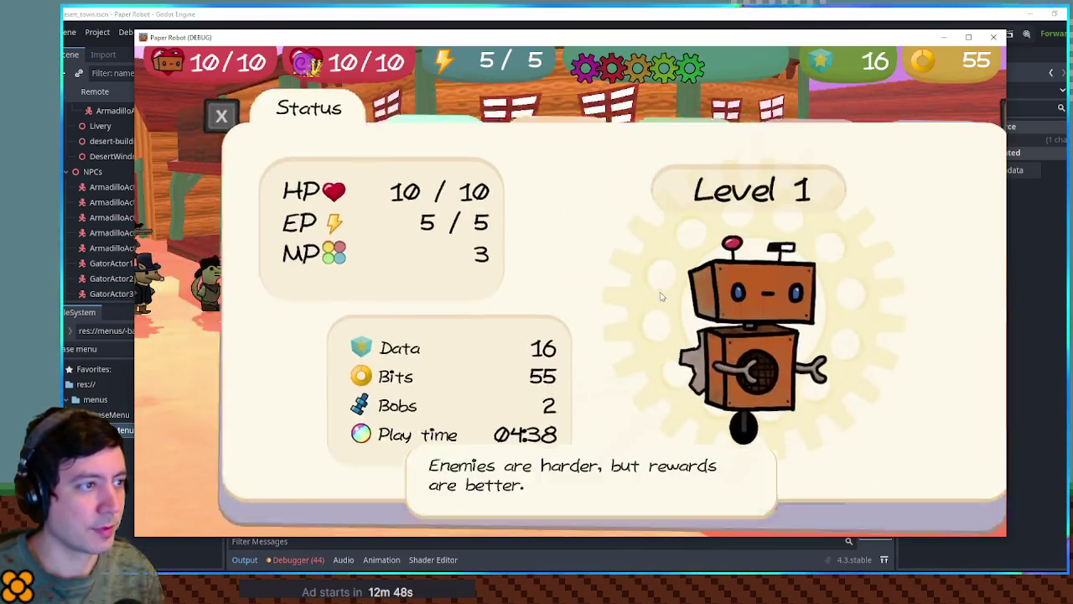
Switch the pause menu to Databank and arrow through the entries, confirming Map is disabled
key("x")
key("x")
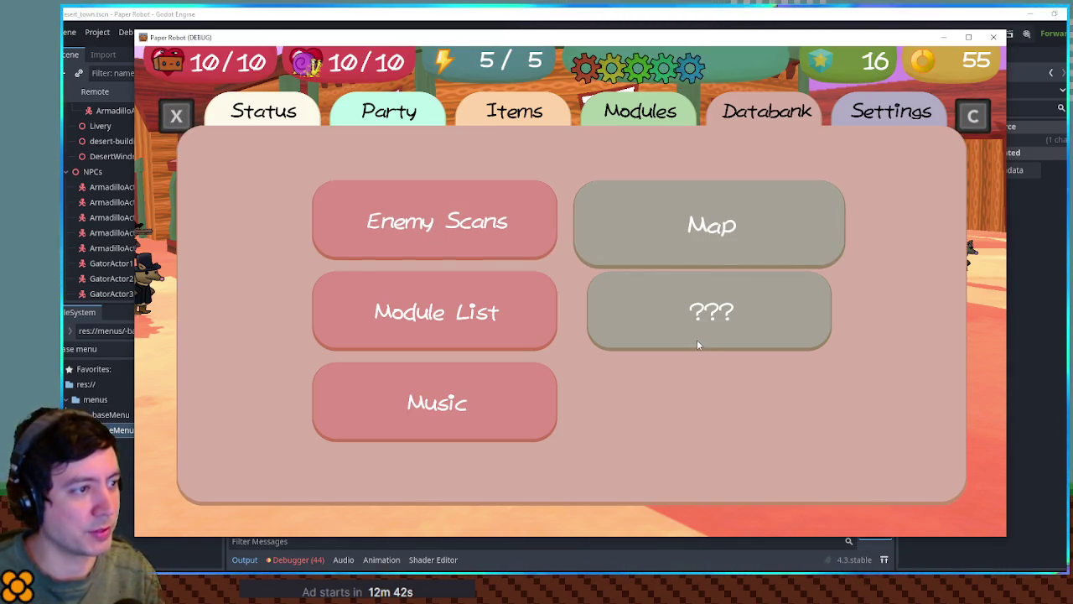
key("Left")
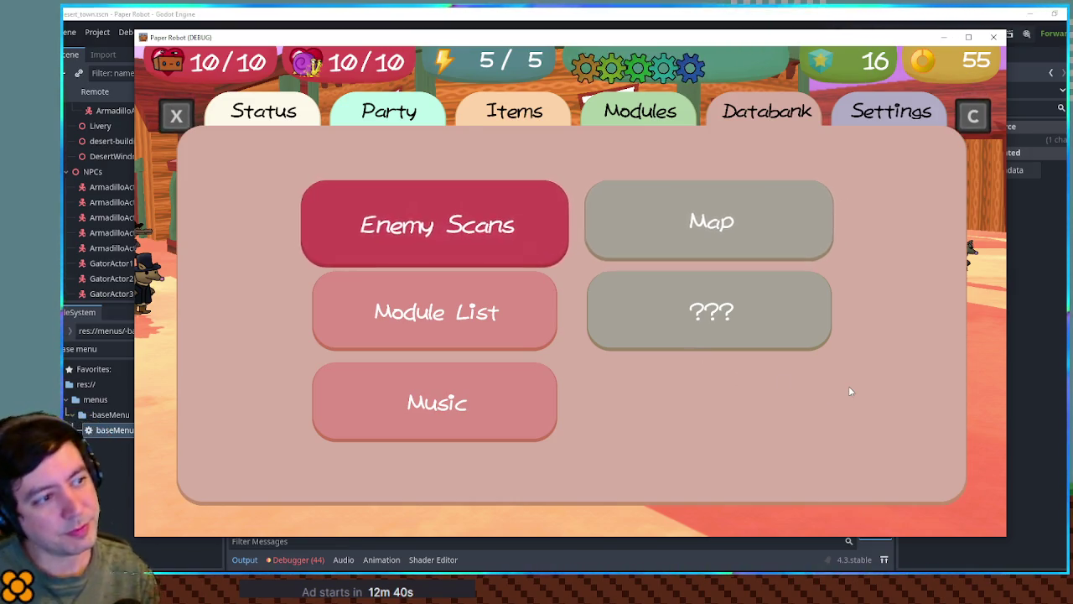
key("Down")
key("Down")
key("Up")
key("Up")
key("Right")
key("Down")
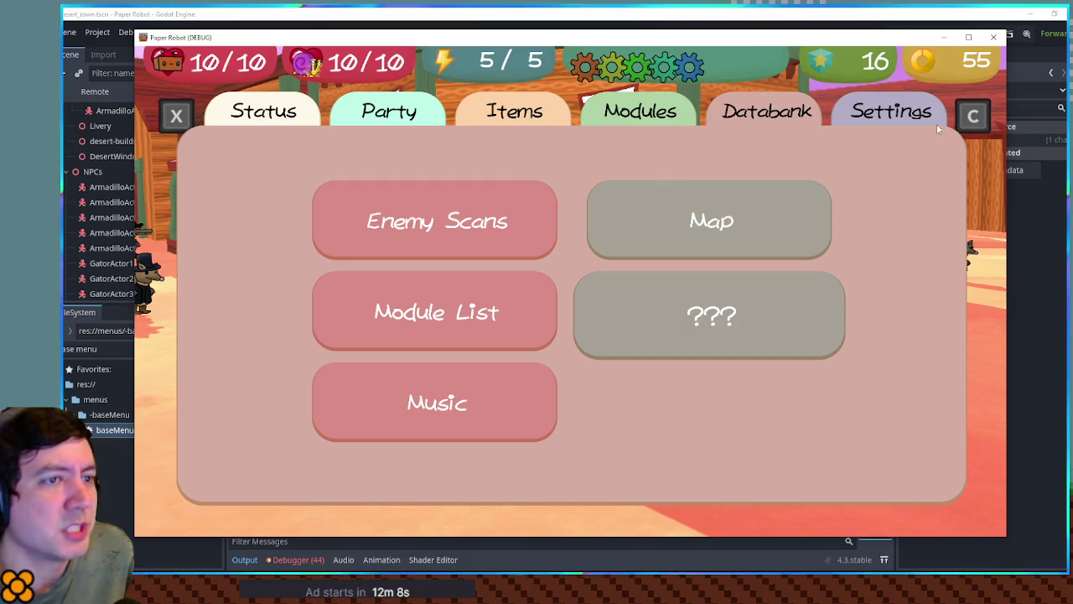
Close the Paper Robot (DEBUG) window and scroll through databank.gd to review the Map entry
left_click(994, 37)
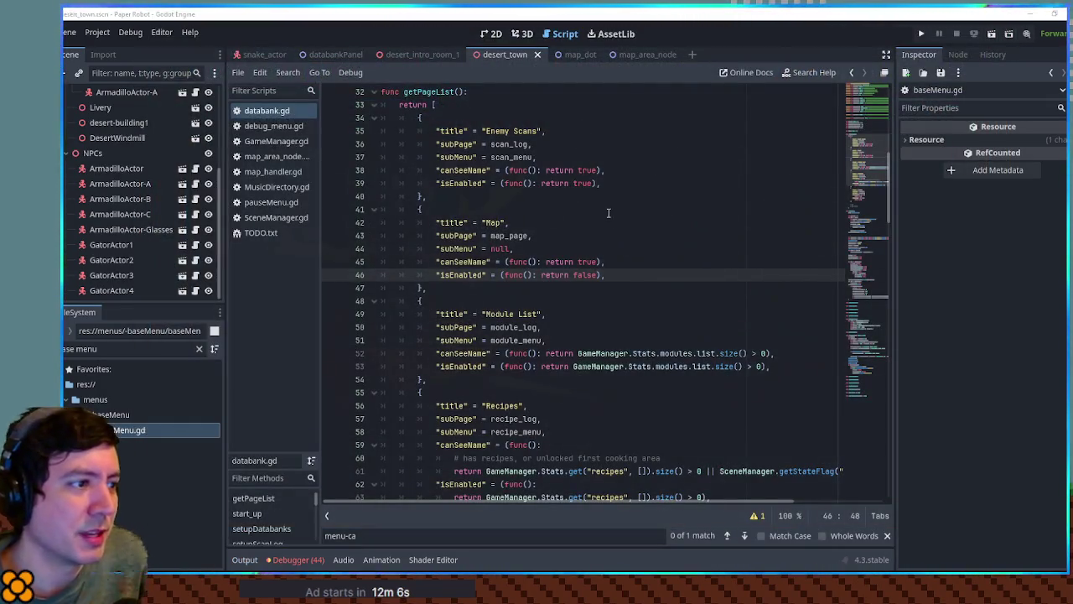
scroll(627, 220, "down", 7)
scroll(629, 216, "up", 6)
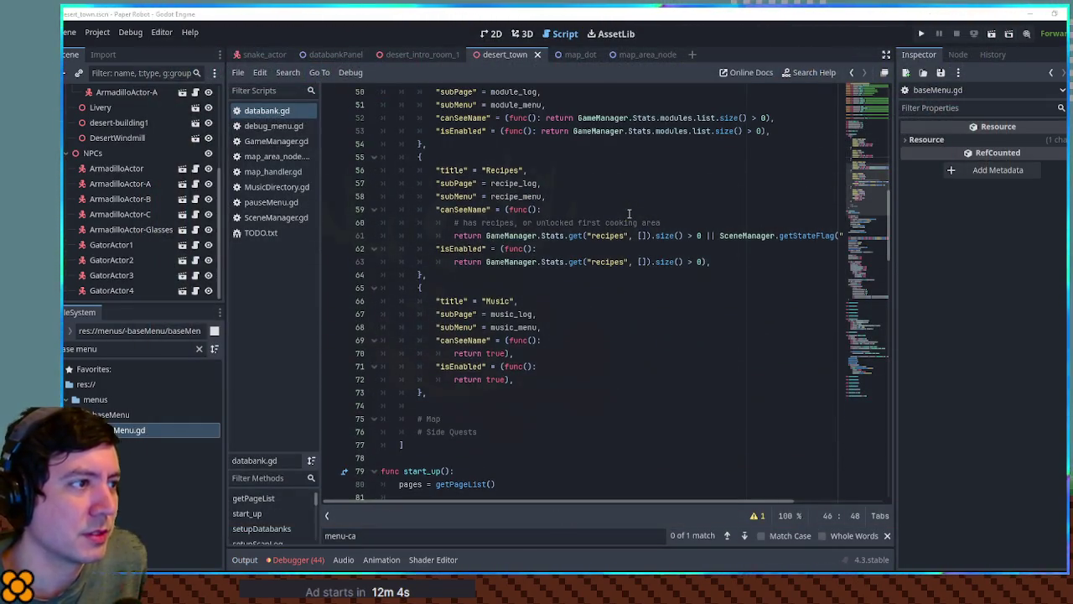
scroll(624, 220, "up", 2)
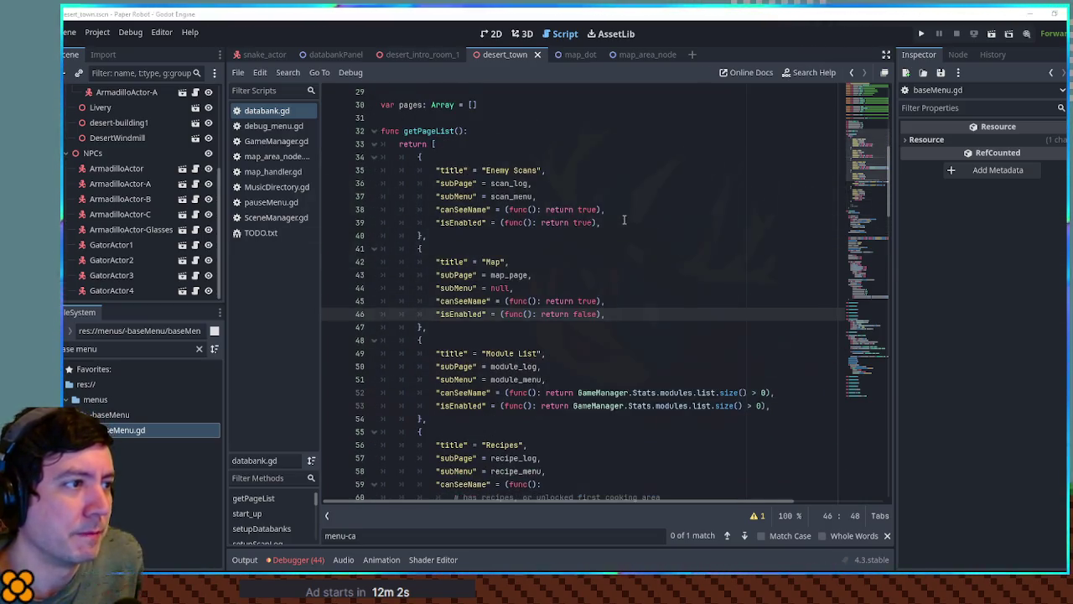
scroll(623, 220, "down", 7)
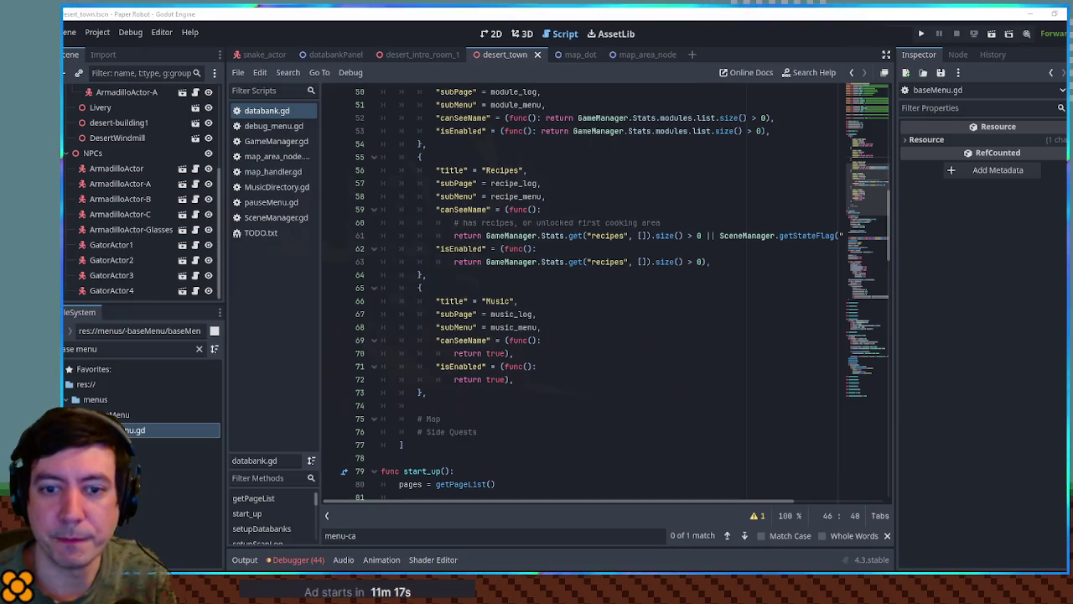
Open the desert_town 3D view and zoom and orbit to frame the armadillo and gator NPCs
left_click(515, 36)
scroll(555, 215, "up", 6)
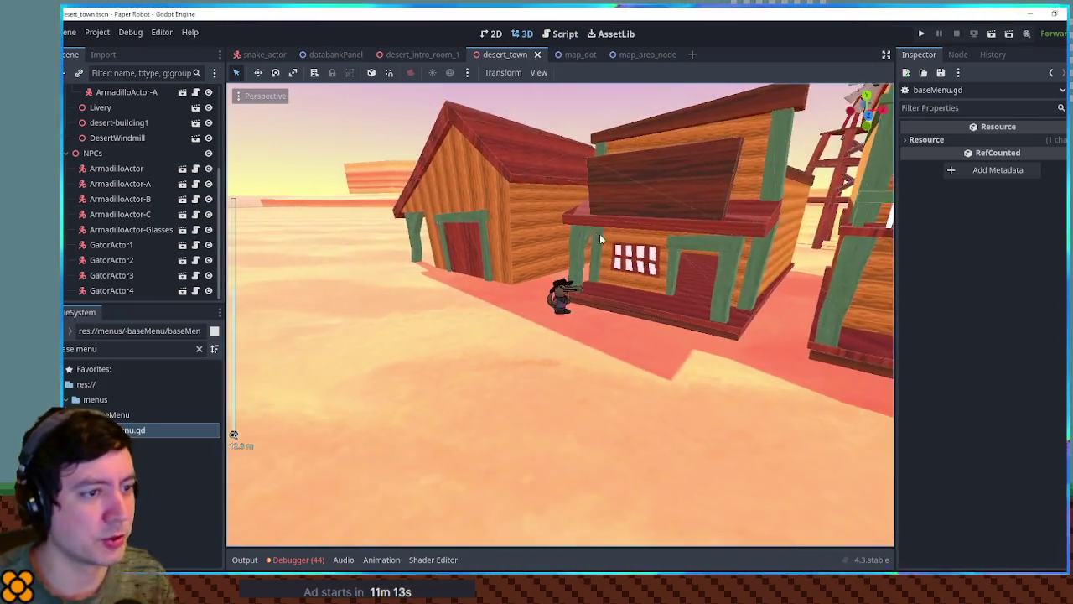
scroll(750, 227, "down", 3)
mouse_move(701, 243)
left_mouse_down()
mouse_move(407, 185)
mouse_move(517, 226)
mouse_move(574, 215)
left_mouse_up()
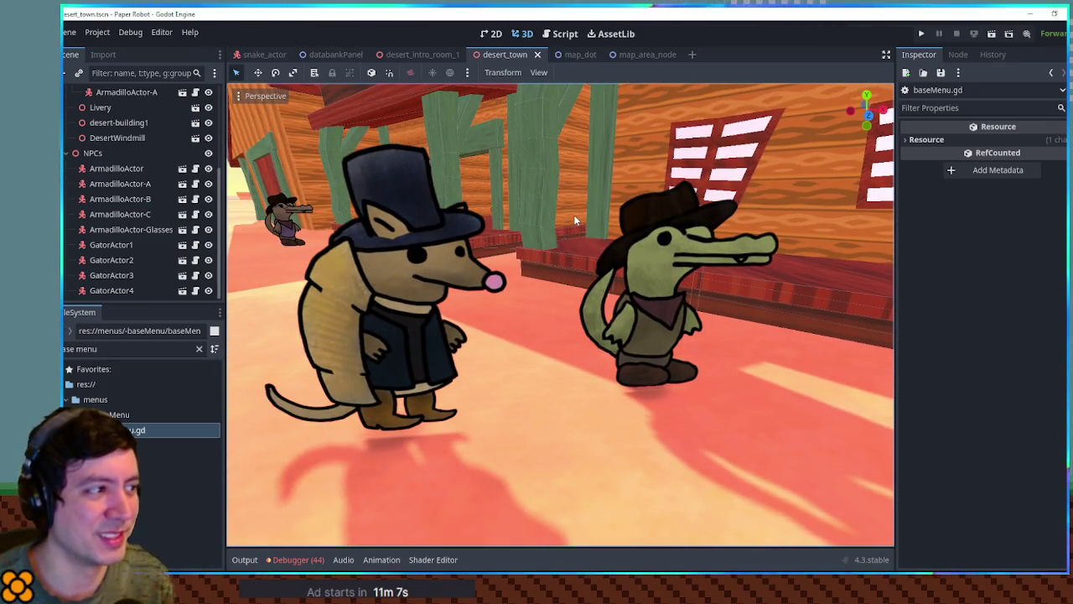
scroll(578, 212, "down", 5)
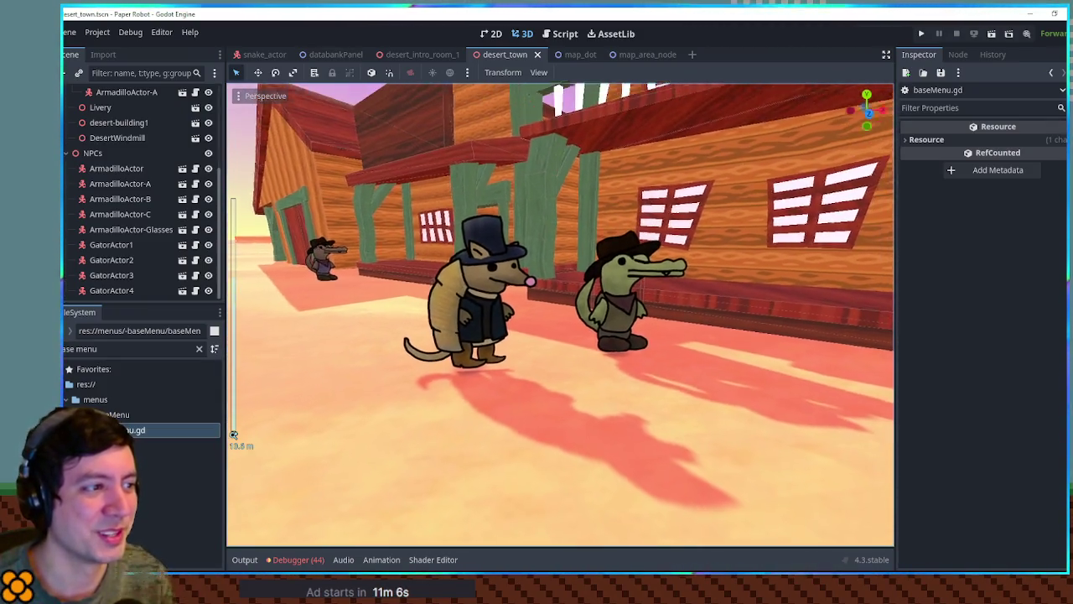
scroll(578, 211, "down", 1)
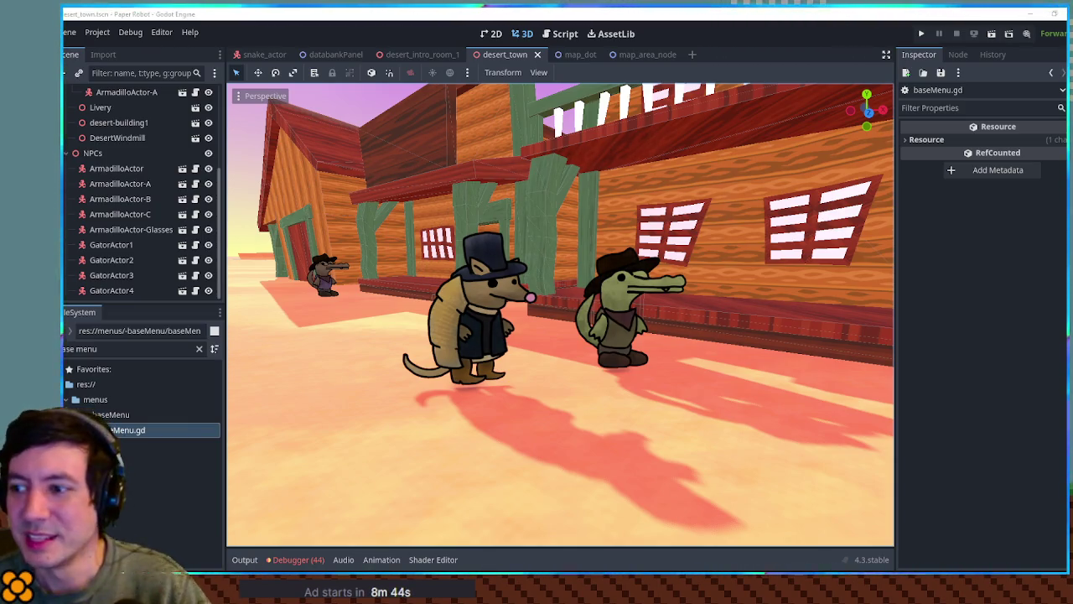
scroll(600, 252, "down", 6)
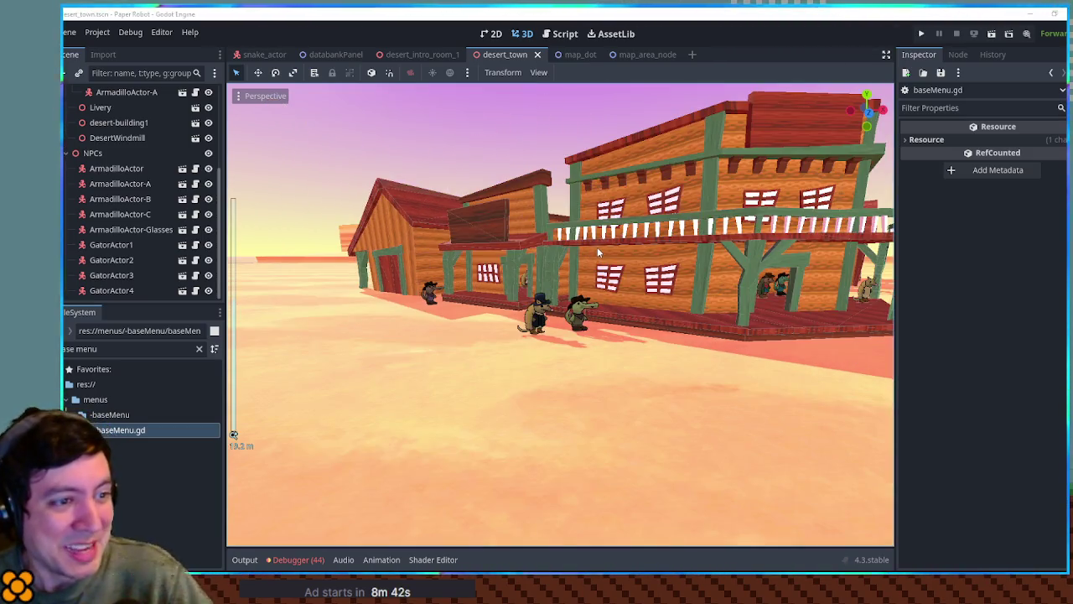